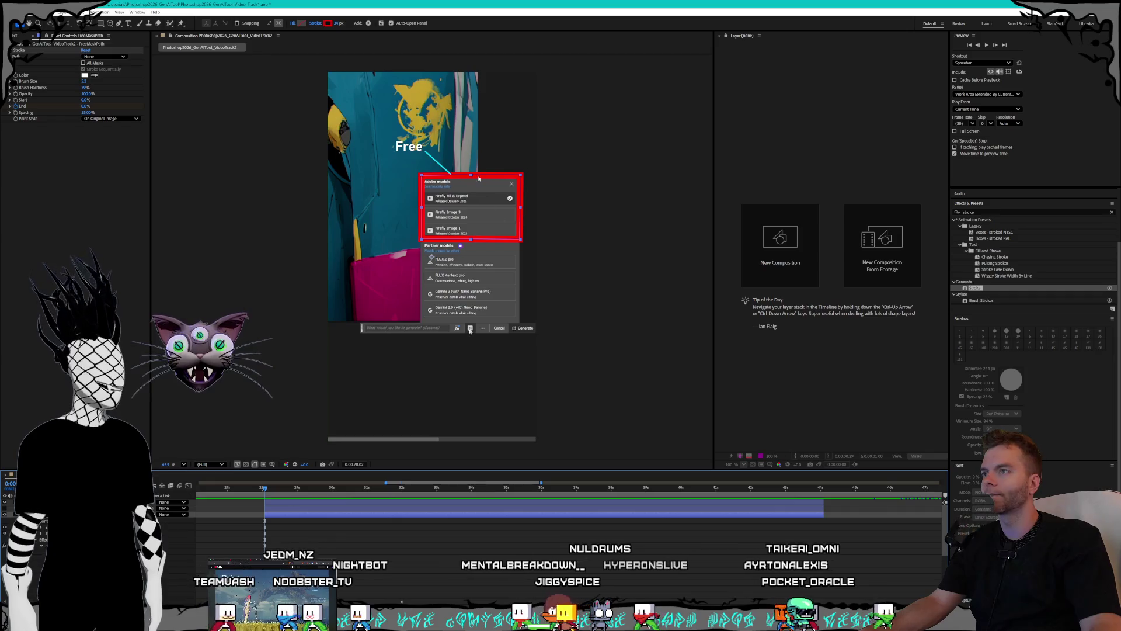
- Move the red highlight box onto the Adobe models group and select the top highlight layer
left_click_drag(477, 176, 511, 186)
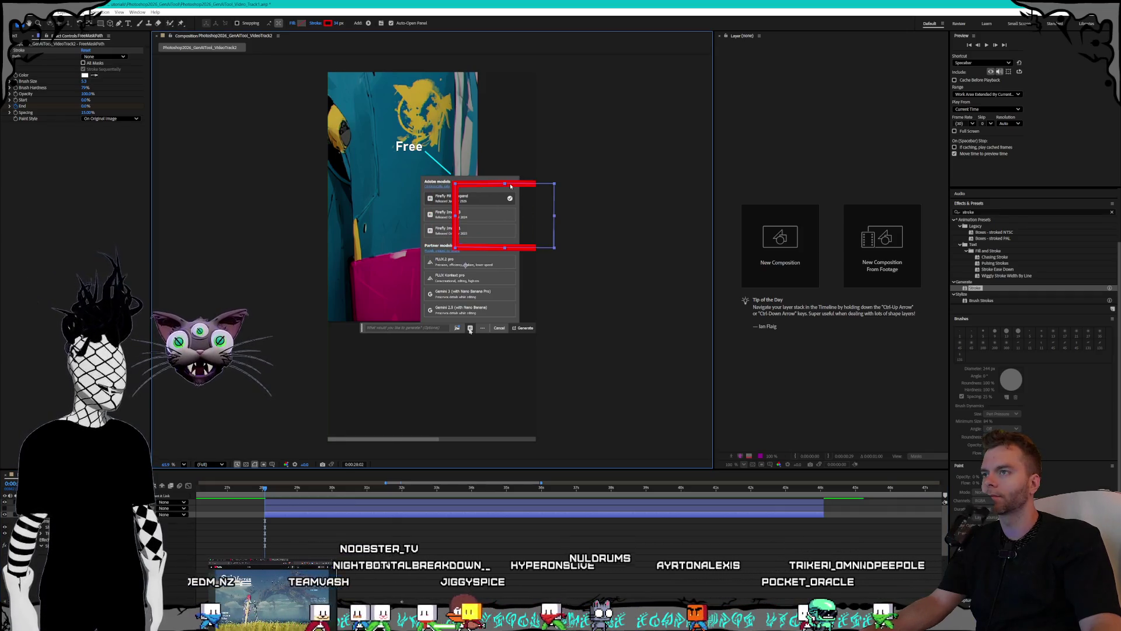
key("ctrl+v")
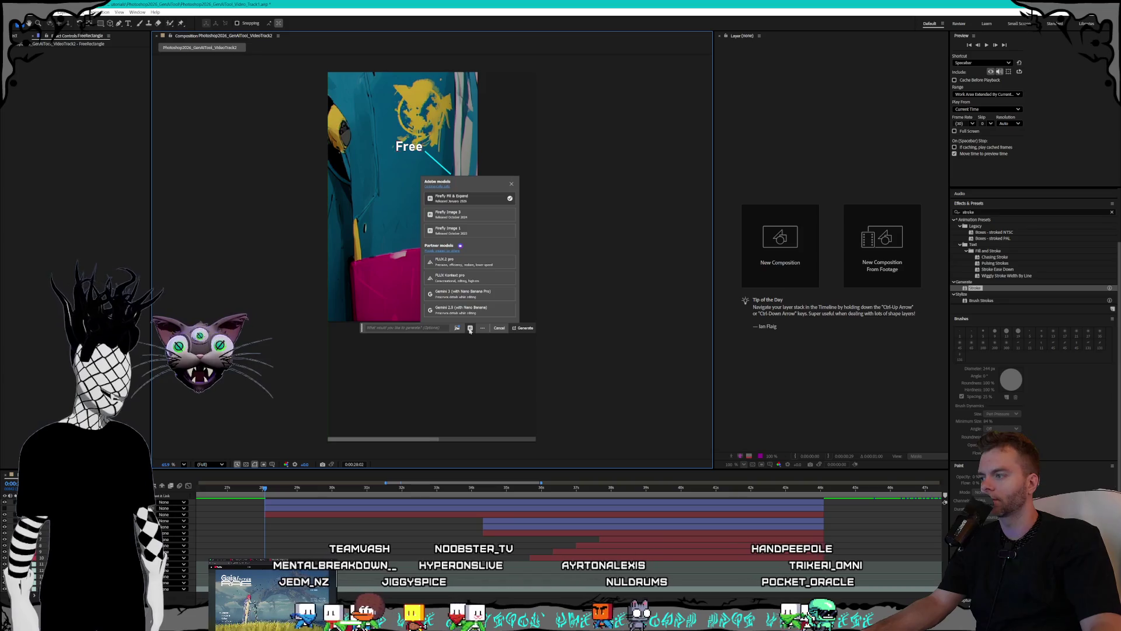
left_click(310, 508)
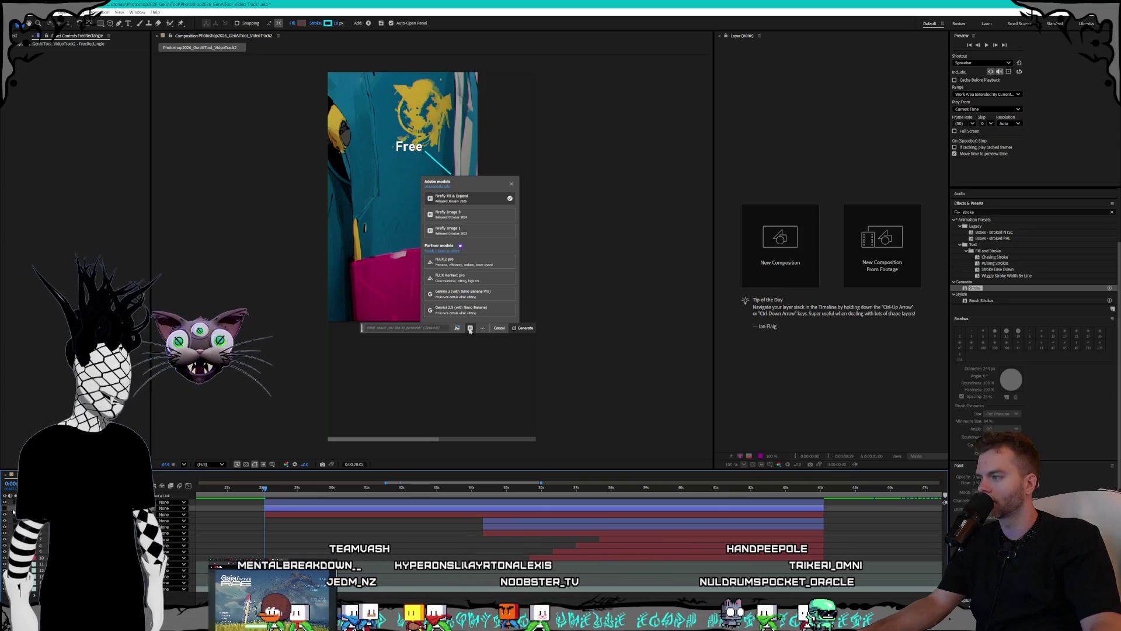
key("ctrl+Up")
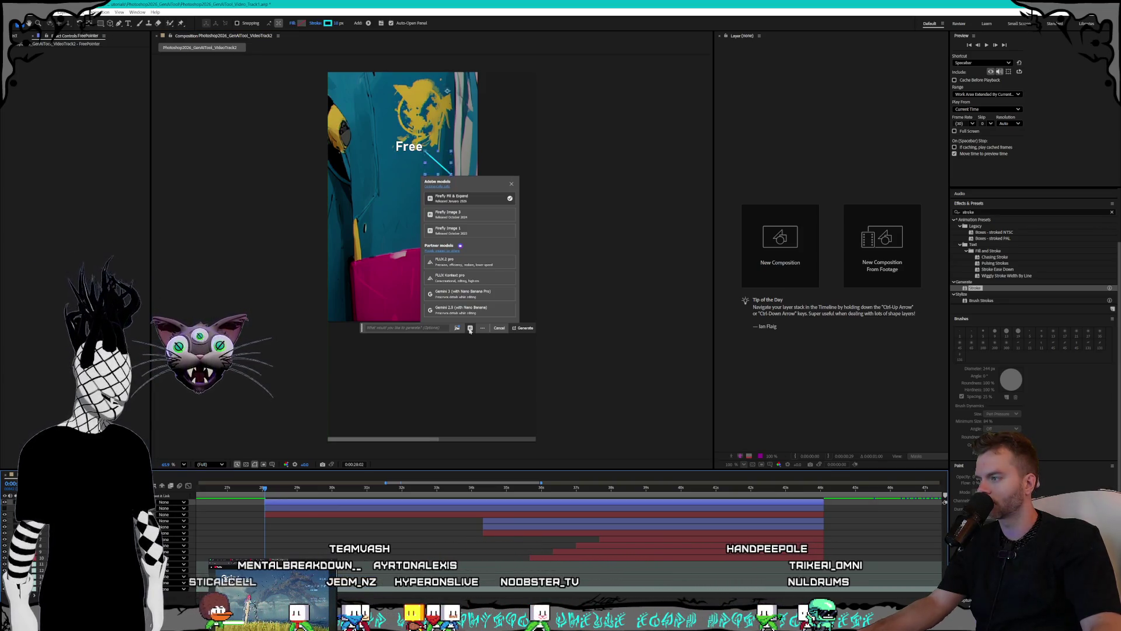
key("ctrl+Down")
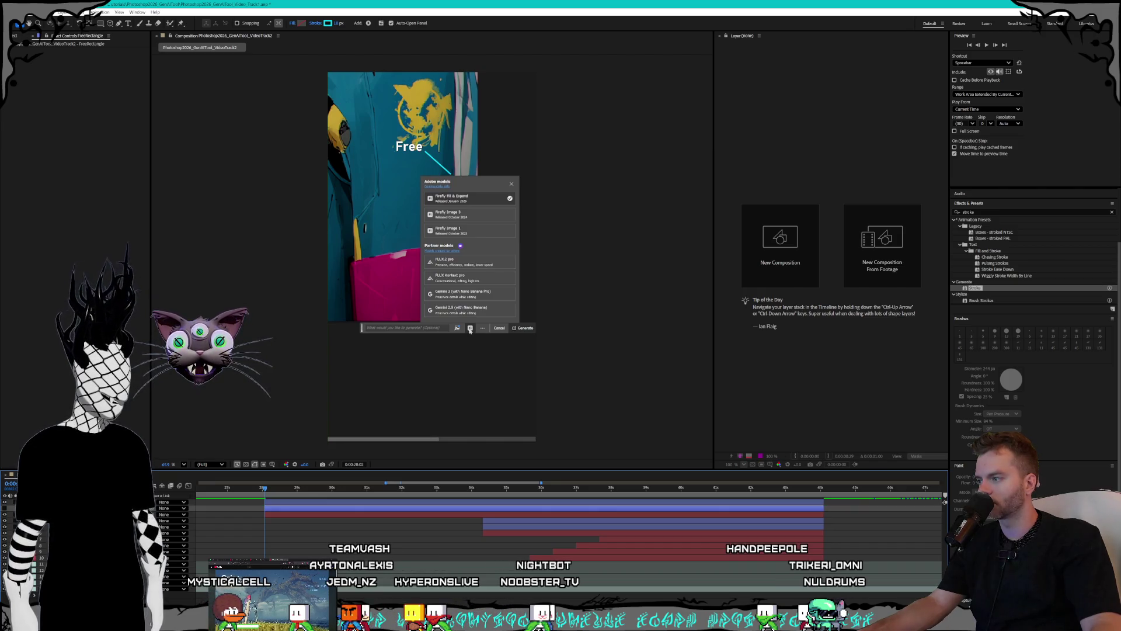
key("F2")
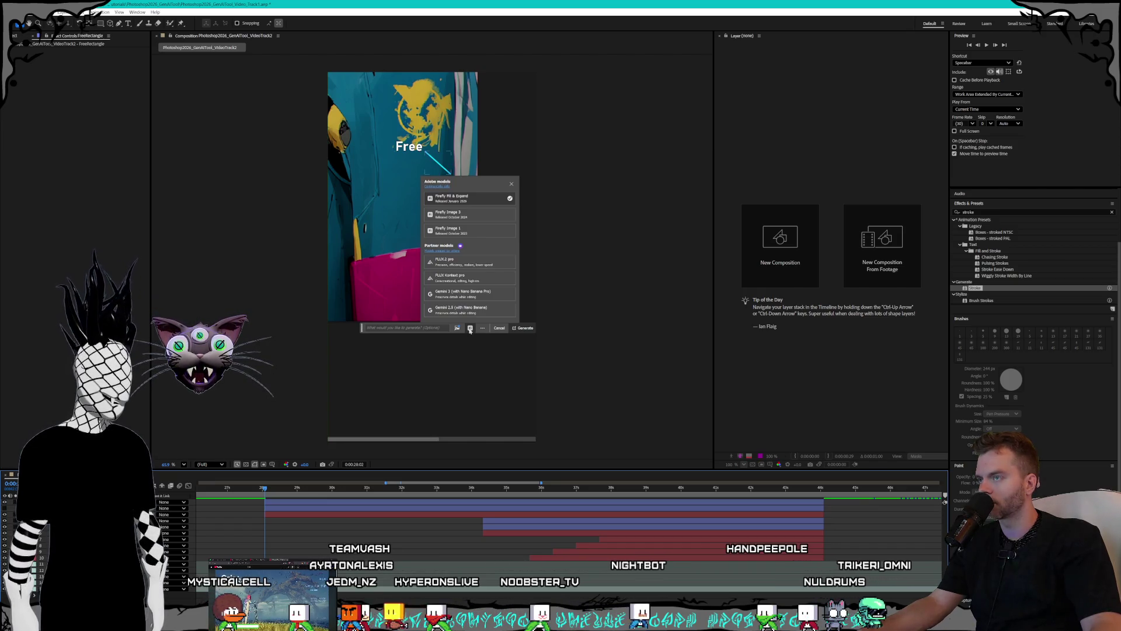
left_click(269, 508)
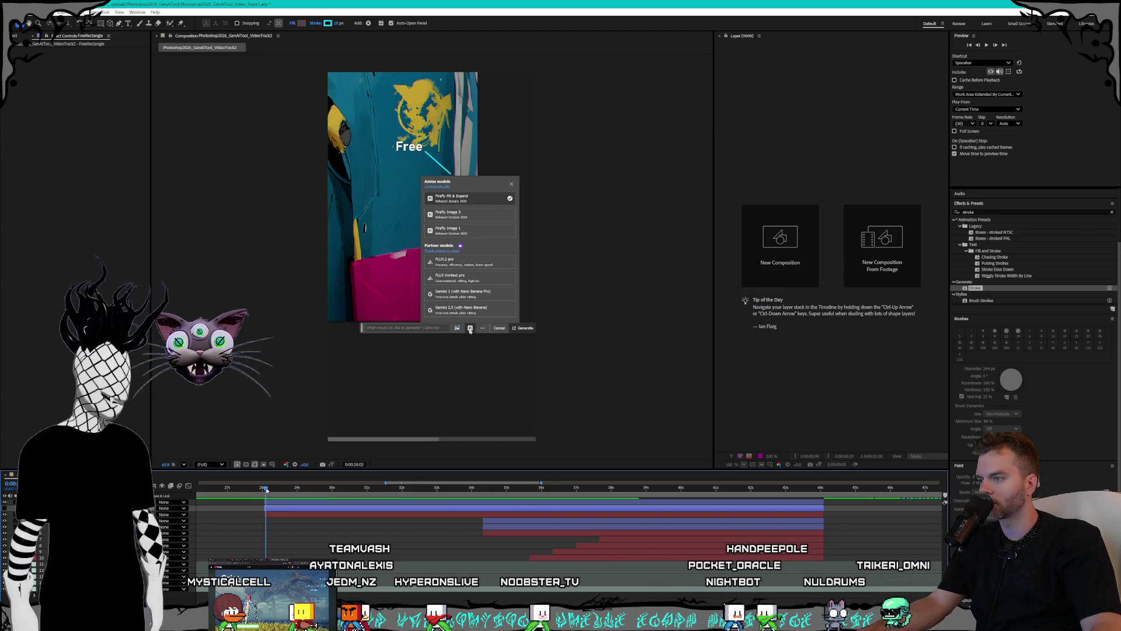
- Preview the FreeMaskPath outline's draw-on from 28:02, then select the FreeRectangle layer
left_click_drag(301, 491, 415, 492)
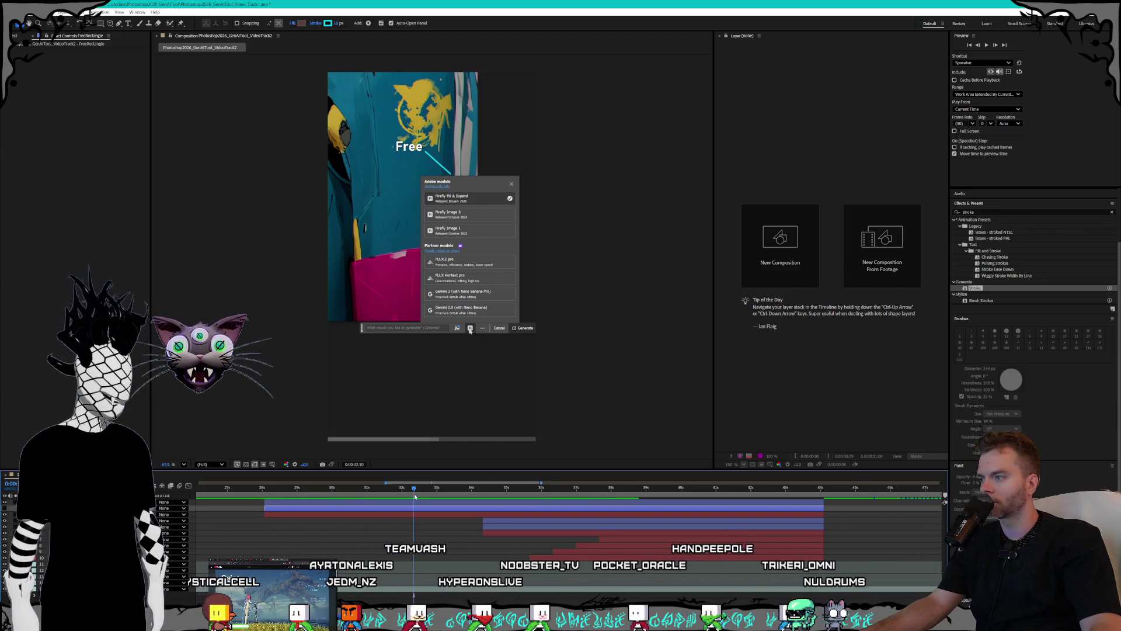
left_click(408, 501)
key("i")
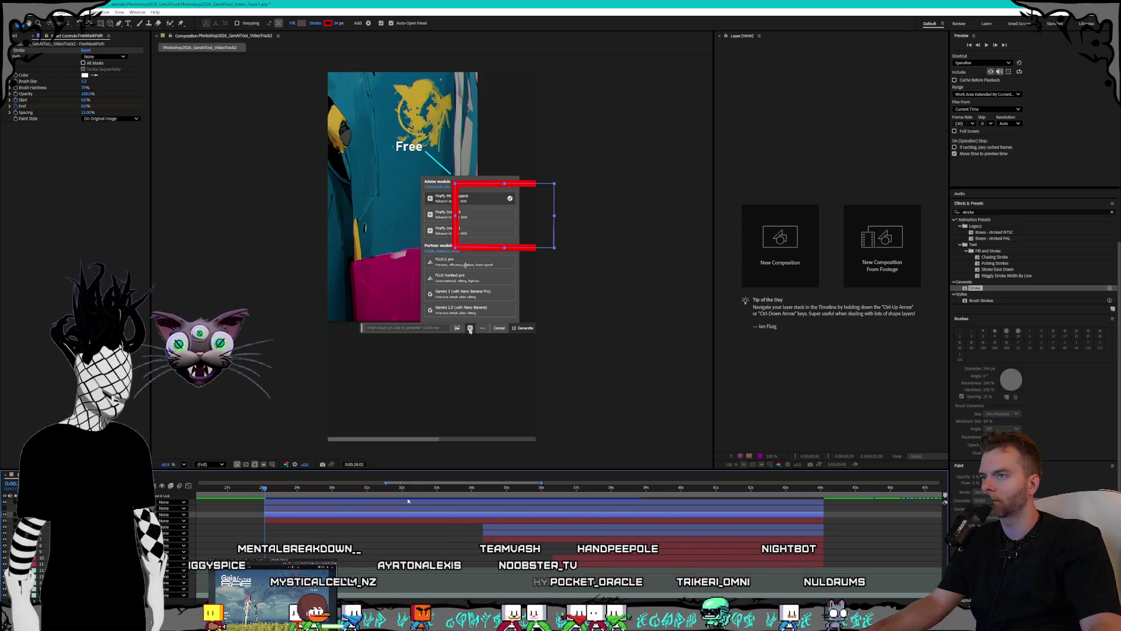
key("k")
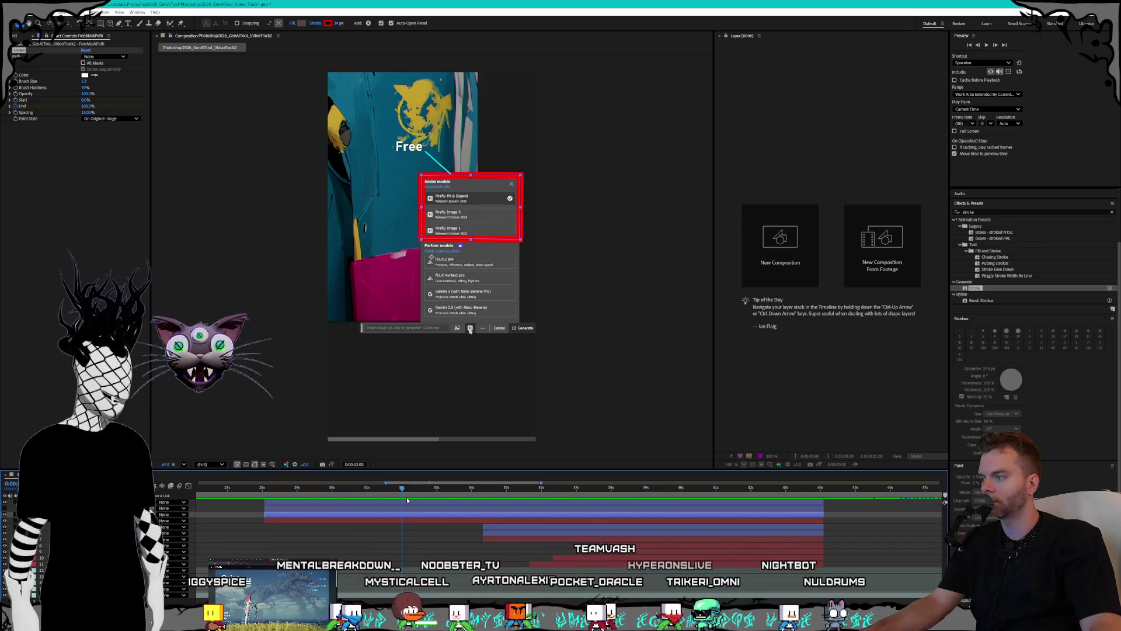
key("i")
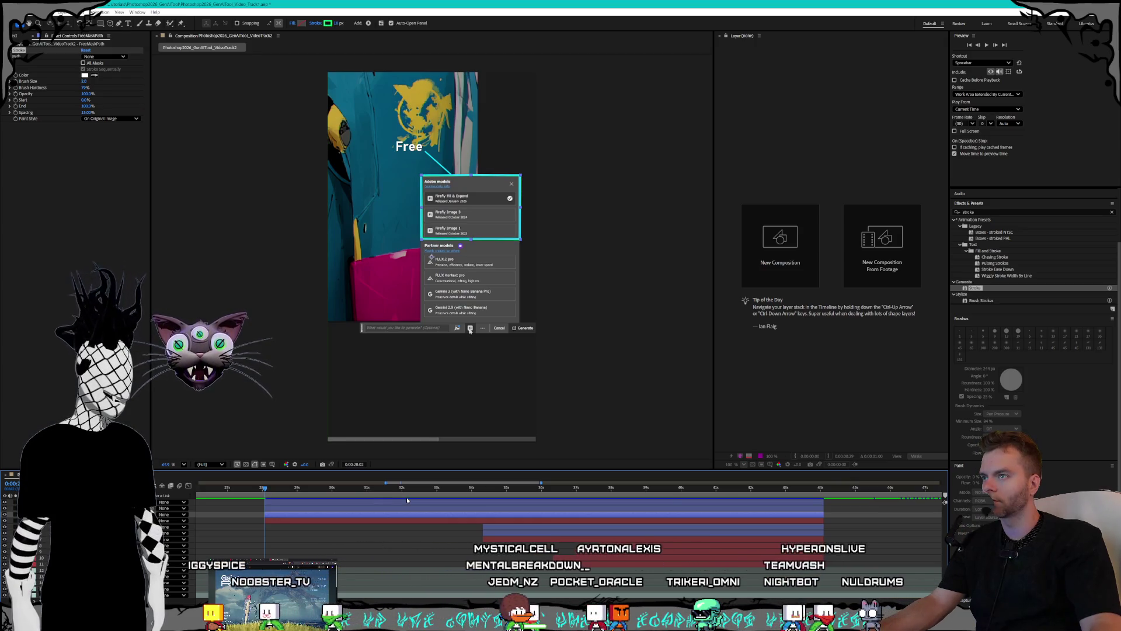
left_click(287, 512)
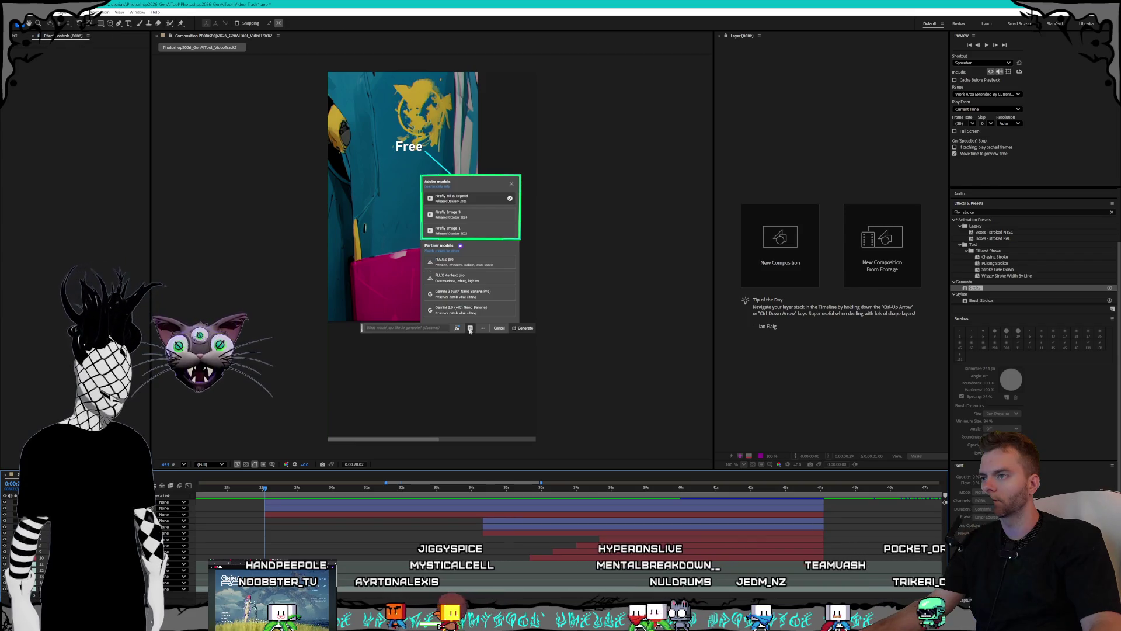
- Step between the FreeMaskPath and FreeRectangle layers, ending on FreeRectangle, and open the Layer menu
key("ctrl+Down")
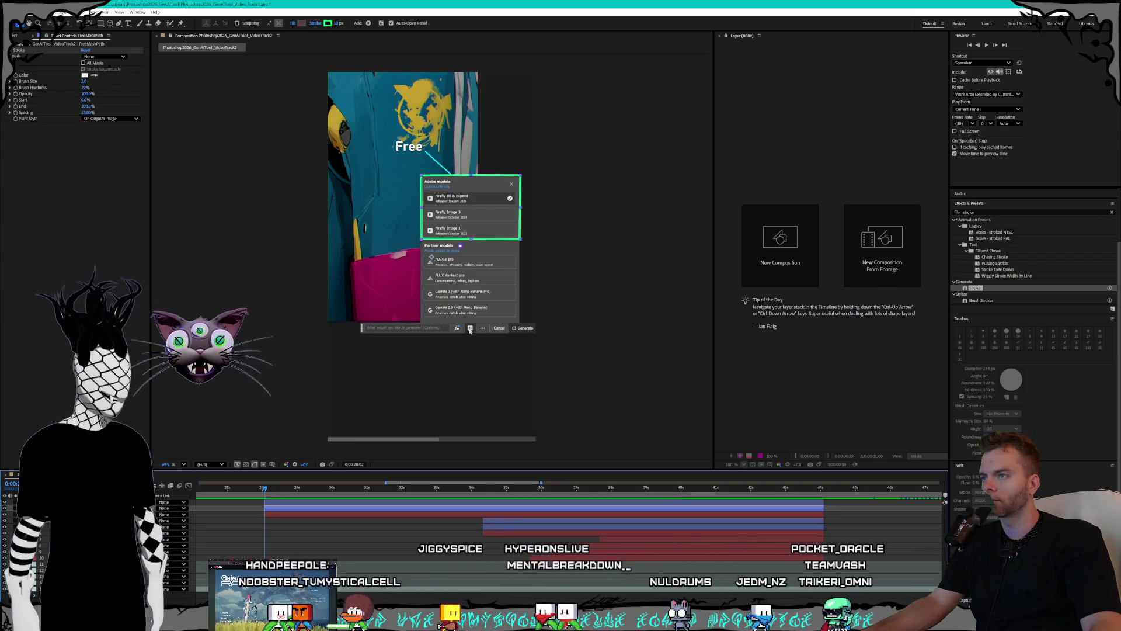
key("ctrl+Up")
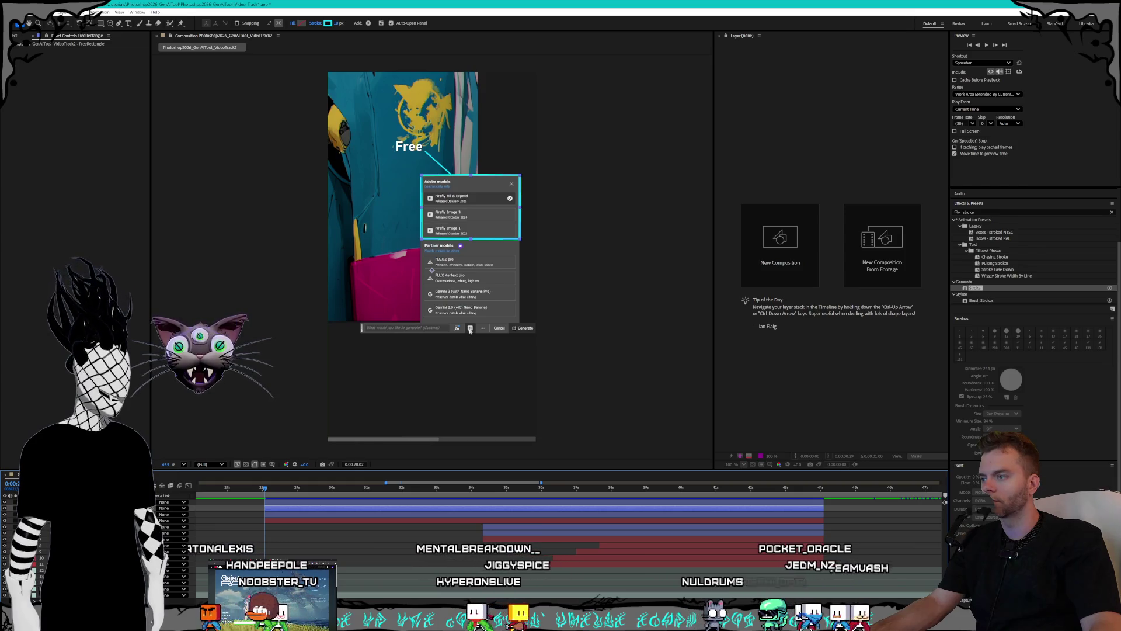
key("ctrl+Down")
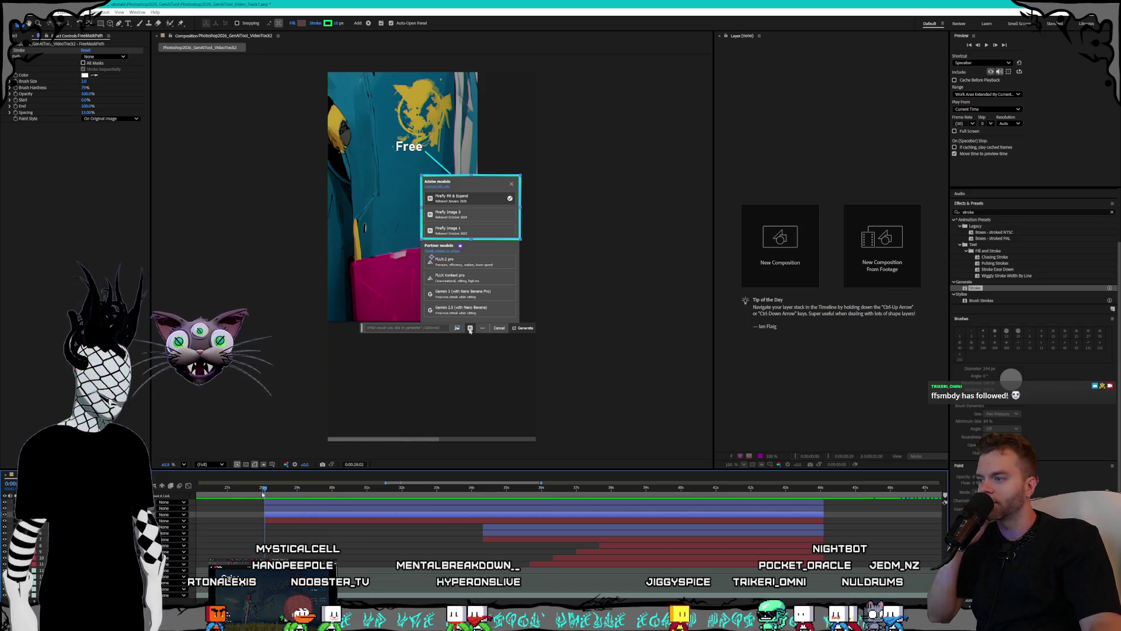
left_click(291, 516)
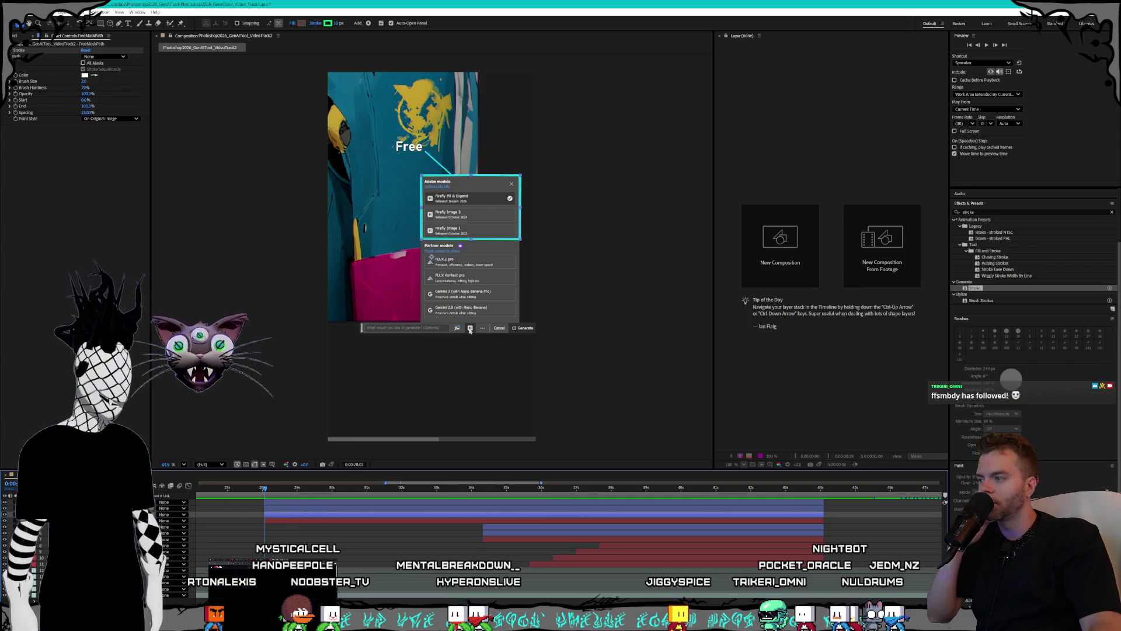
key("ctrl+Up")
key("ctrl+Up")
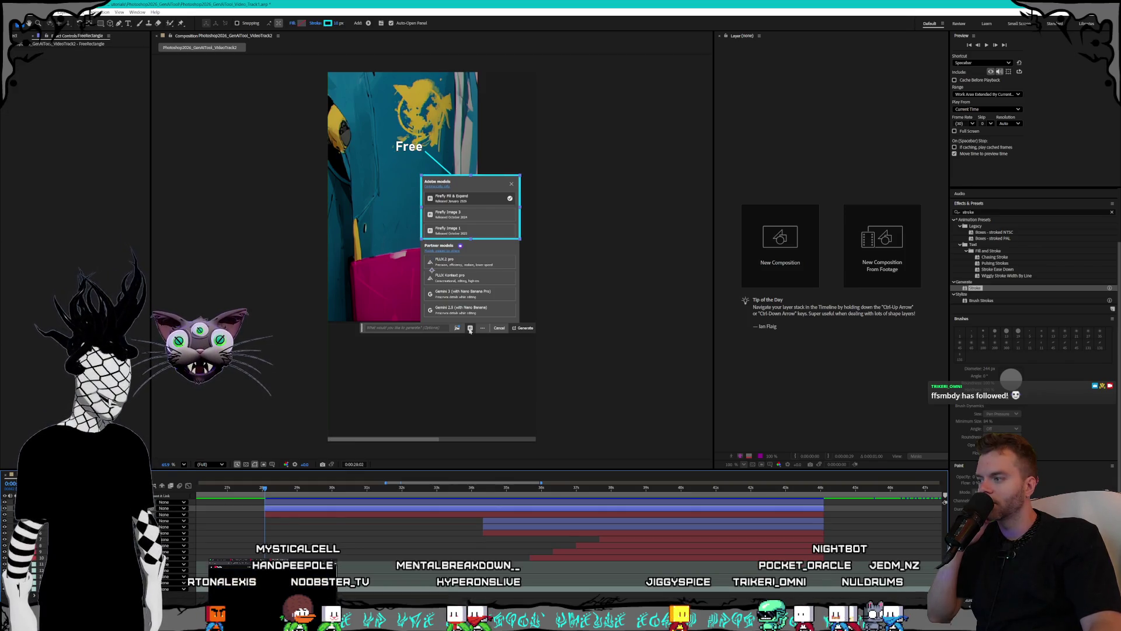
left_click(90, 11)
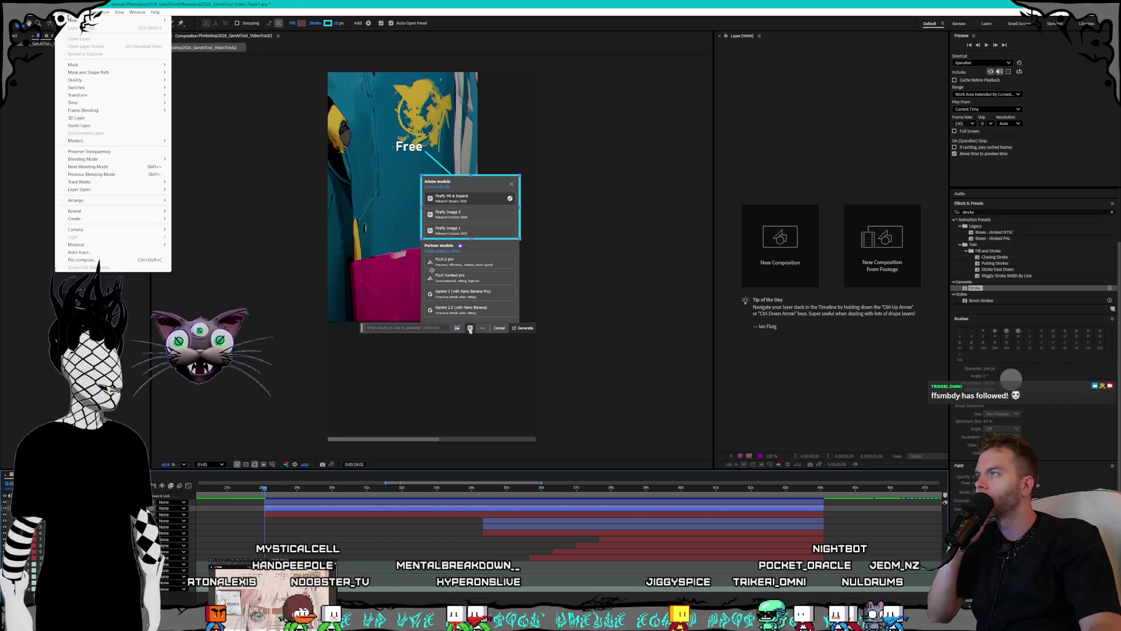
- Add Shape Layer 1 via Layer > New > Shape Layer and check its stack position
mouse_move(122, 19)
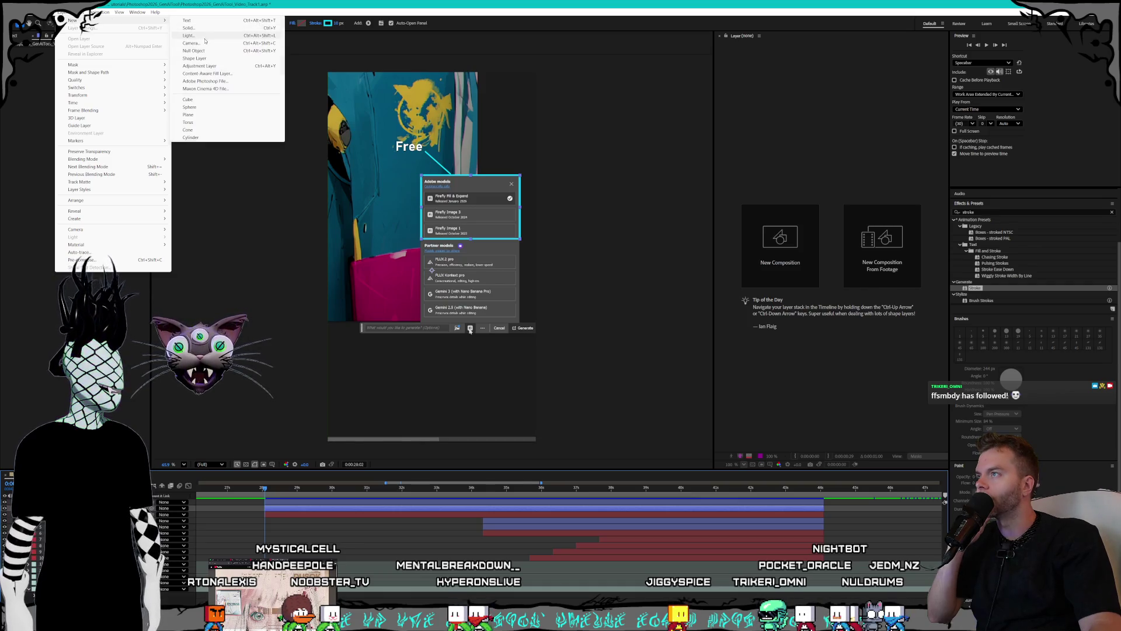
left_click(204, 58)
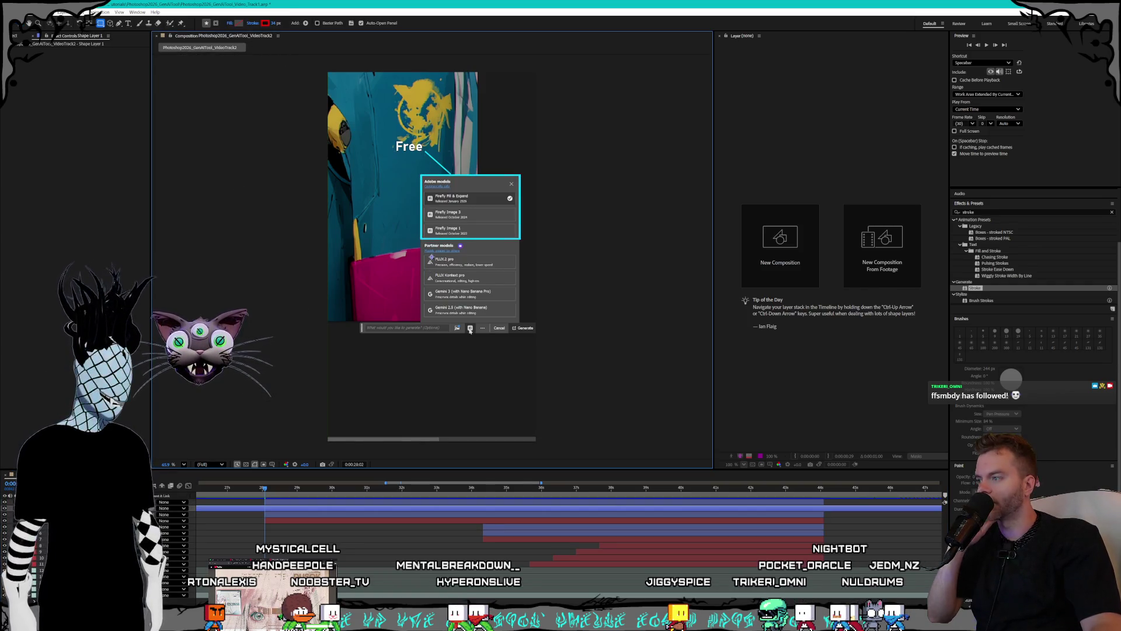
key("ctrl+bracketleft")
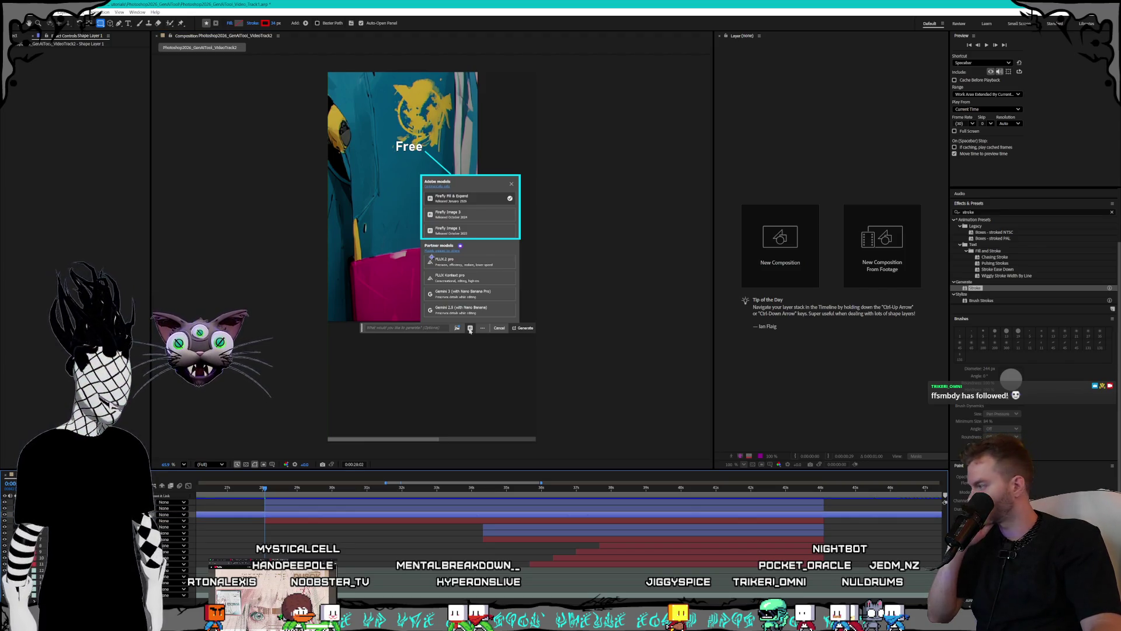
key("ctrl+bracketright")
key("ctrl+bracketleft")
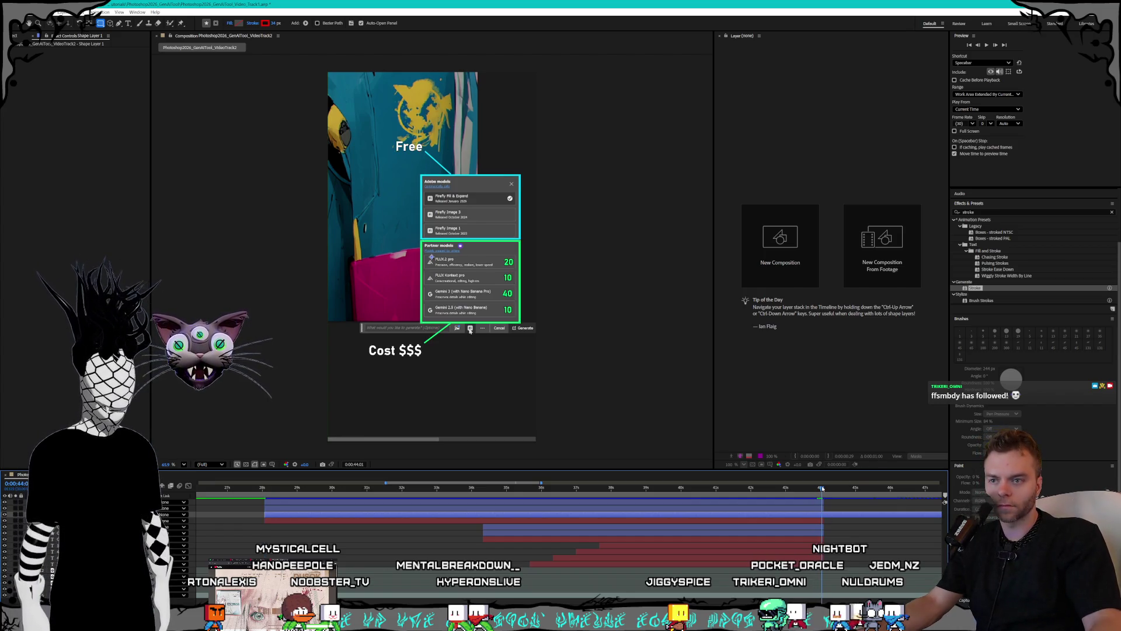
- Zoom the timeline to single frames and set the current time back to 0:00:28:02
key("semicolon")
left_click(791, 495)
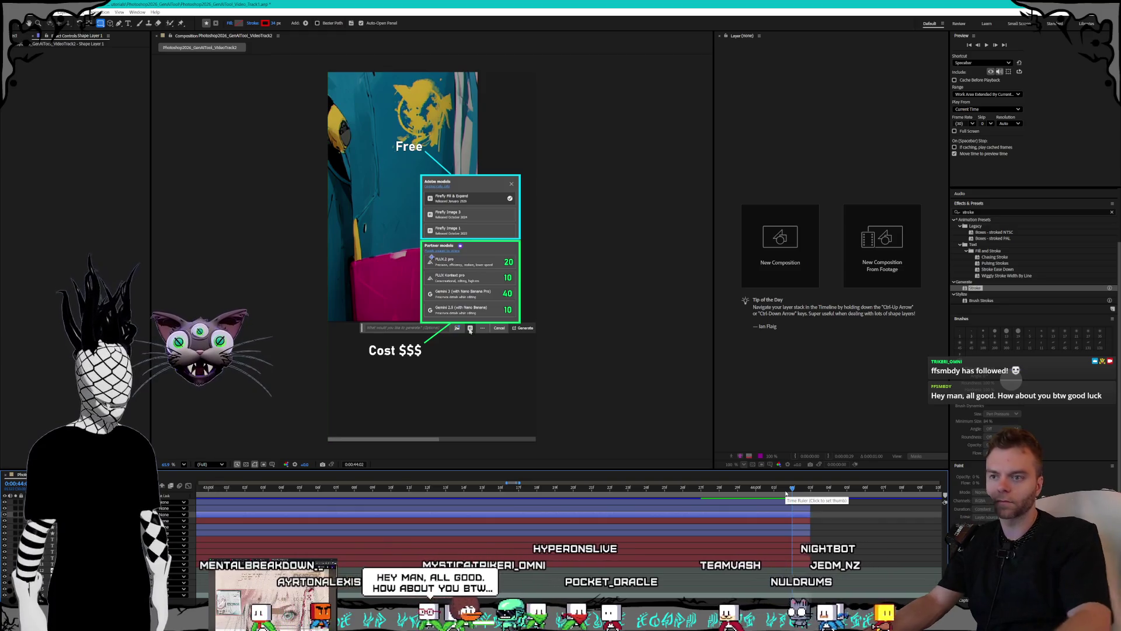
scroll(746, 531, "down", 3, "alt")
scroll(746, 533, "down", 2, "alt")
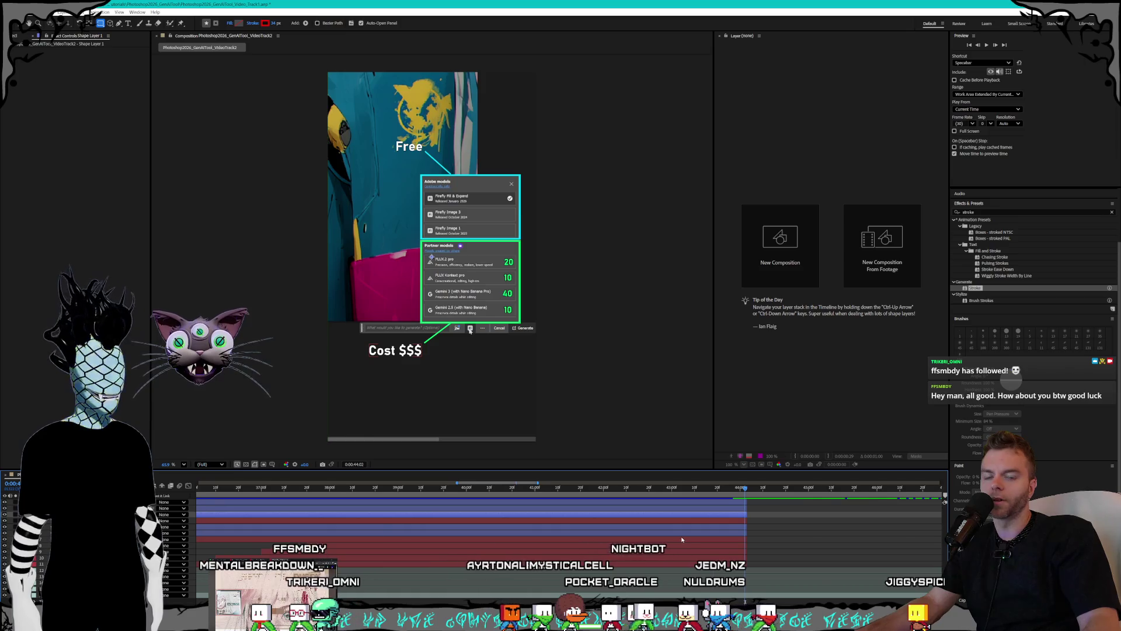
scroll(526, 530, "left", 2)
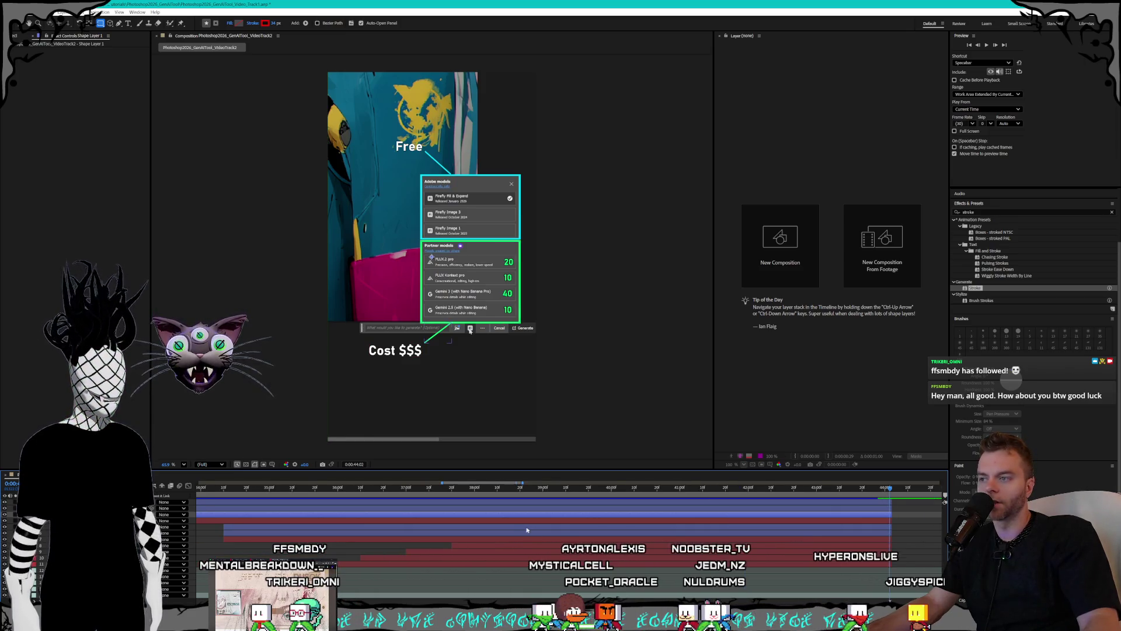
scroll(526, 529, "down", 3, "alt")
scroll(458, 524, "up", 2, "alt")
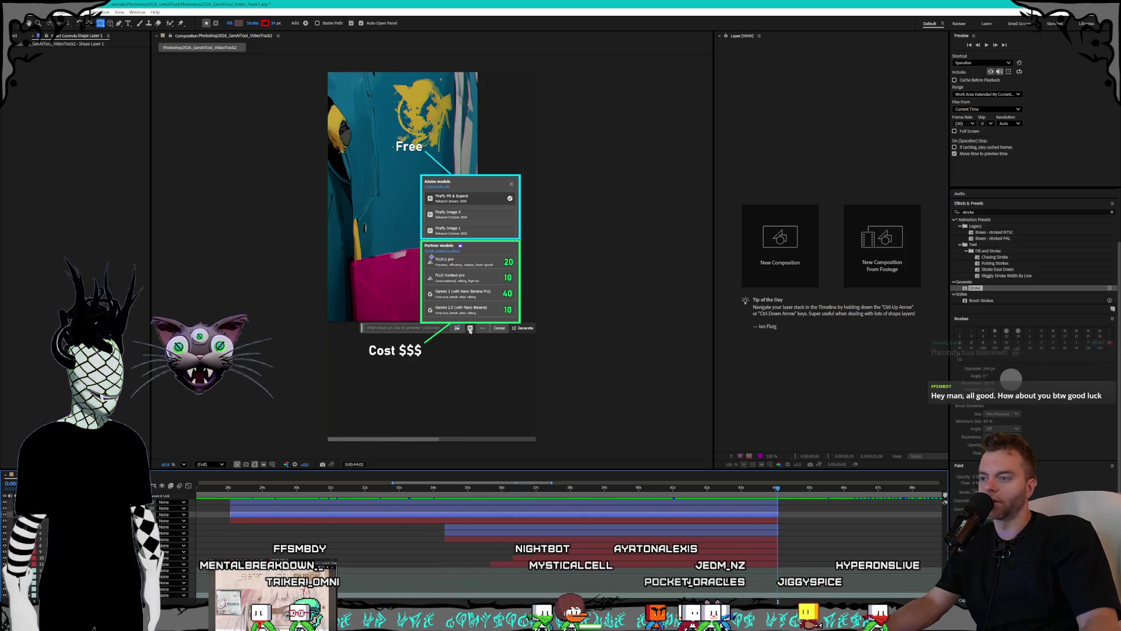
scroll(385, 526, "left", 3)
left_click(386, 492)
left_click_drag(385, 492, 379, 495)
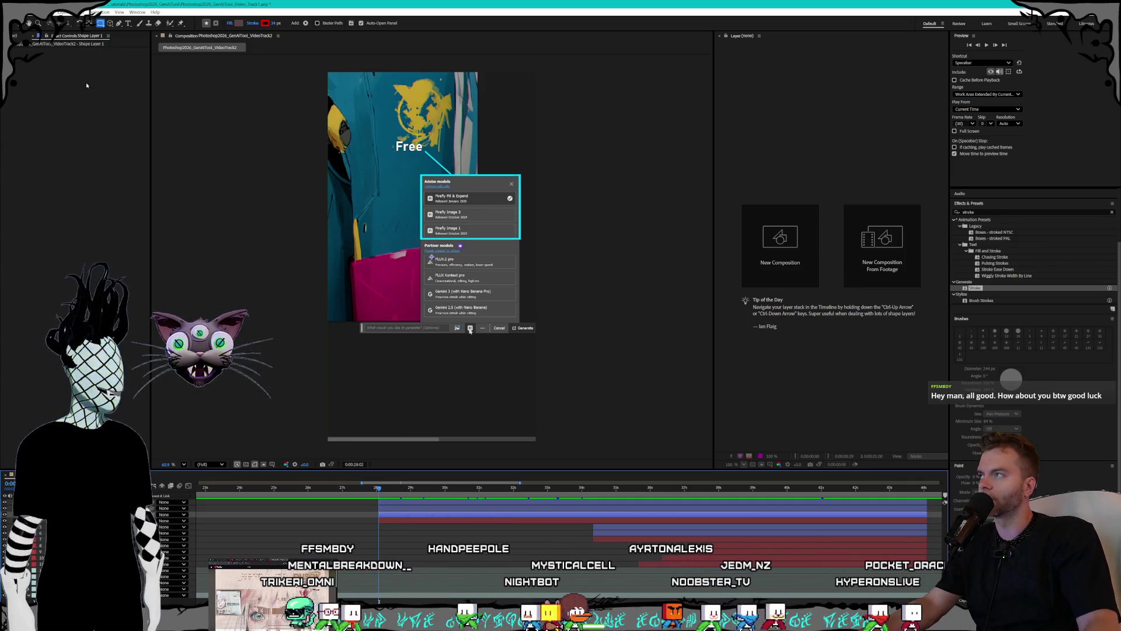
- Draw a red-stroked rectangle around the Adobe models box in the viewer
left_click(119, 23)
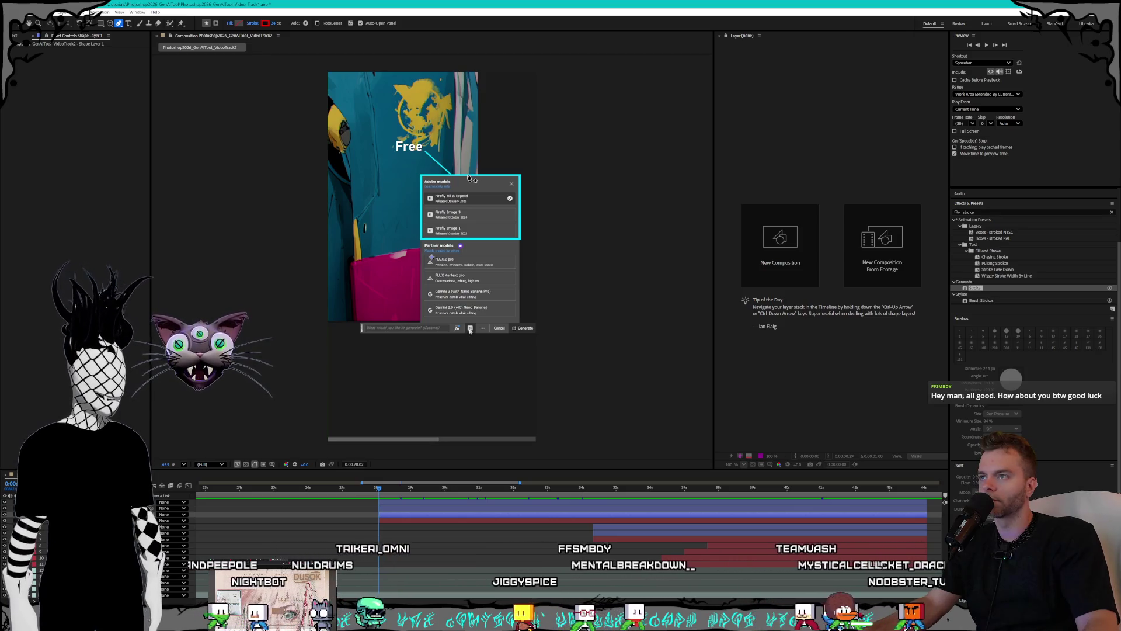
left_click(423, 178)
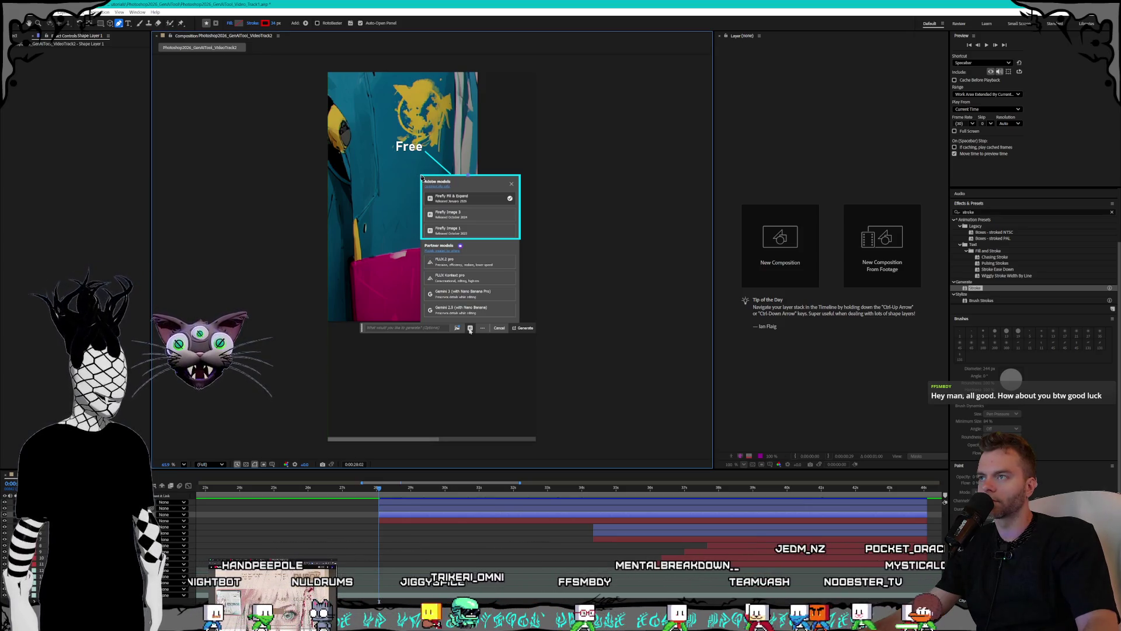
left_click(422, 242)
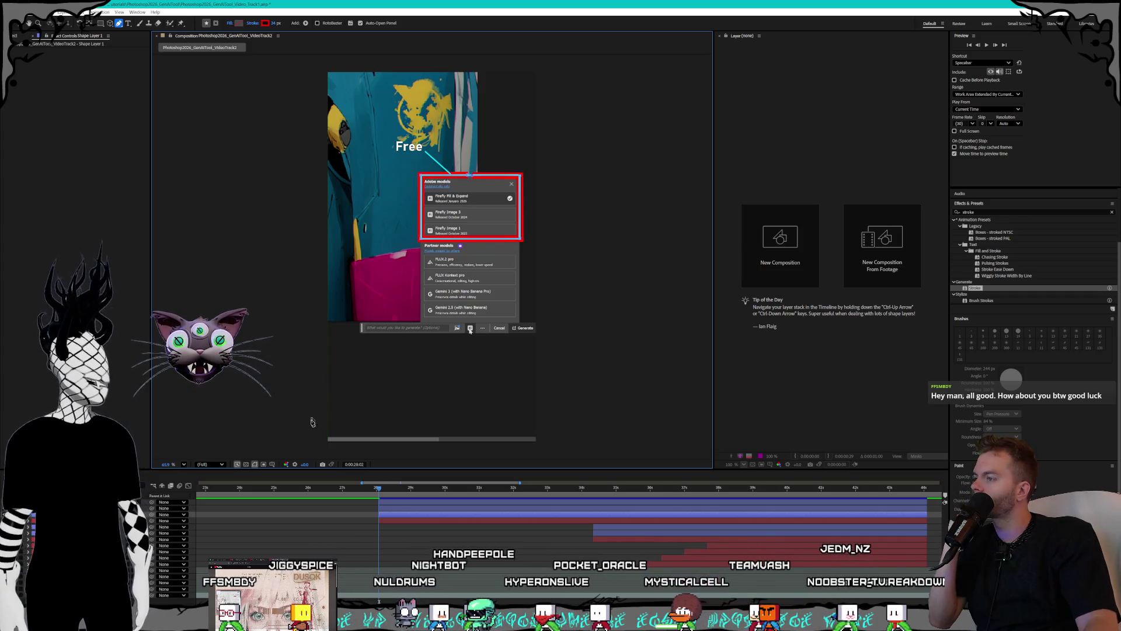
- Reveal the shape layer's keyframed properties, add Trim Paths, and scrub slightly forward
left_click(175, 514)
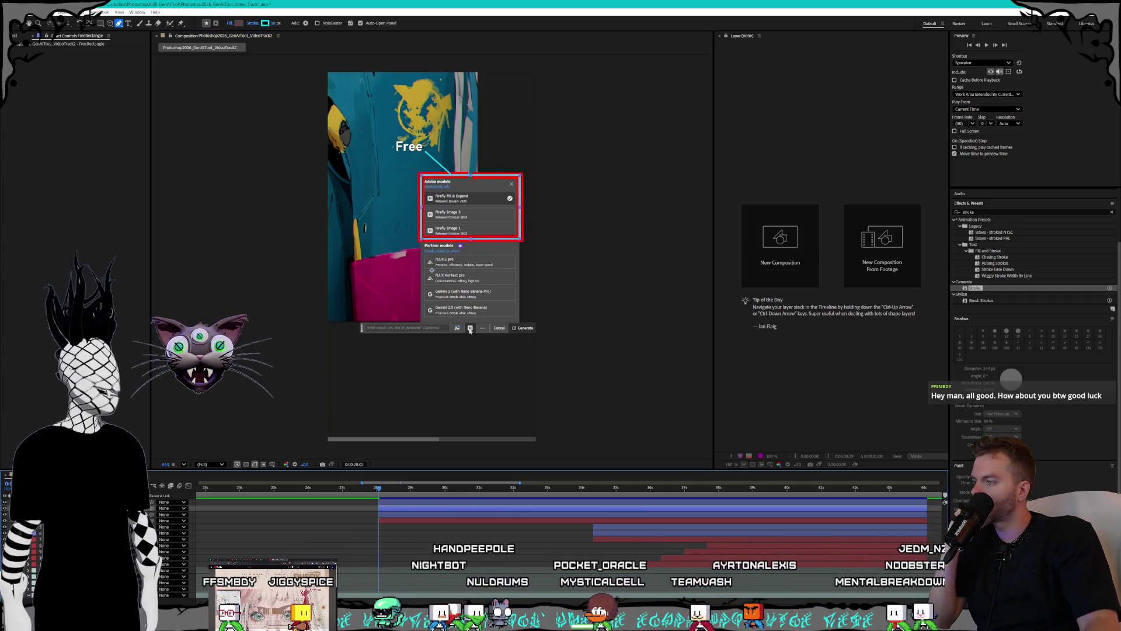
key("u")
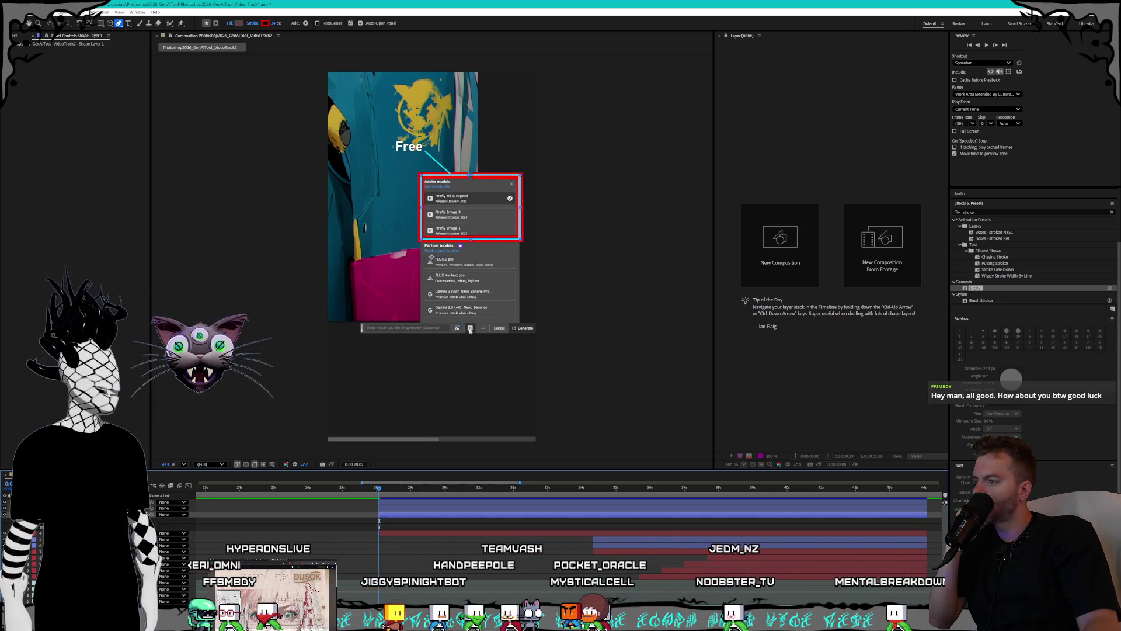
left_click(140, 475)
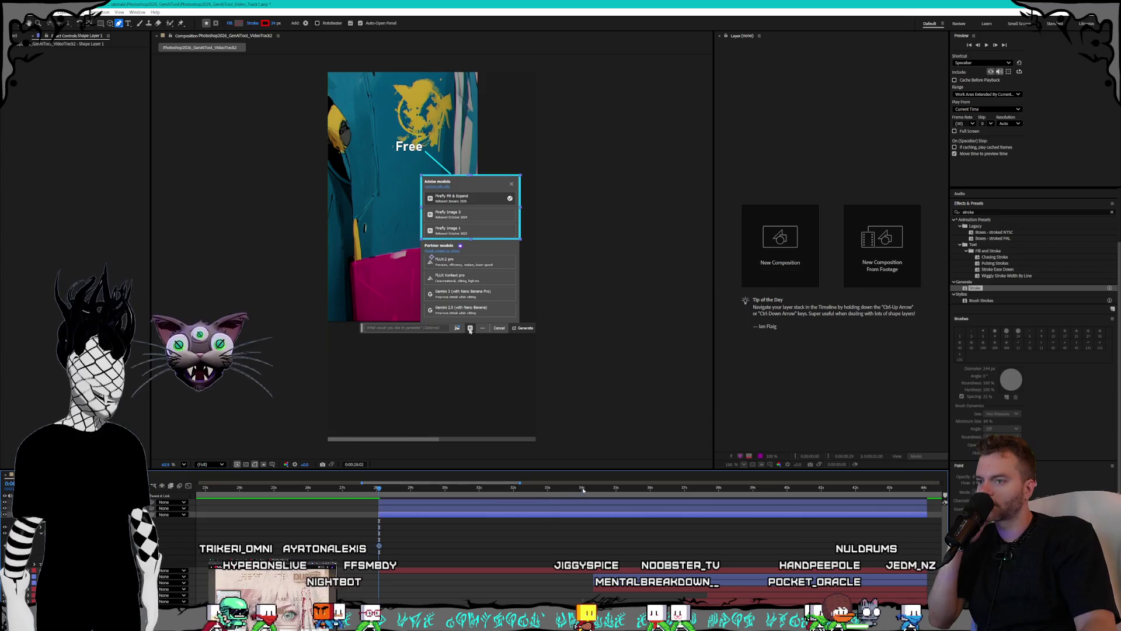
left_click_drag(592, 492, 479, 493)
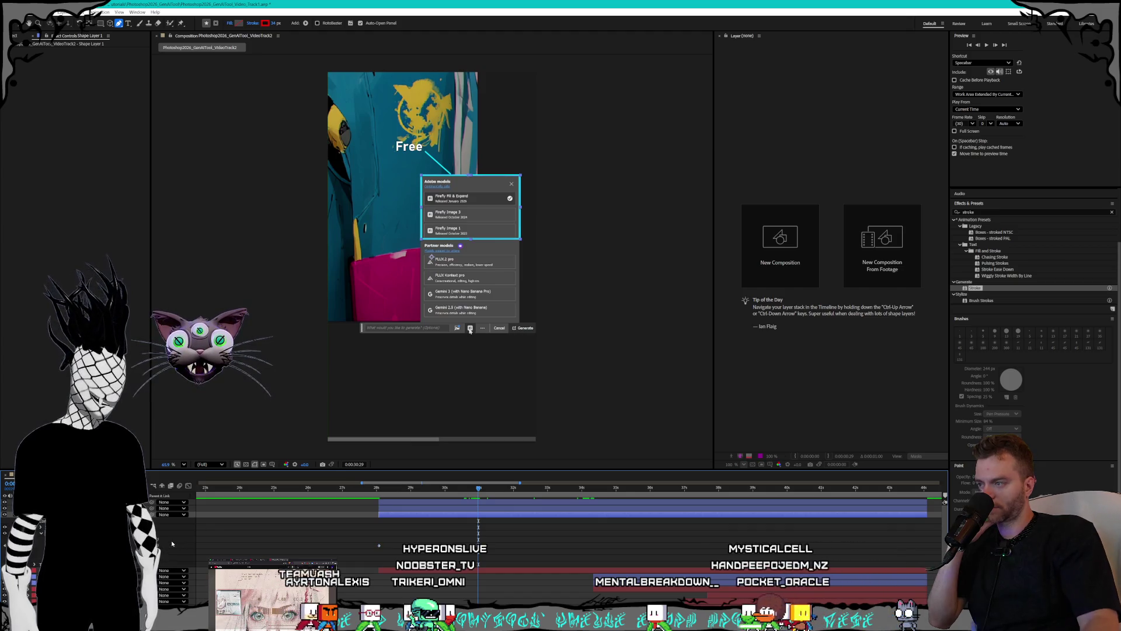
- Scrub between 28 and 32 seconds to watch the red box draw on, then bring up the tutorial
left_click(284, 496)
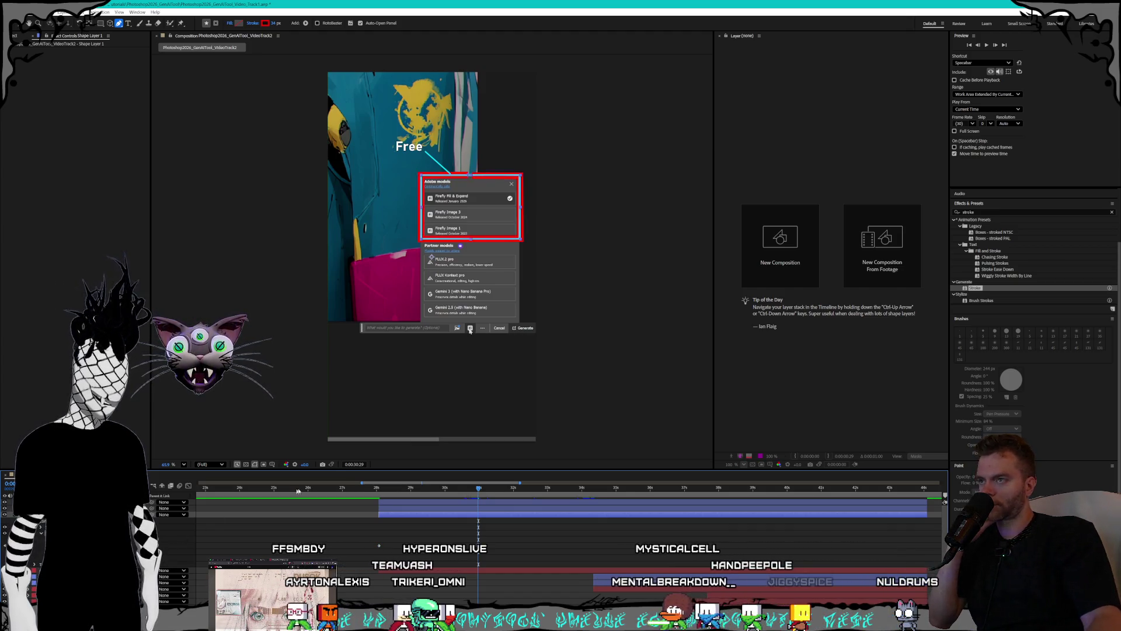
left_click(380, 488)
left_click_drag(387, 488, 528, 493)
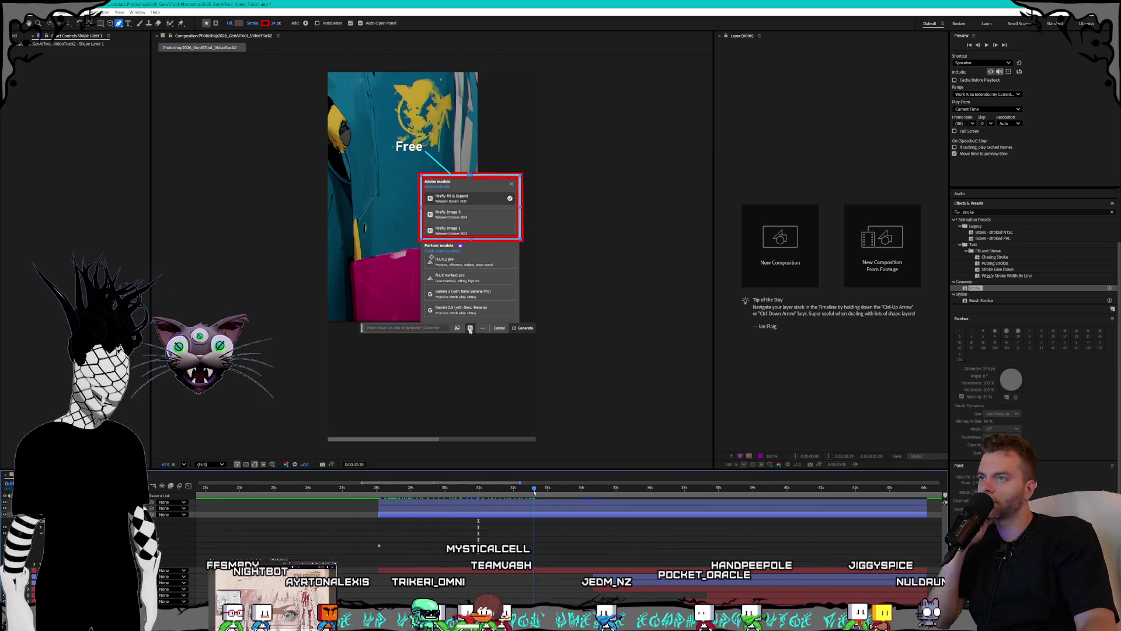
left_click_drag(380, 493, 464, 499)
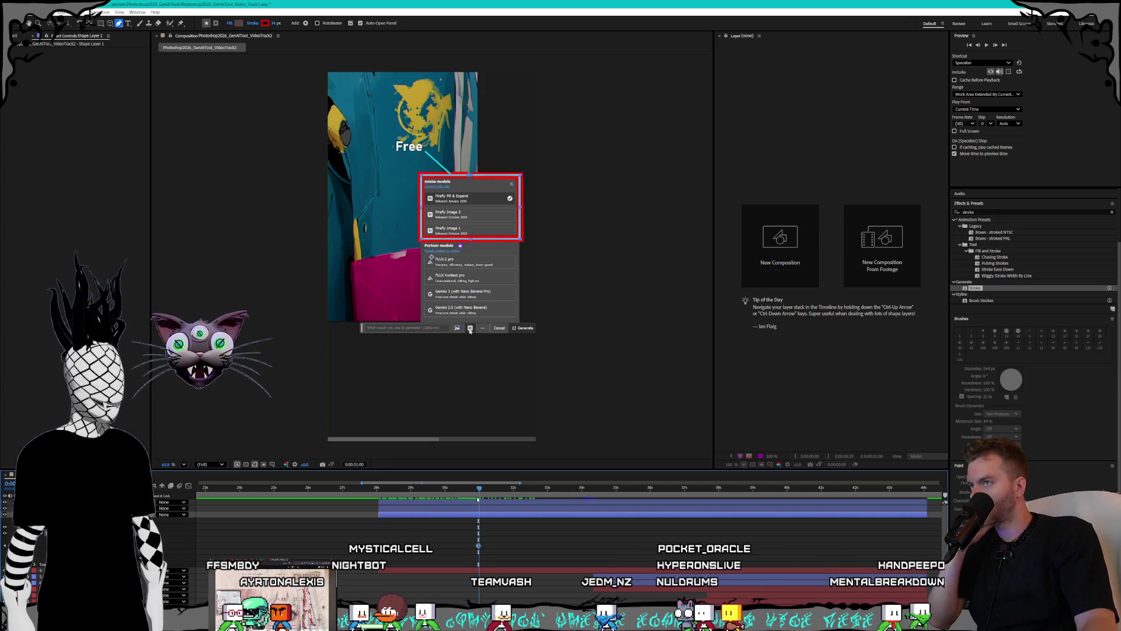
mouse_move(386, 497)
left_mouse_down()
mouse_move(356, 497)
mouse_move(432, 499)
mouse_move(380, 490)
left_mouse_up()
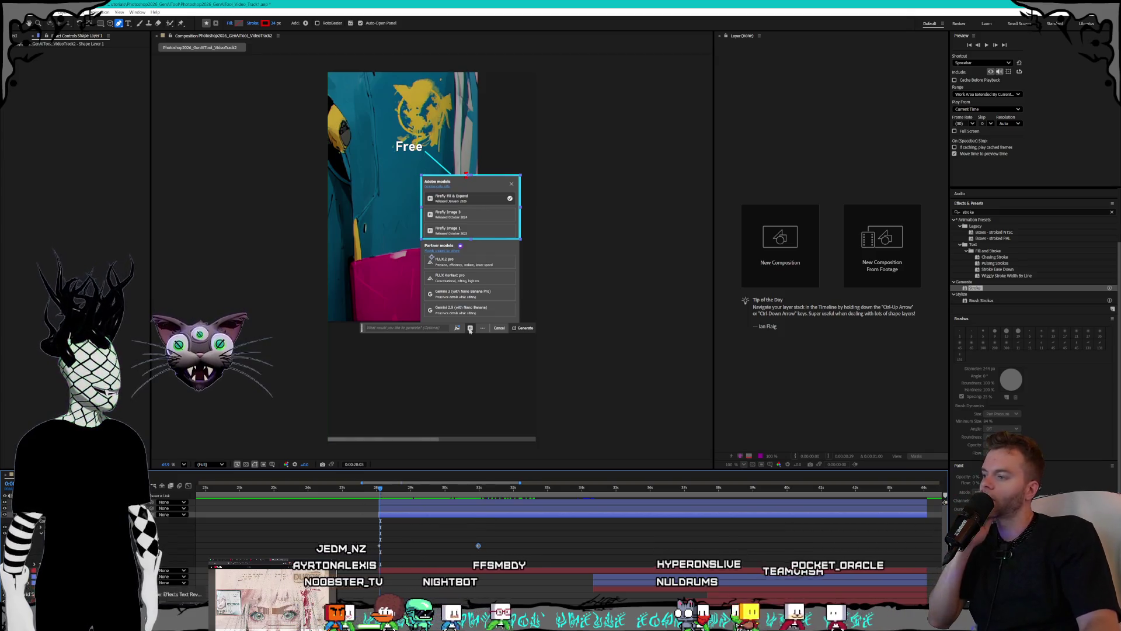
key("alt+Tab")
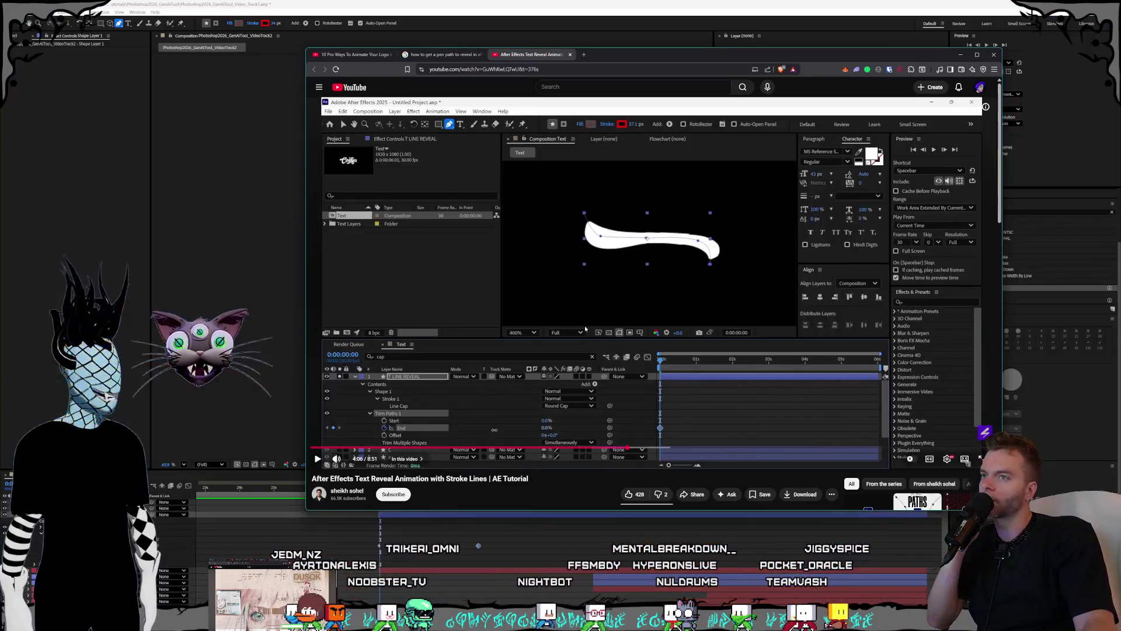
- Play the tutorial to its Easy Ease step, then marquee-select the stroke's keyframes in After Effects
left_click(585, 329)
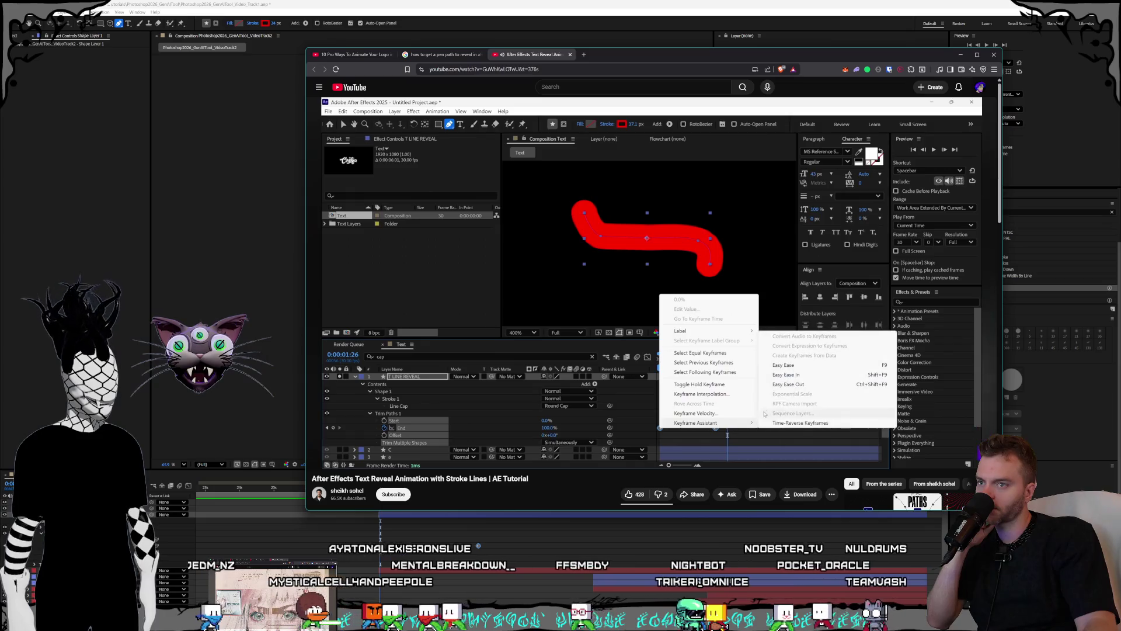
left_click(573, 376)
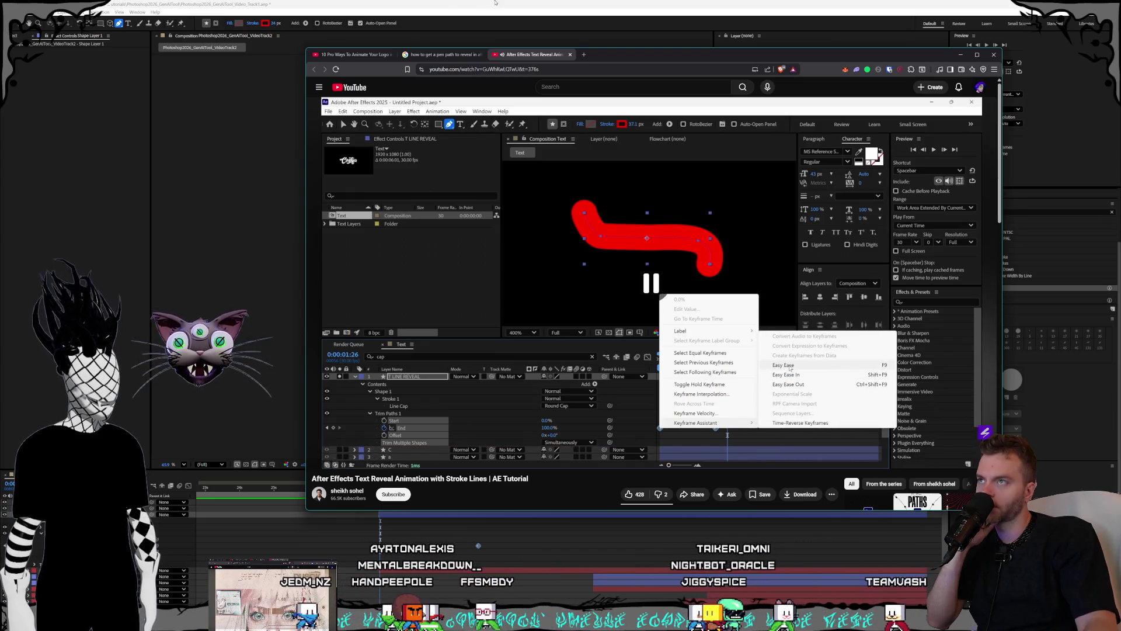
left_click(507, 542)
left_click_drag(507, 542, 365, 553)
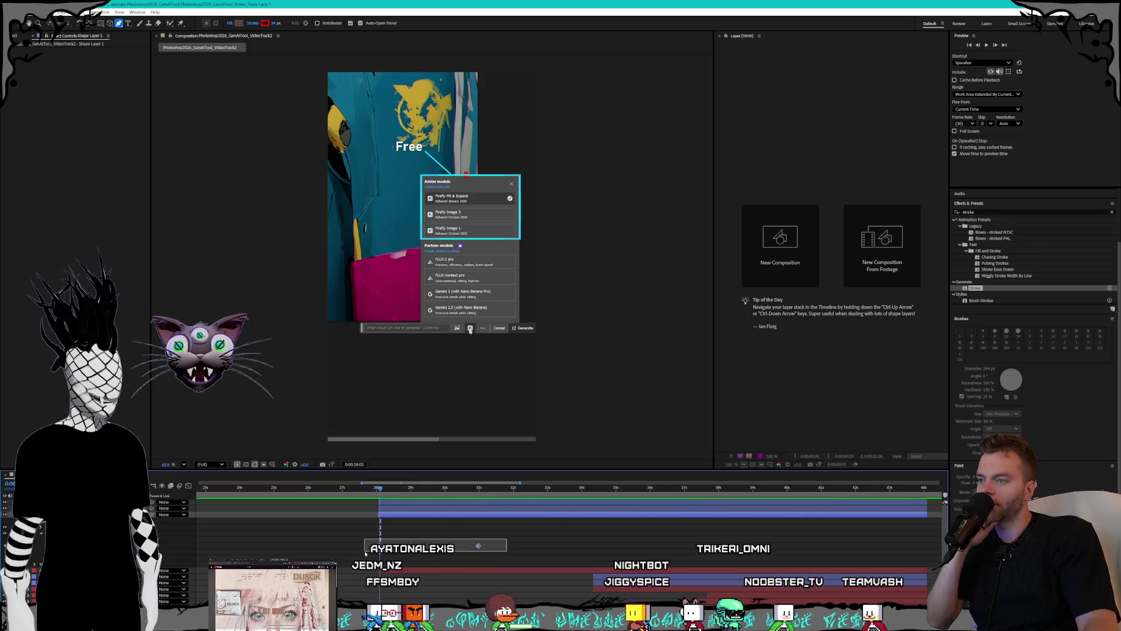
- Apply Keyframe Assistant > Easy Ease to the selected keyframes, then watch more of the tutorial
right_click(479, 545)
mouse_move(505, 541)
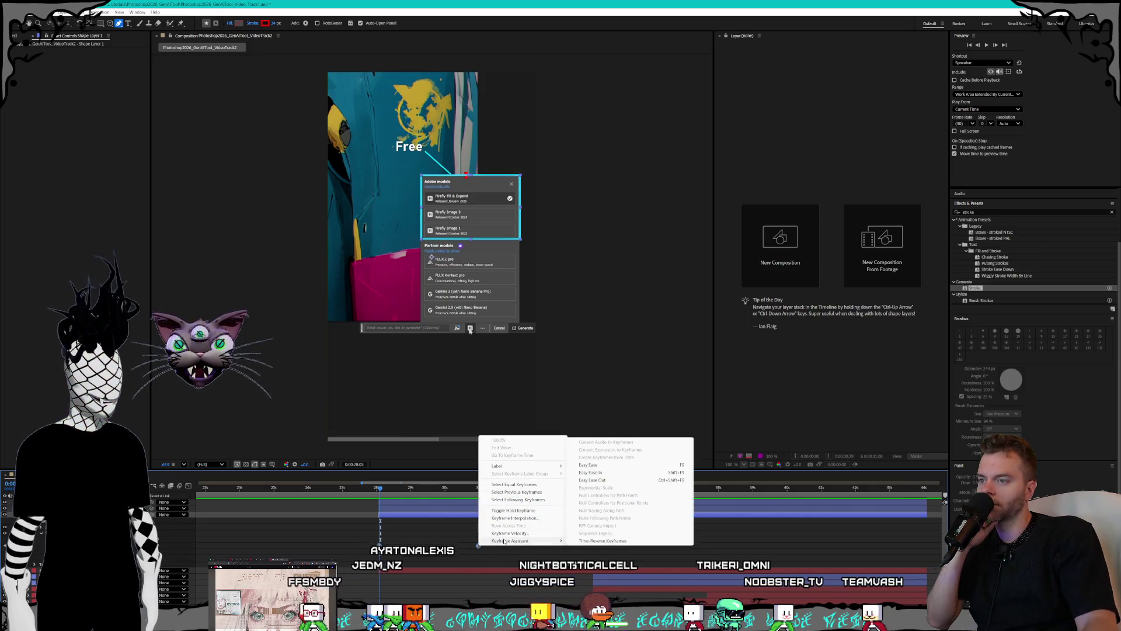
left_click(601, 465)
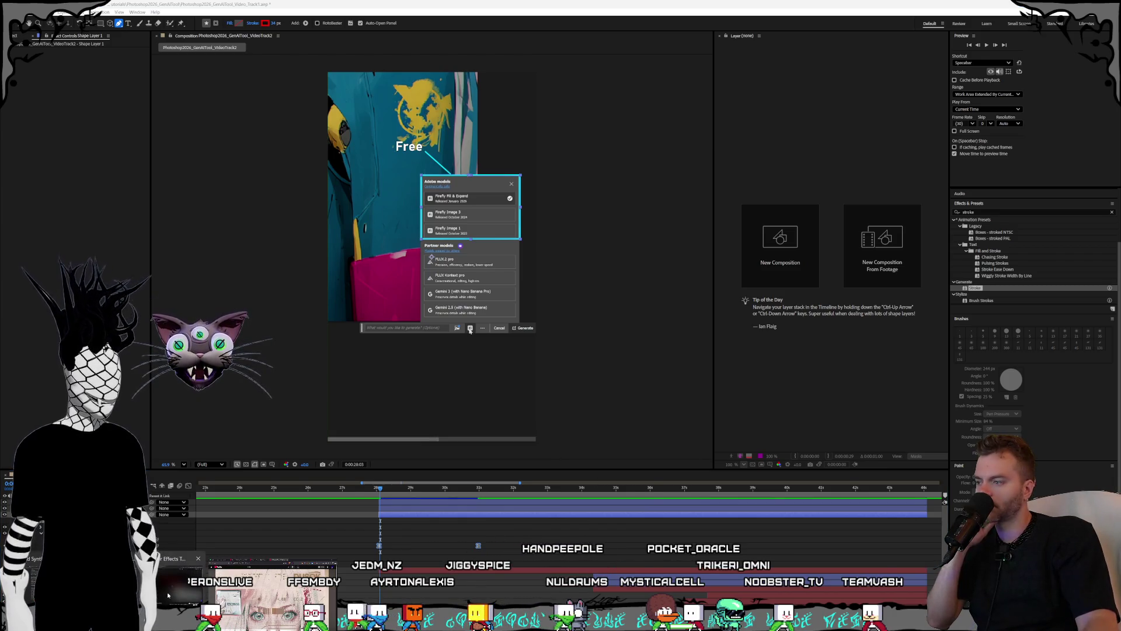
left_click(167, 595)
left_click(564, 351)
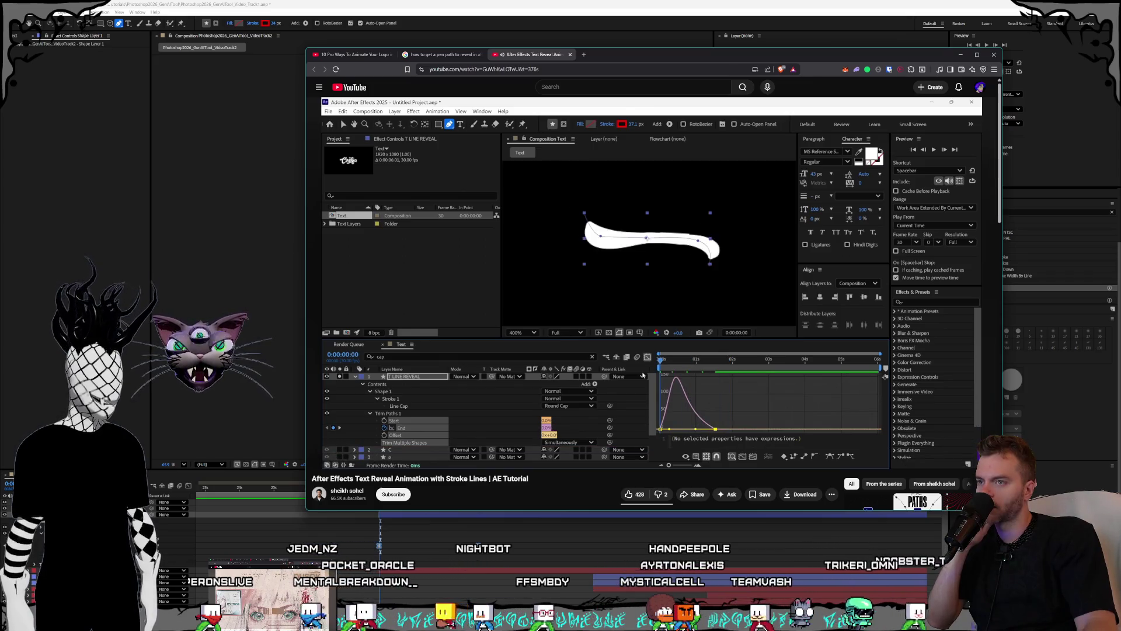
key("space")
key("alt+Tab")
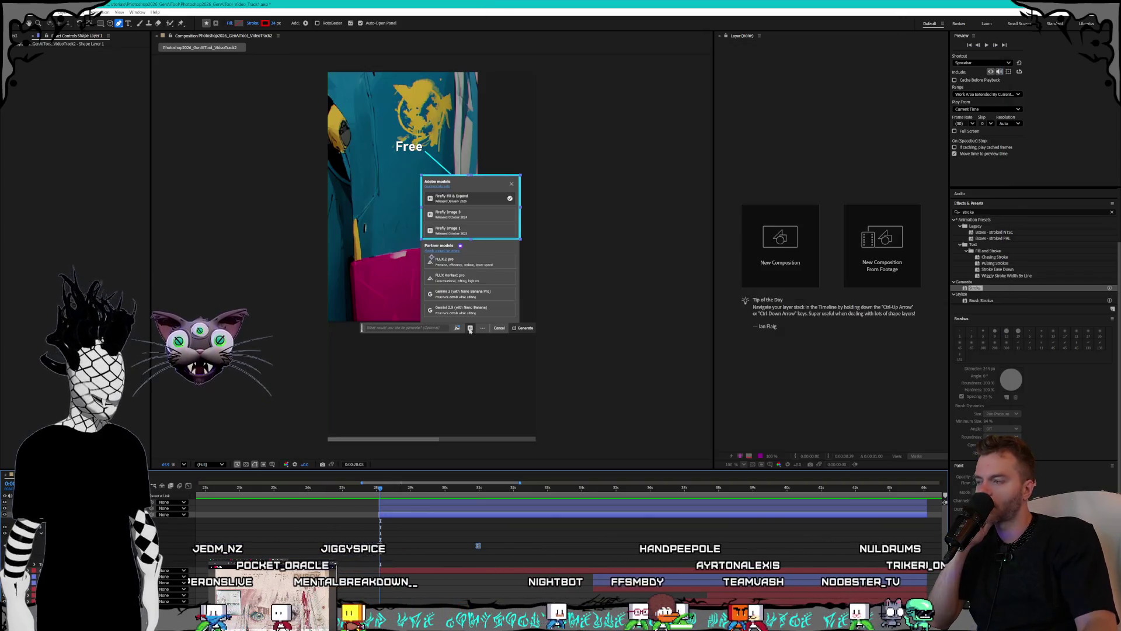
- Check the keyframes' speed graph, then set the current time back to about 28 seconds
left_click(188, 486)
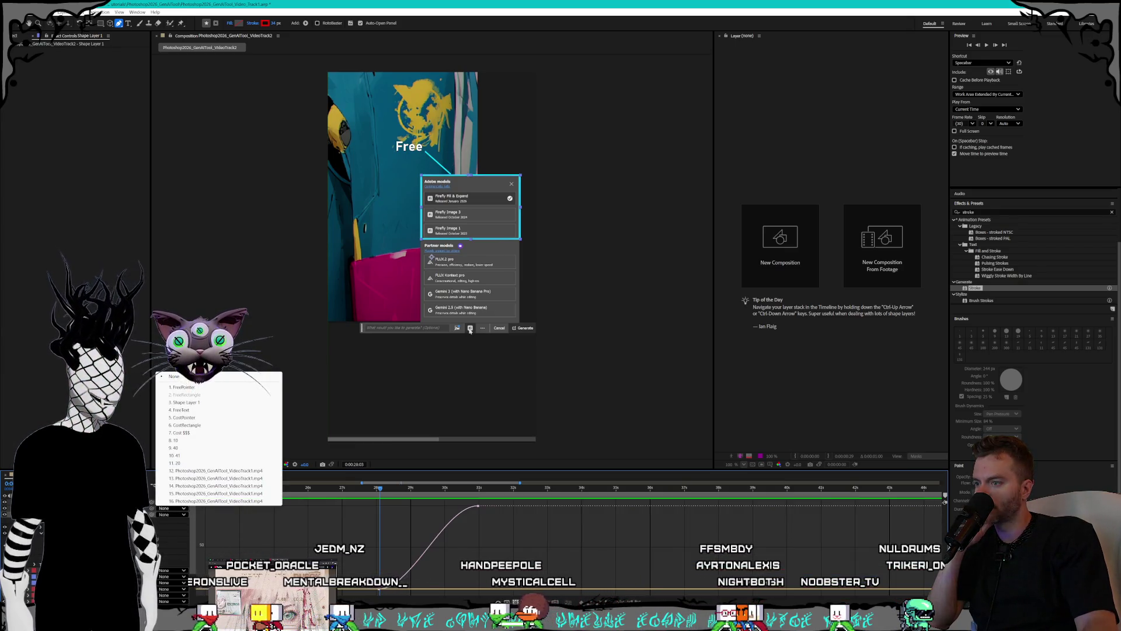
left_click(464, 531)
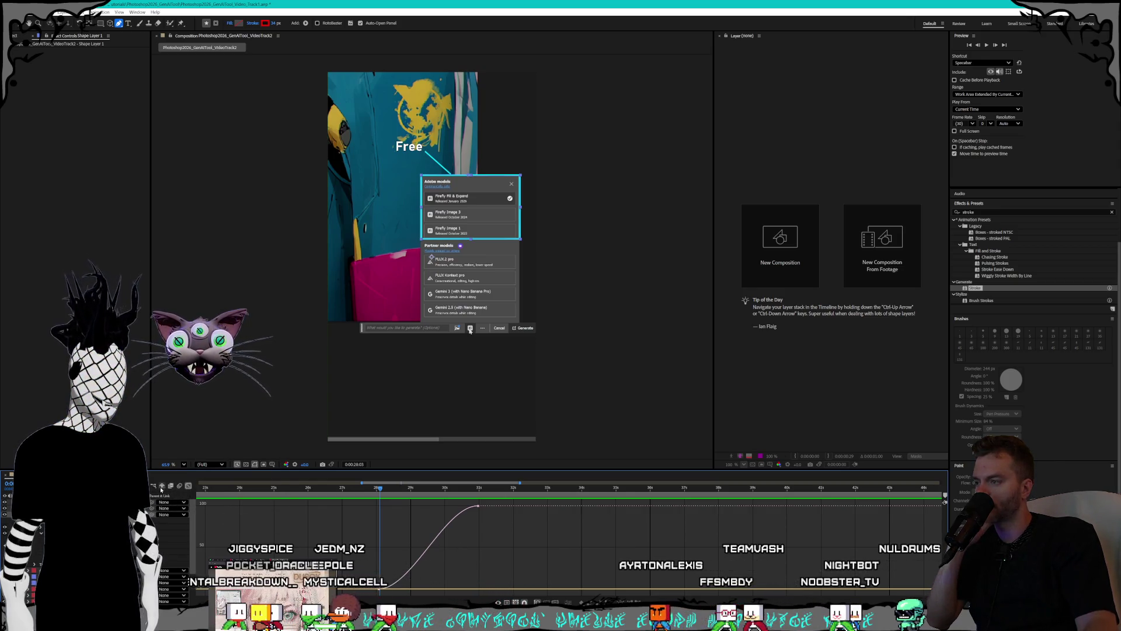
left_click(189, 486)
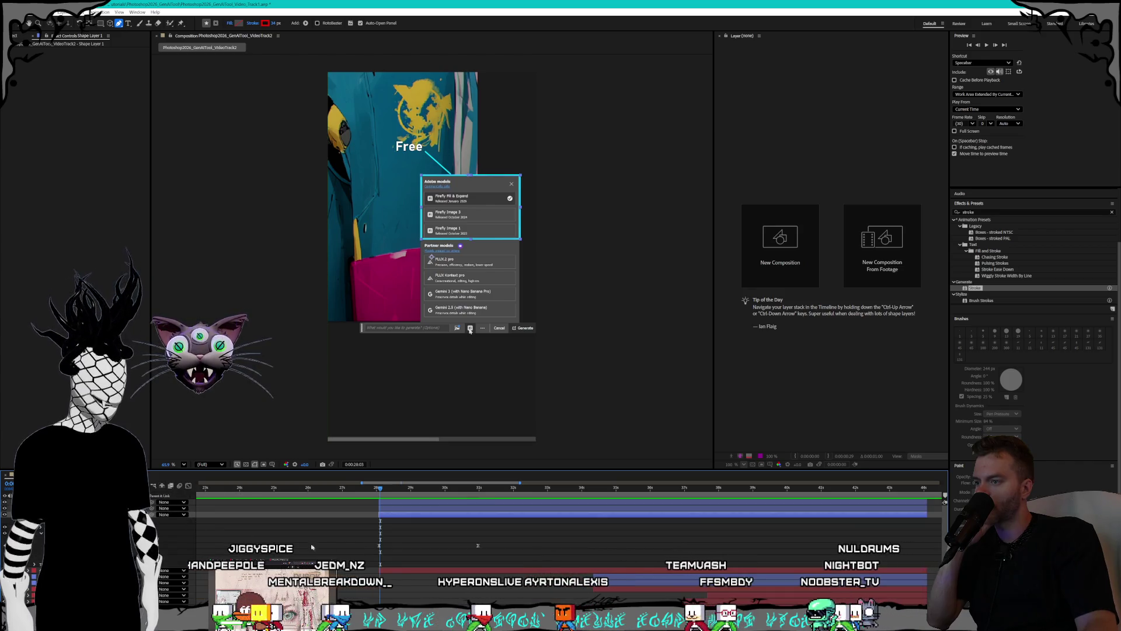
left_click(455, 487)
left_click(377, 488)
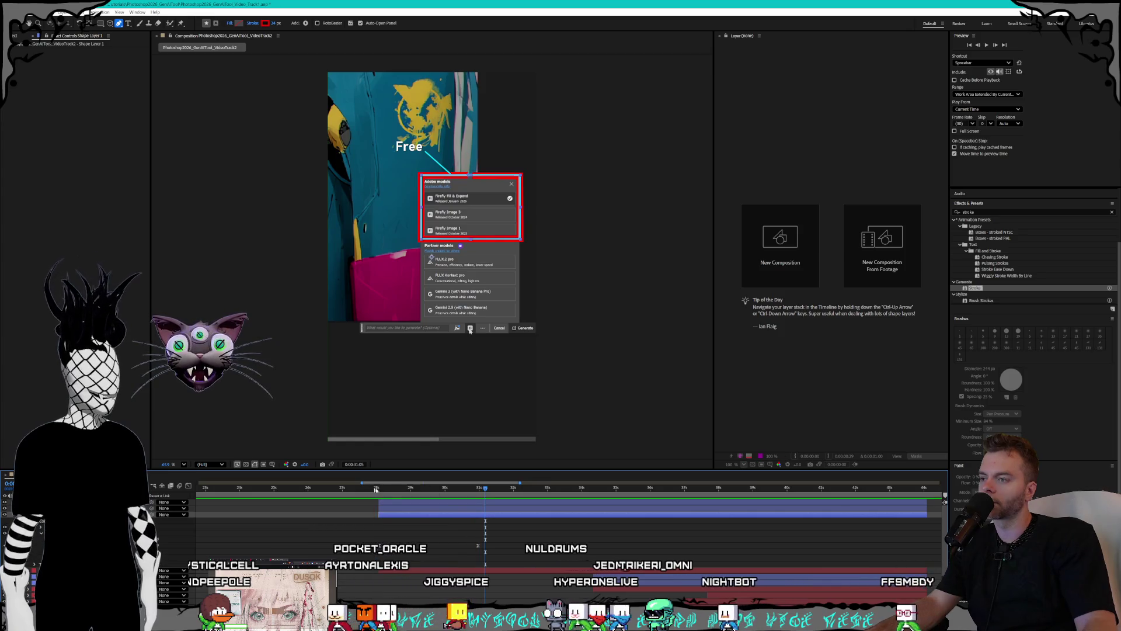
left_click(388, 489)
left_click(381, 491)
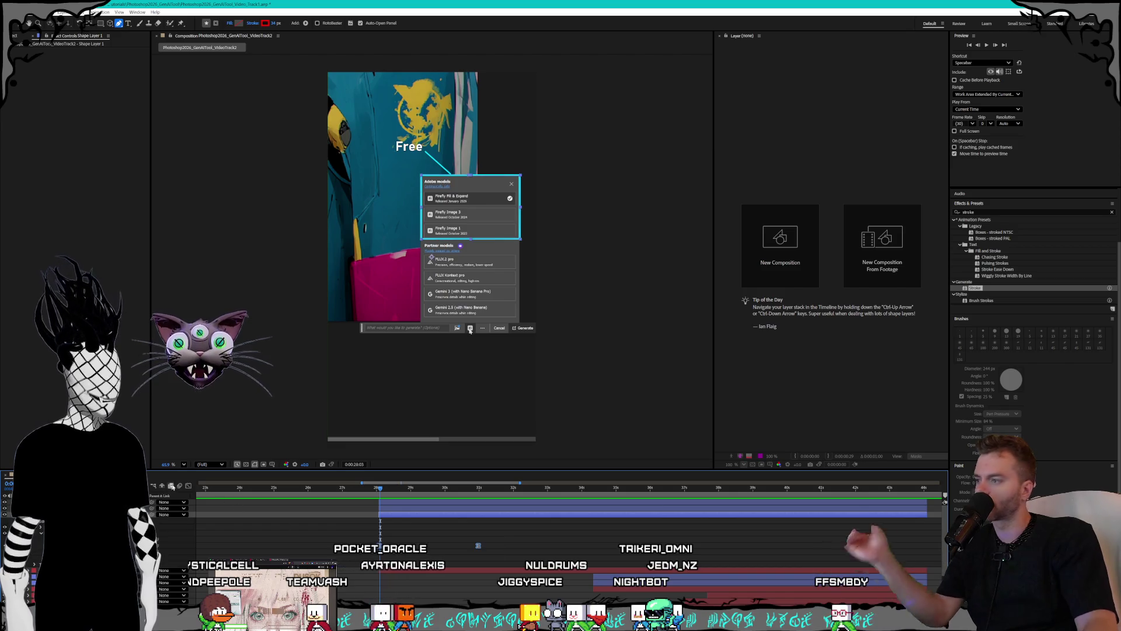
- Inspect the keyframes' value graph, then resume the YouTube tutorial
key("shift+F3")
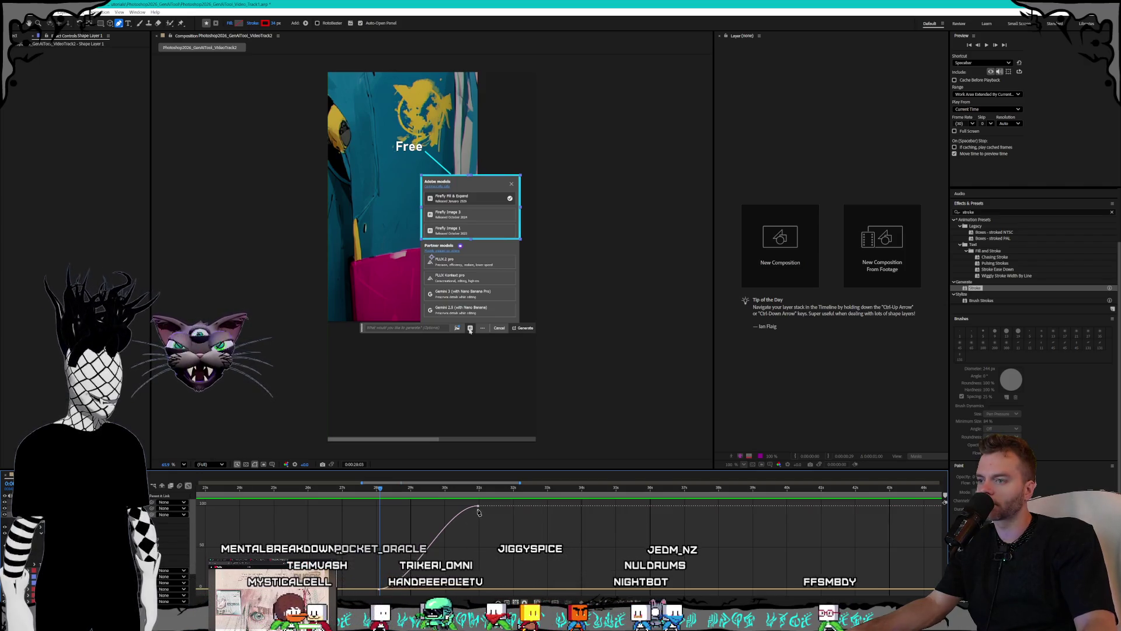
mouse_move(479, 508)
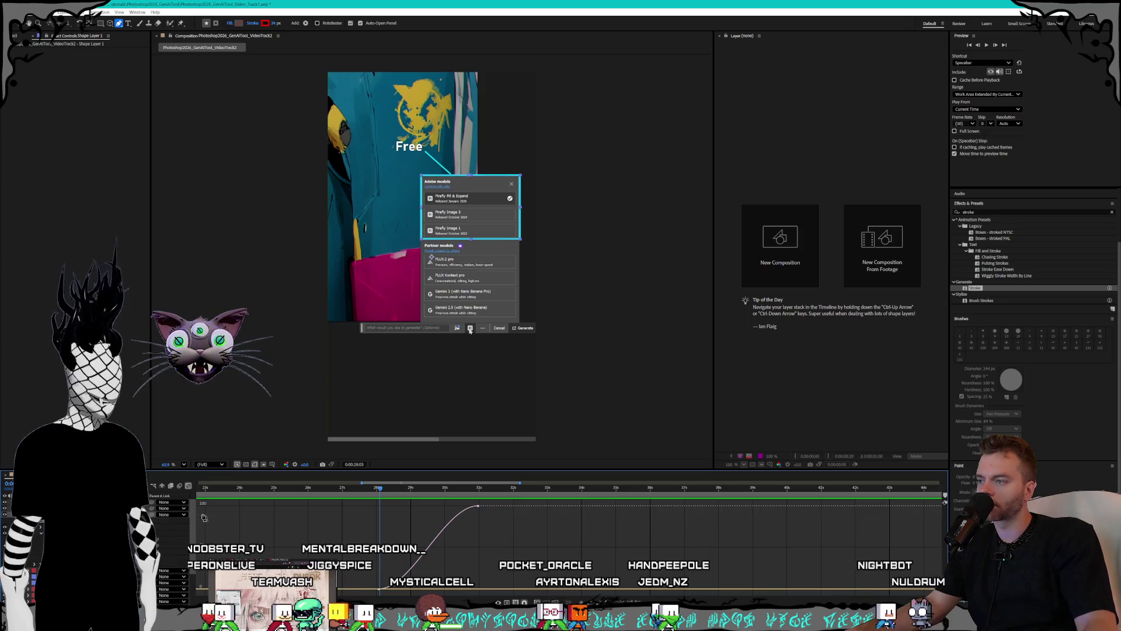
key("shift+F3")
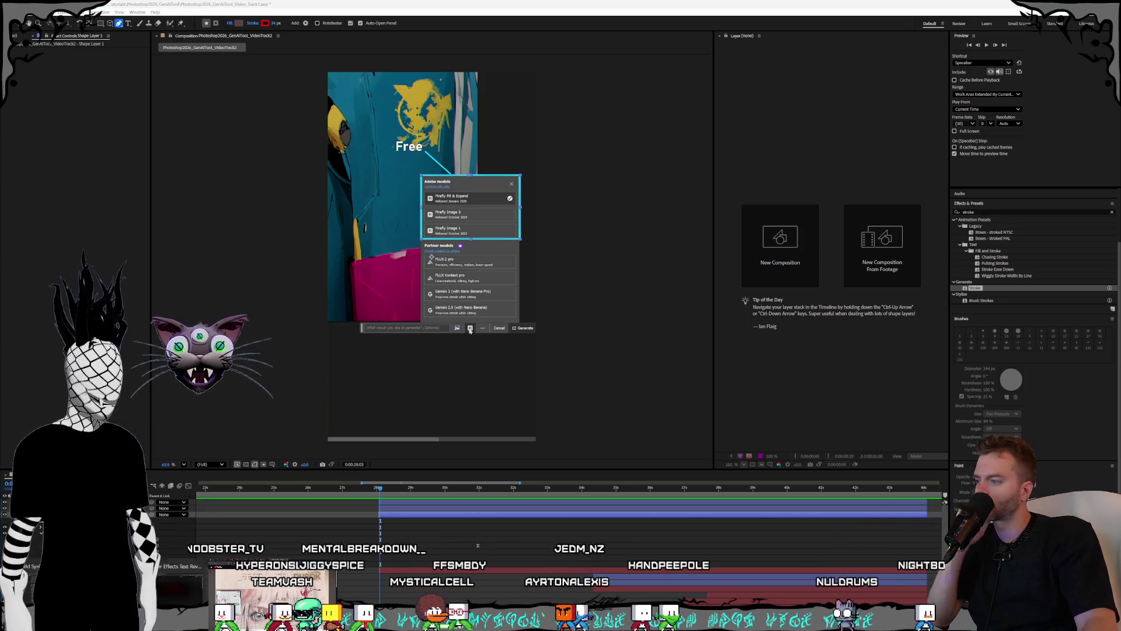
key("alt+Tab")
left_click(642, 337)
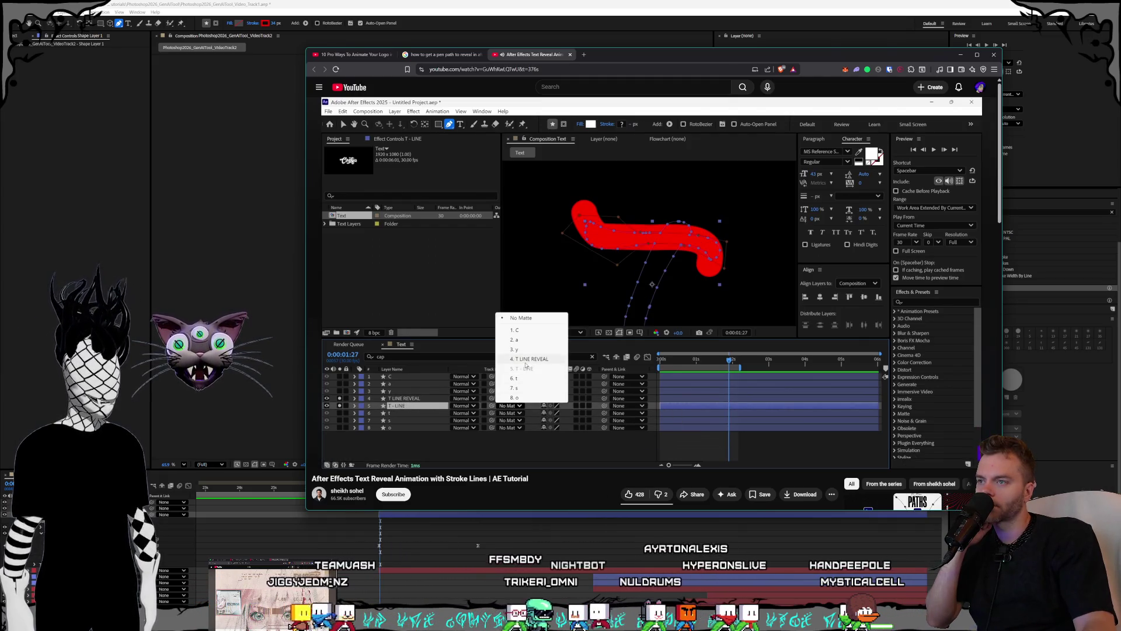
- Pause the tutorial at 4:45 on its track-matte step, compare with After Effects, and open a new browser tab
left_click(643, 298)
key("alt+Tab")
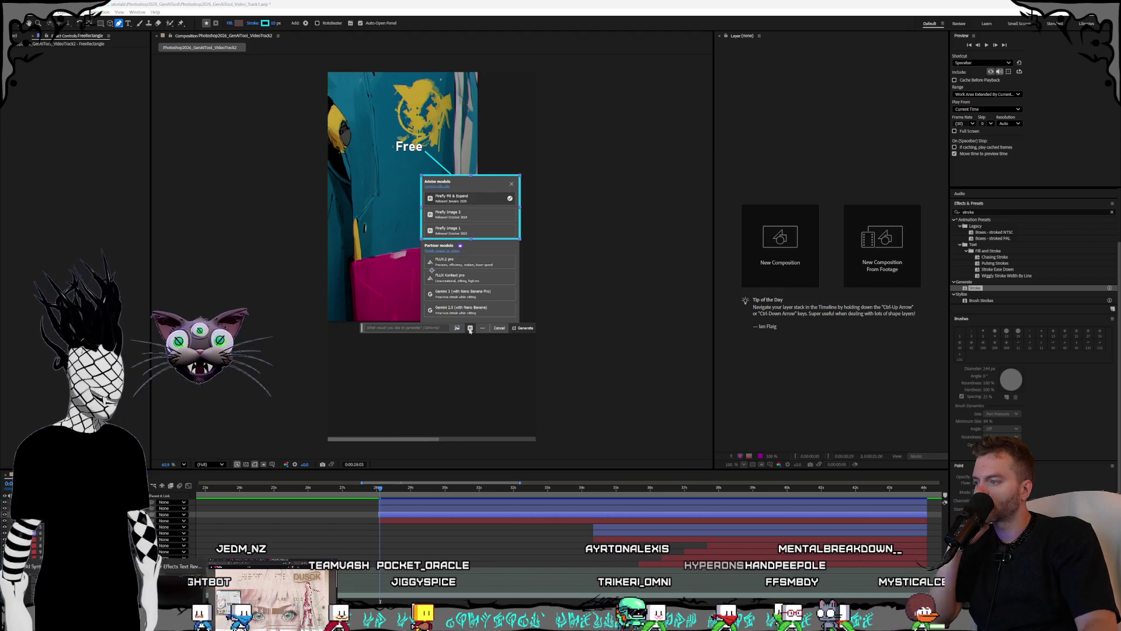
key("alt+Tab")
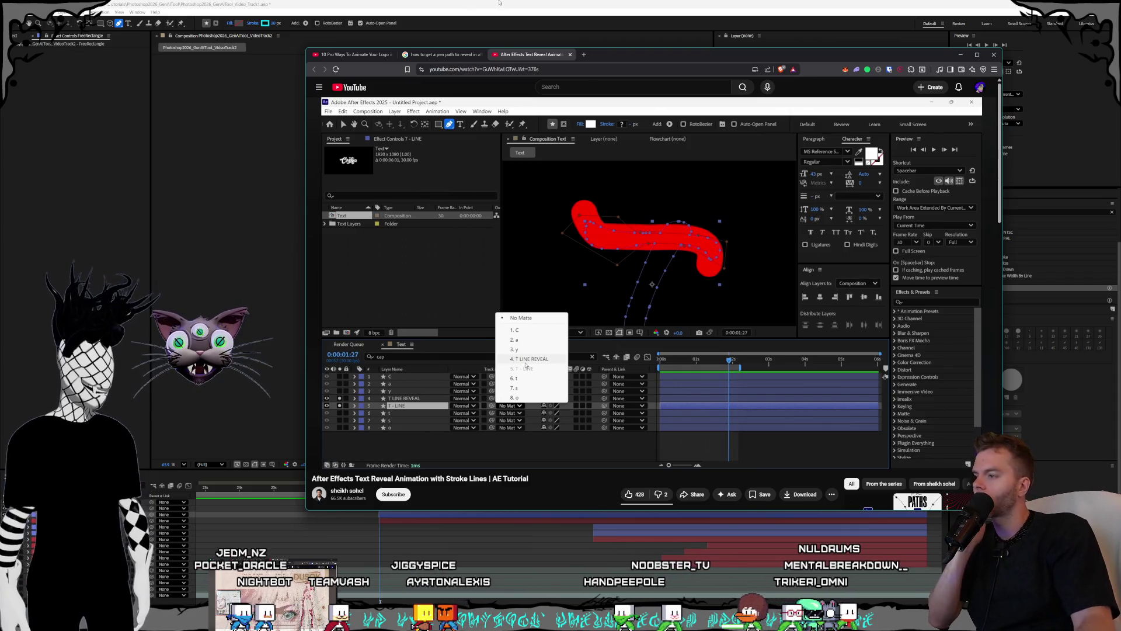
key("alt+Tab")
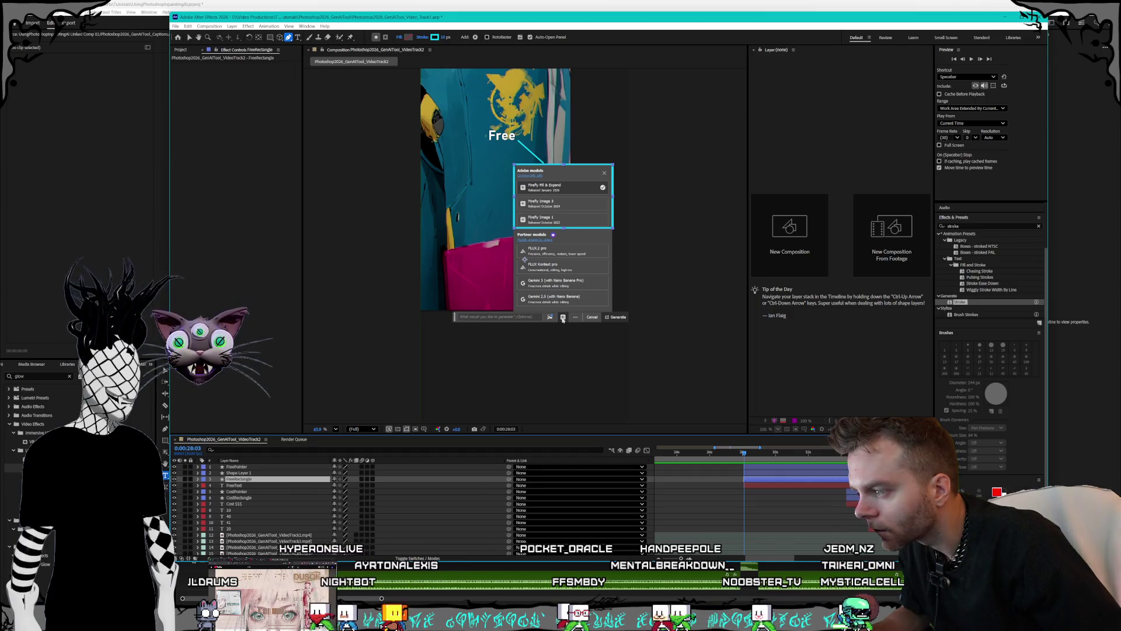
key("alt+Tab")
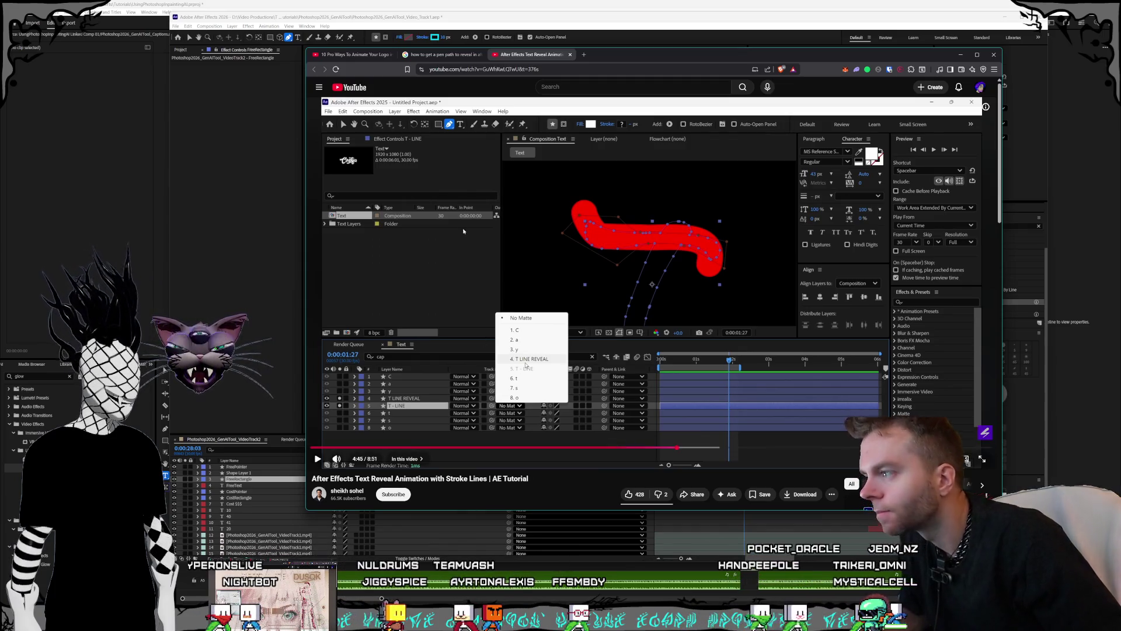
left_click(586, 55)
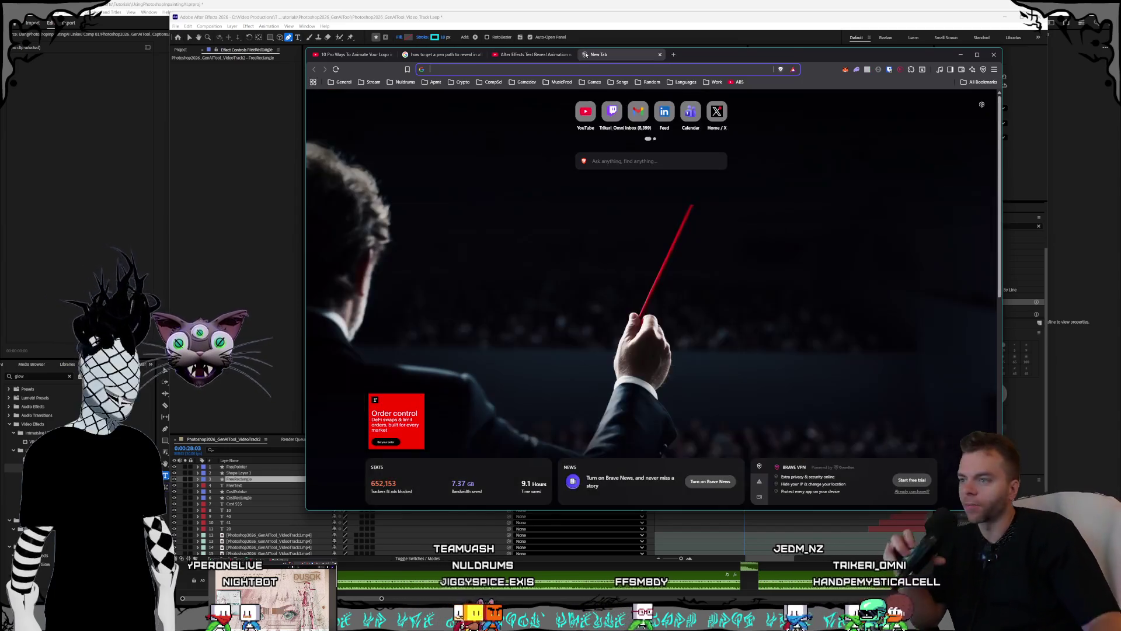
- Google 'track matte option not showing in after effects', expand the AI Overview, then return to After Effects
type("track me")
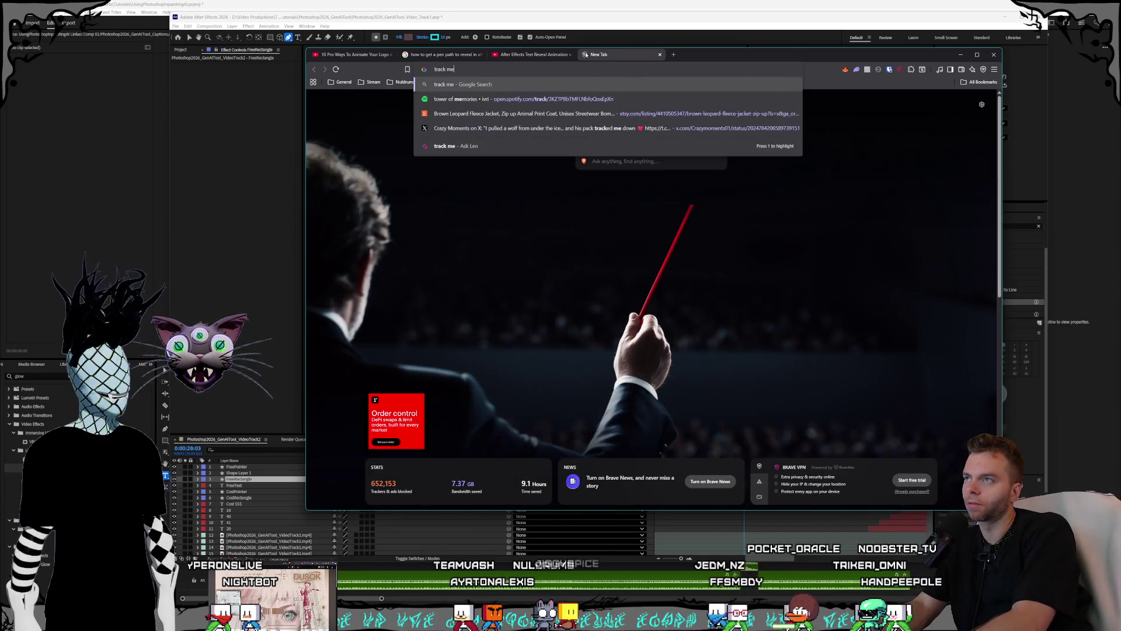
key("BackSpace")
type("atte option no")
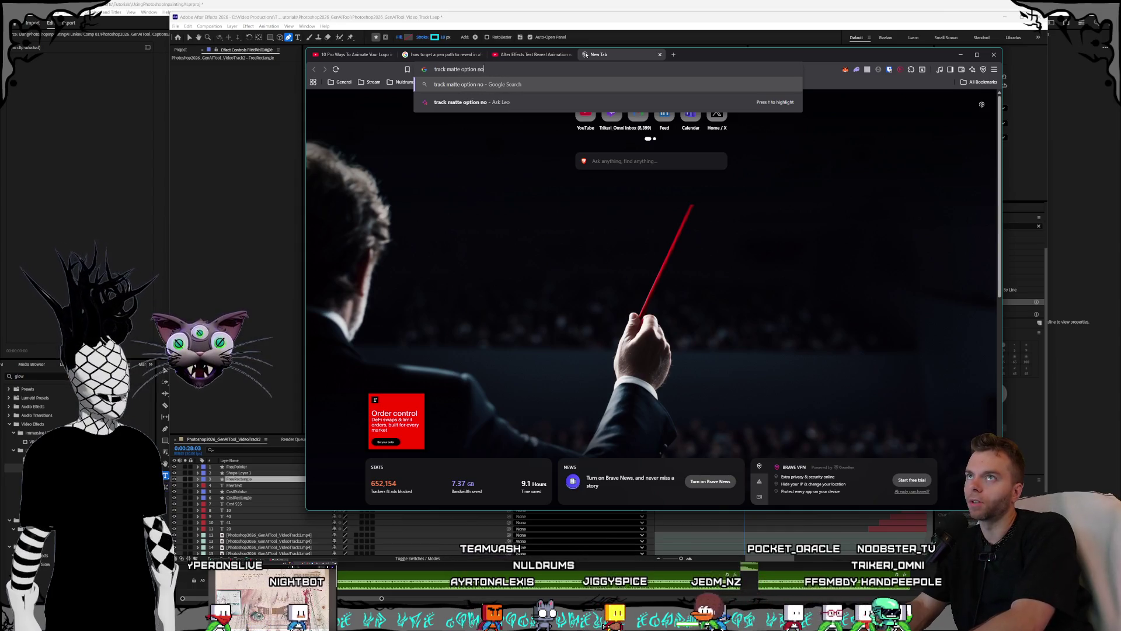
type("t showing in")
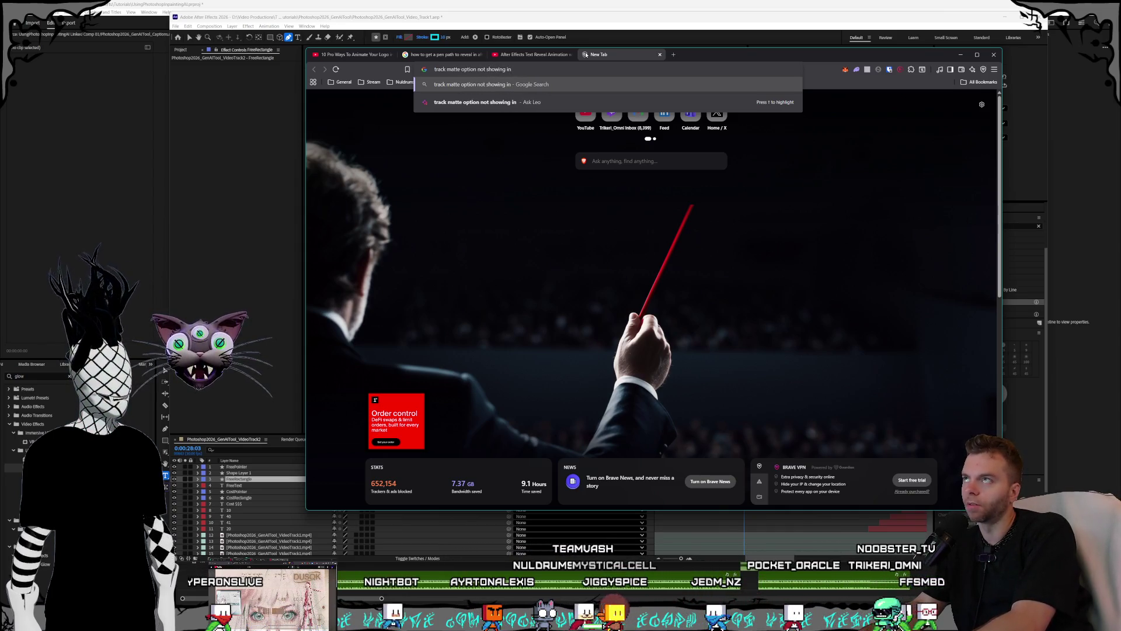
type(" after effec")
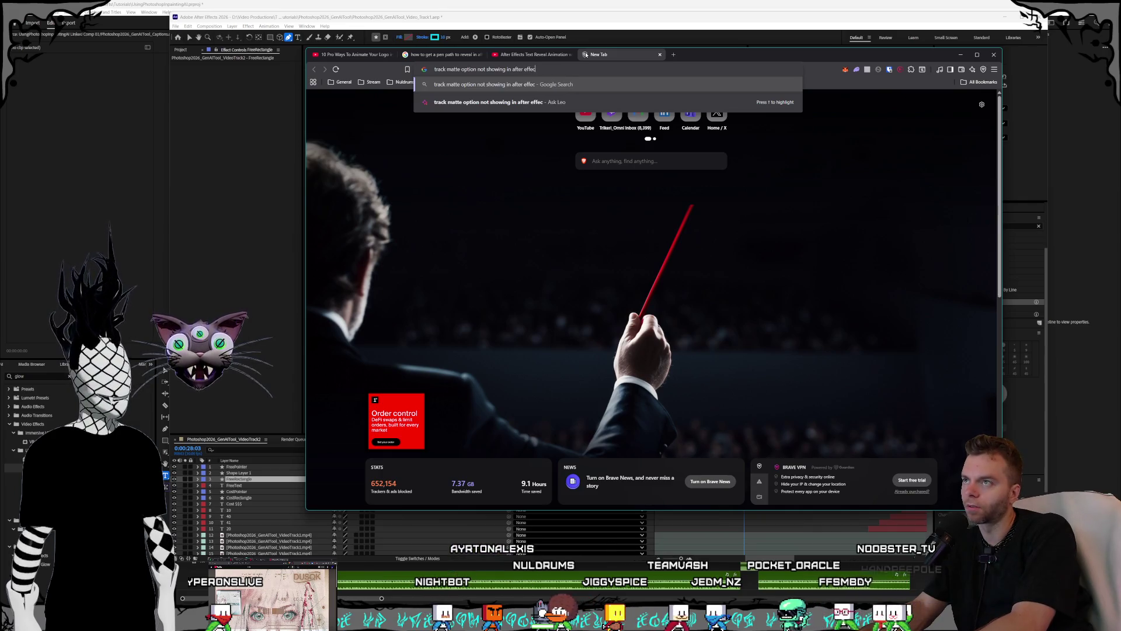
type("ts")
key("Return")
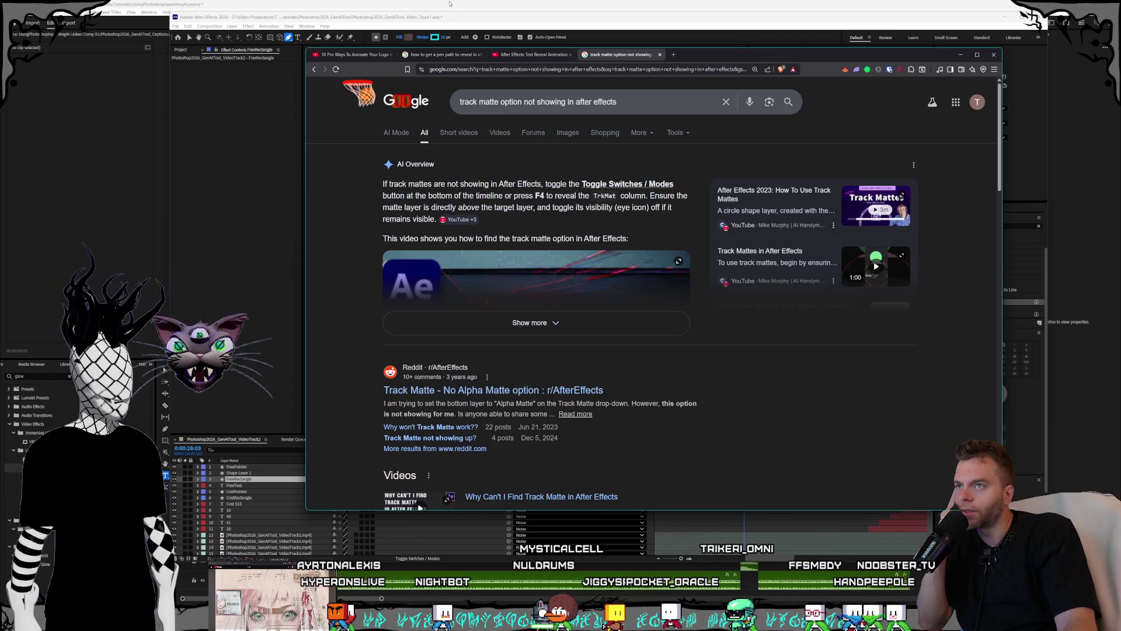
left_click(501, 323)
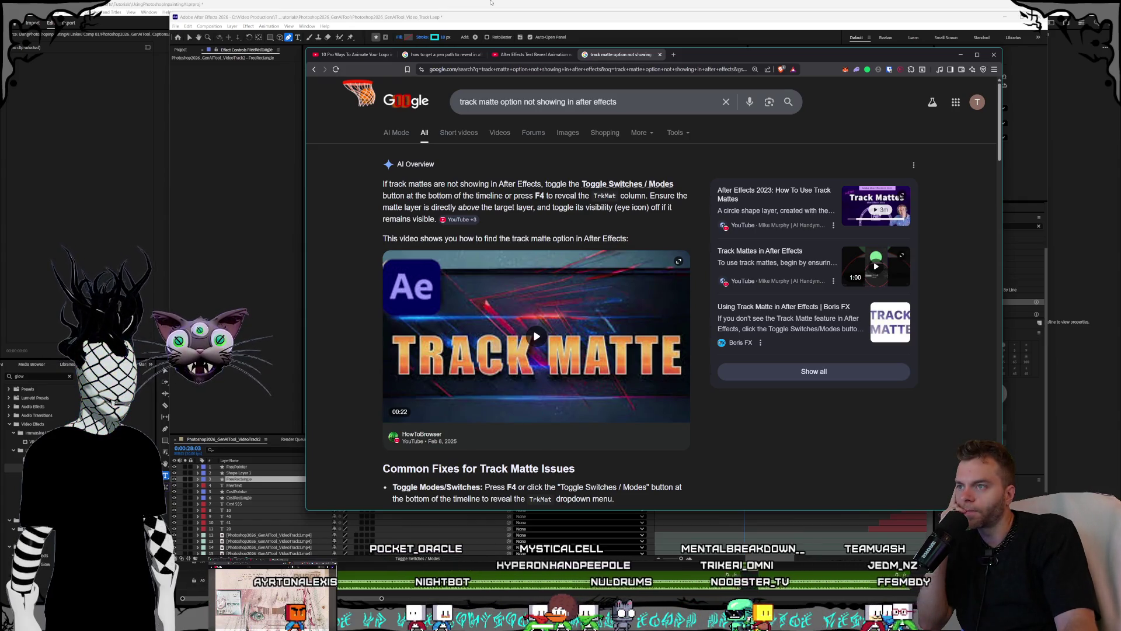
key("alt+Tab")
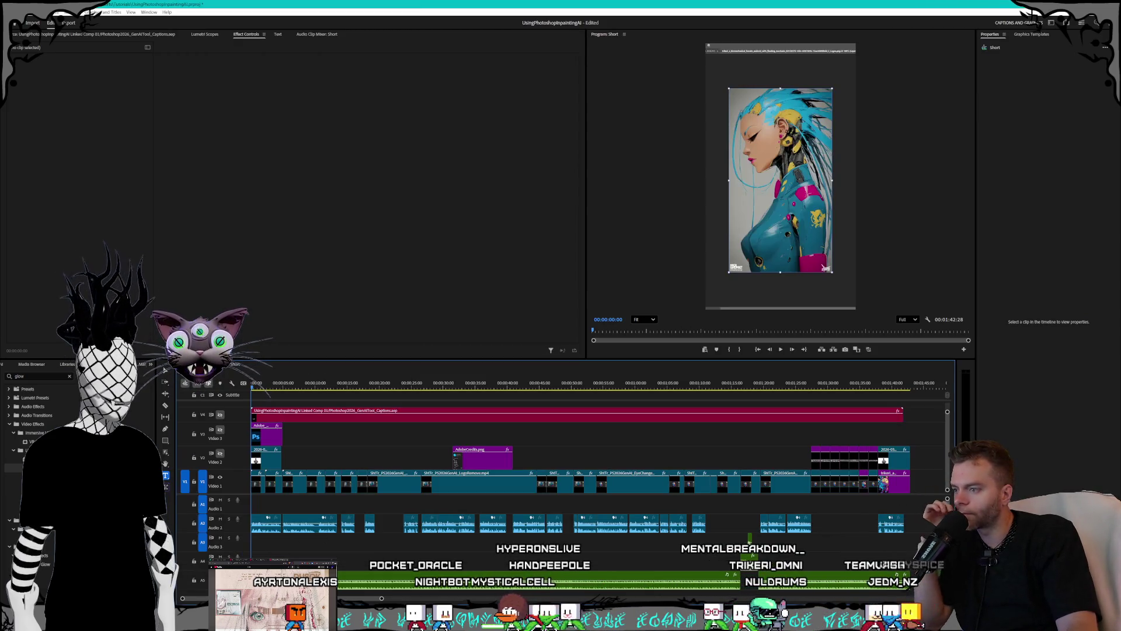
key("alt+Tab")
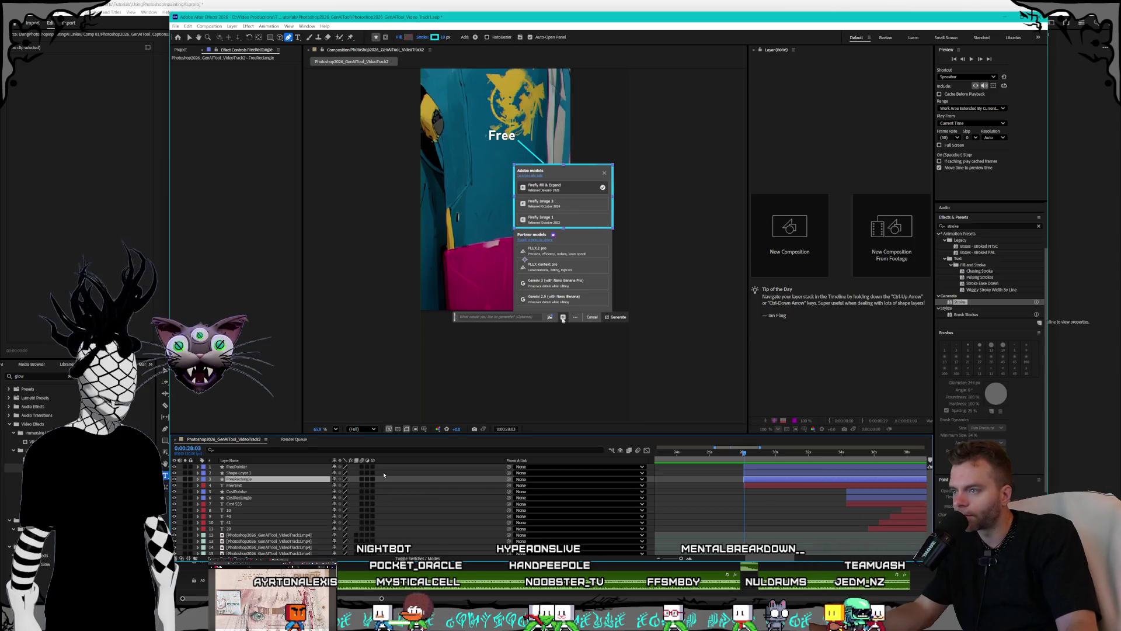
- Show the Modes columns and rename Shape Layer 1 to FreeRectangleReveal
key("F4")
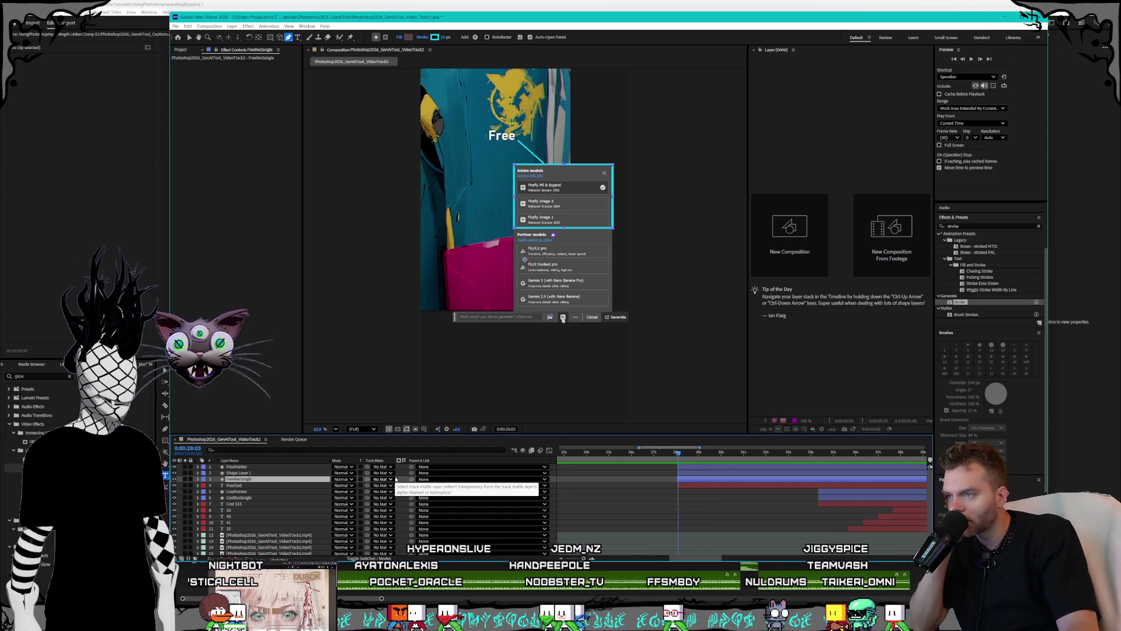
left_click(390, 479)
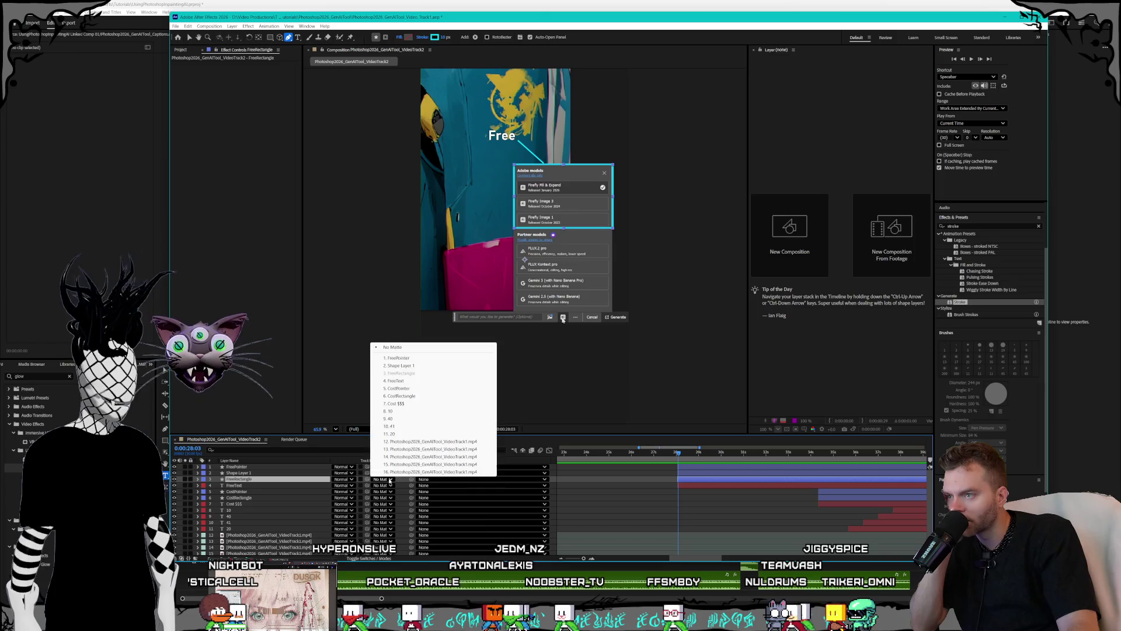
left_click(245, 473)
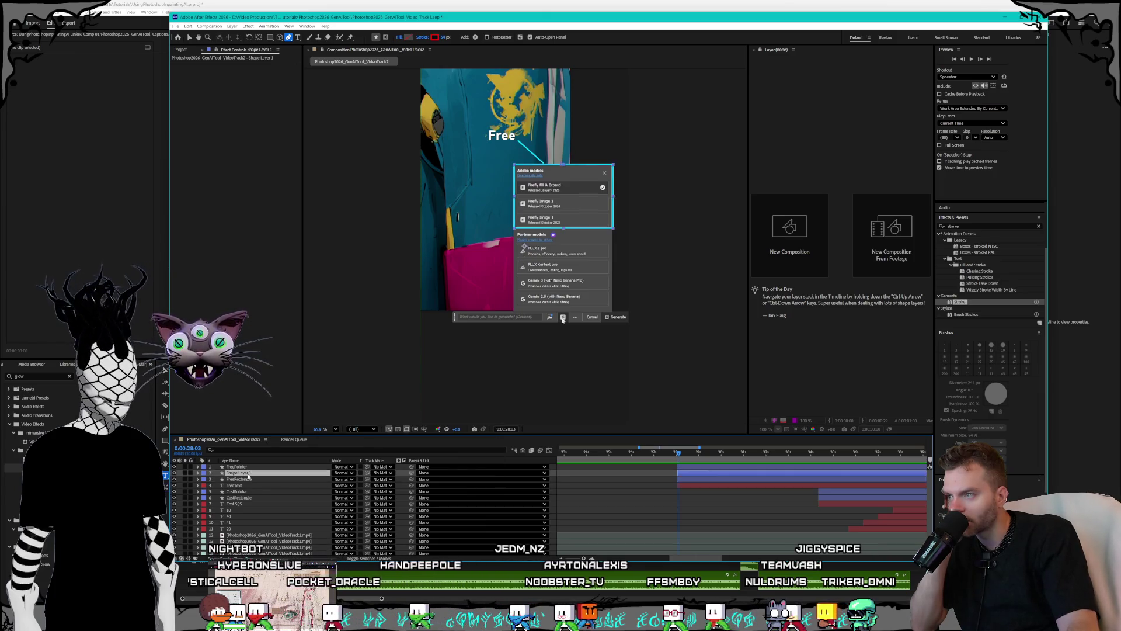
right_click(248, 473)
left_click(268, 447)
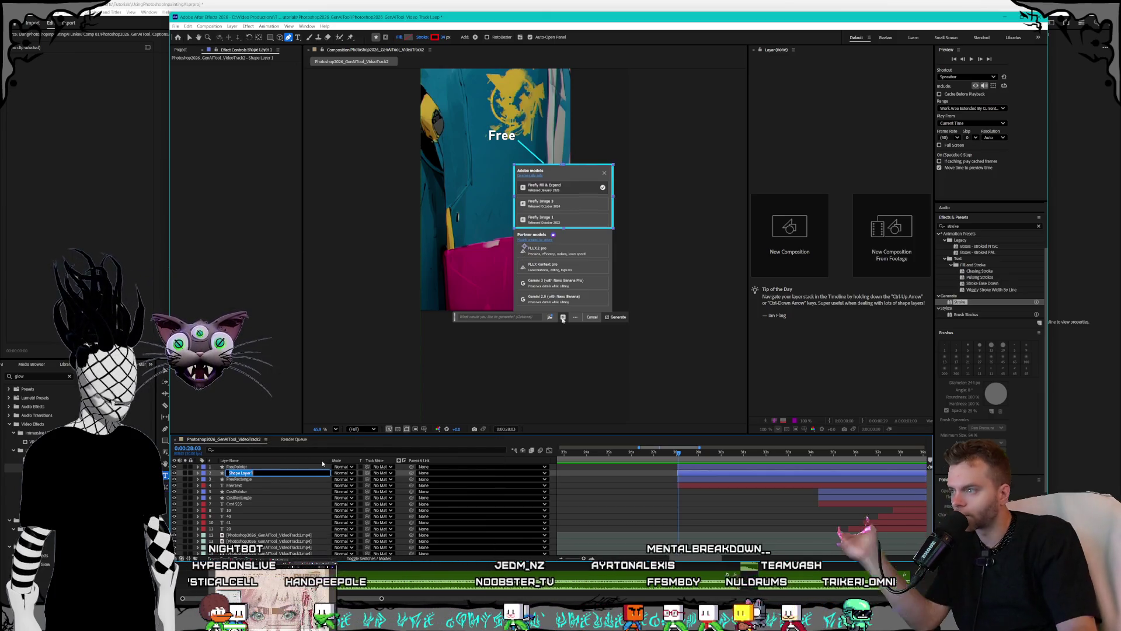
type("FreeRectangleRa")
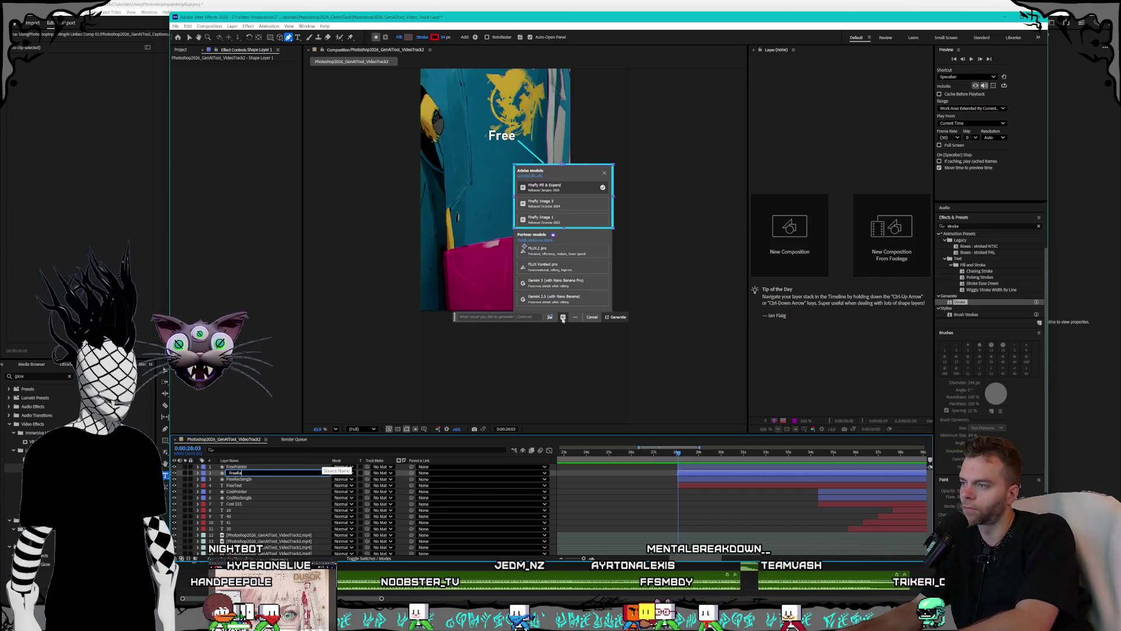
type("veal")
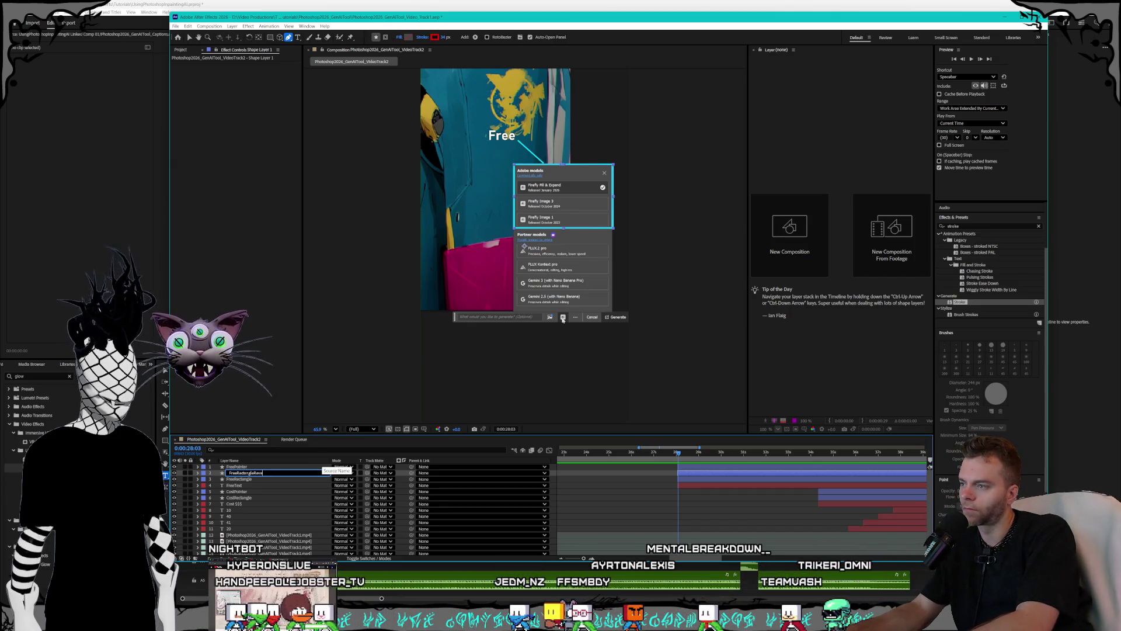
key("Return")
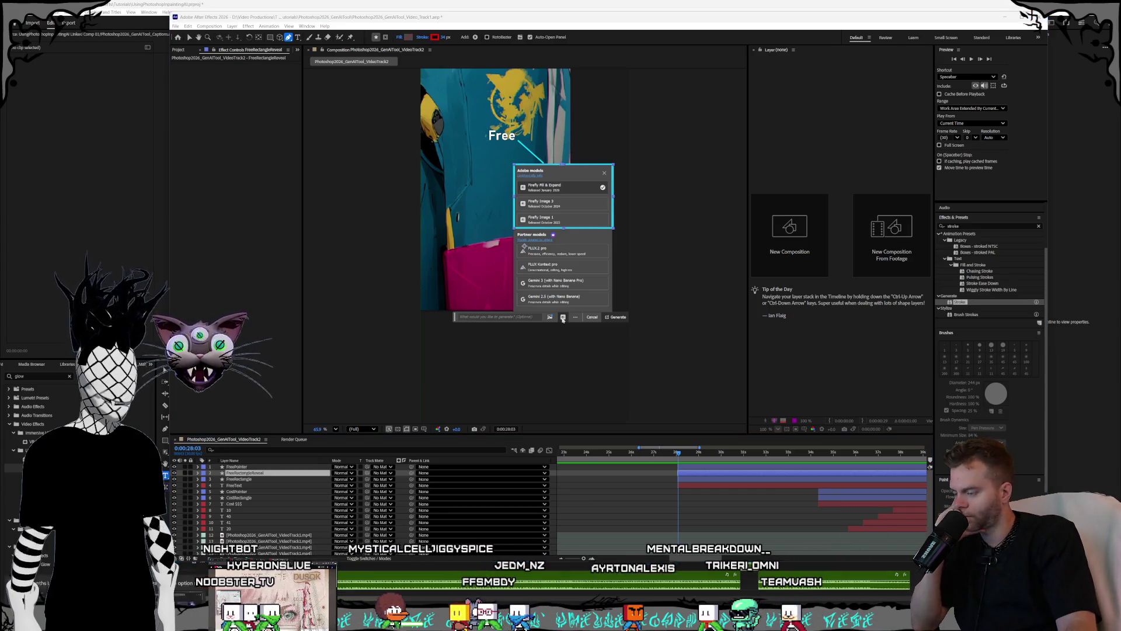
- Check the browser tutorial and Premiere Pro, then return to After Effects
left_click(183, 599)
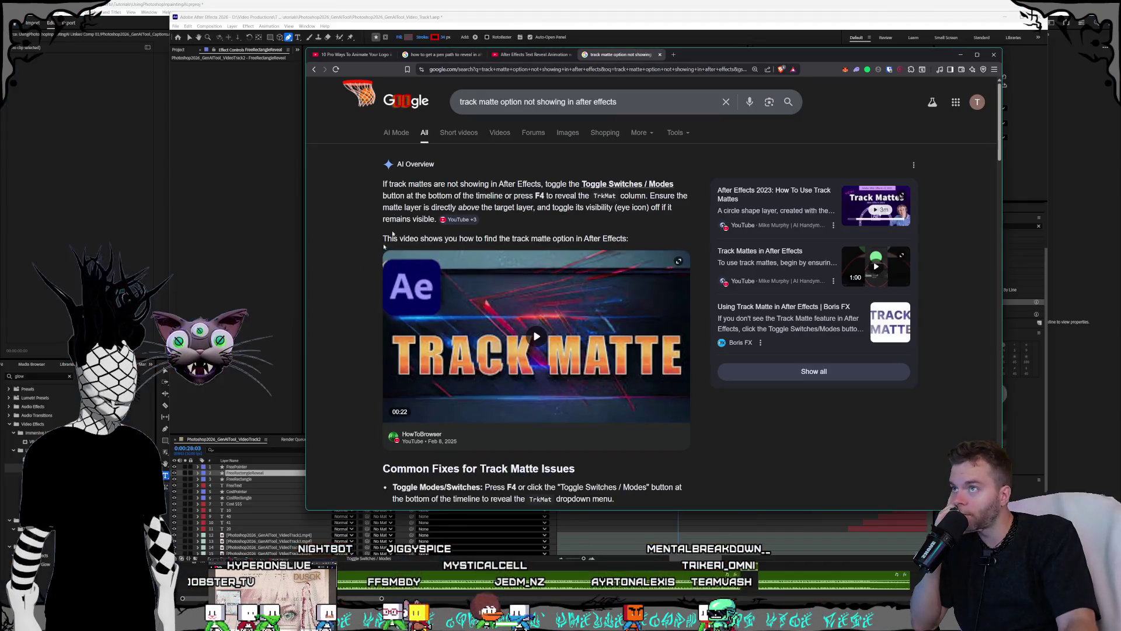
key("ctrl+shift+Tab")
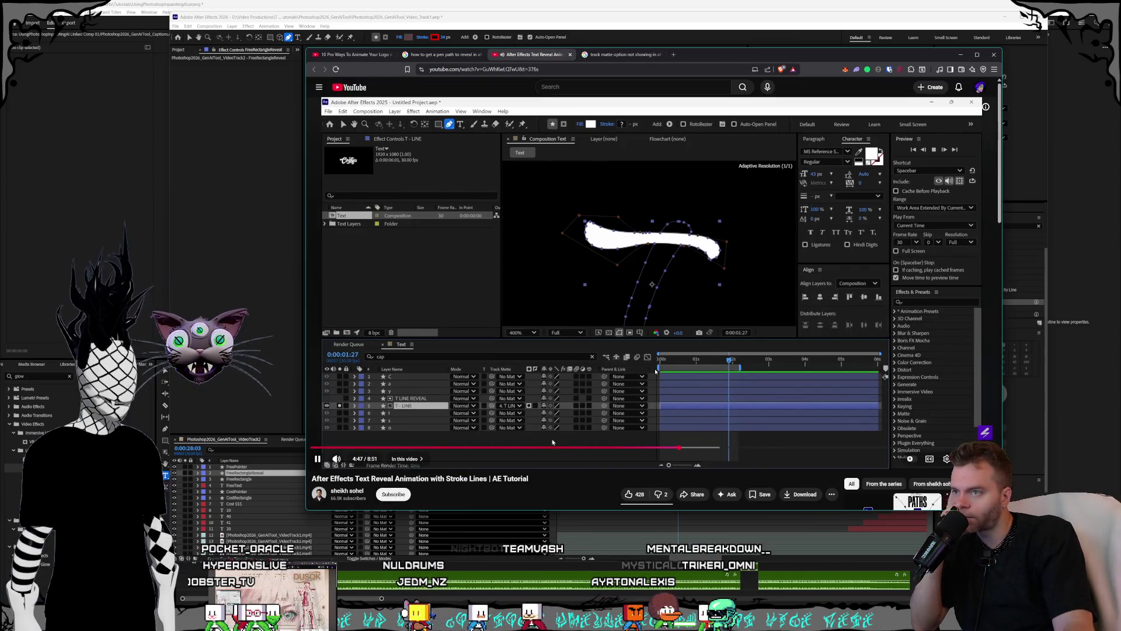
key("alt+Tab")
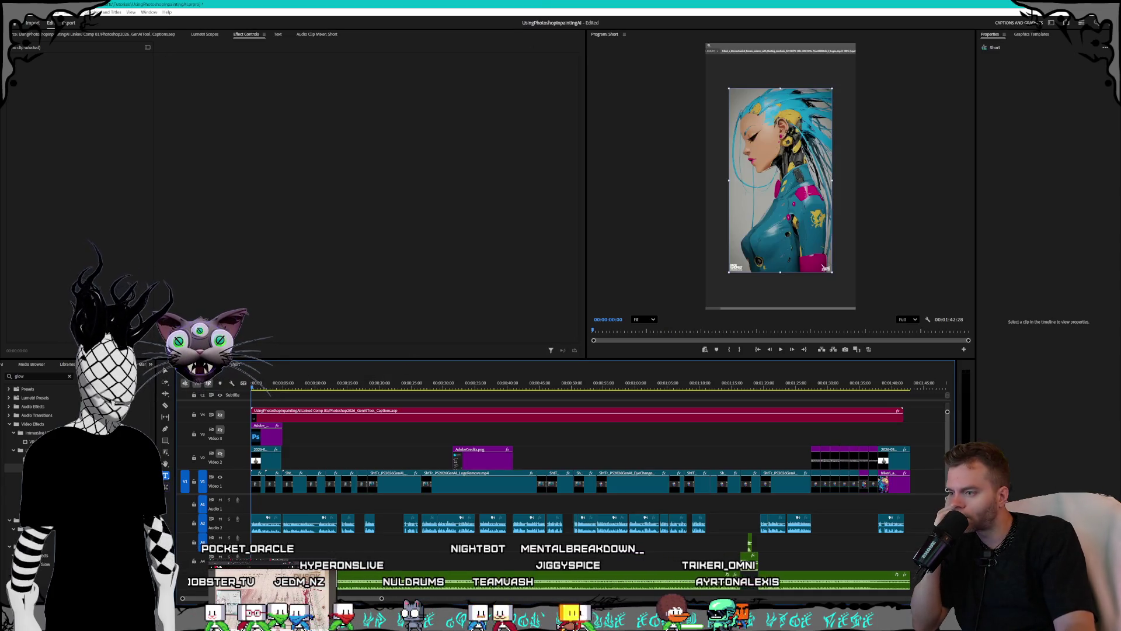
key("alt+Tab")
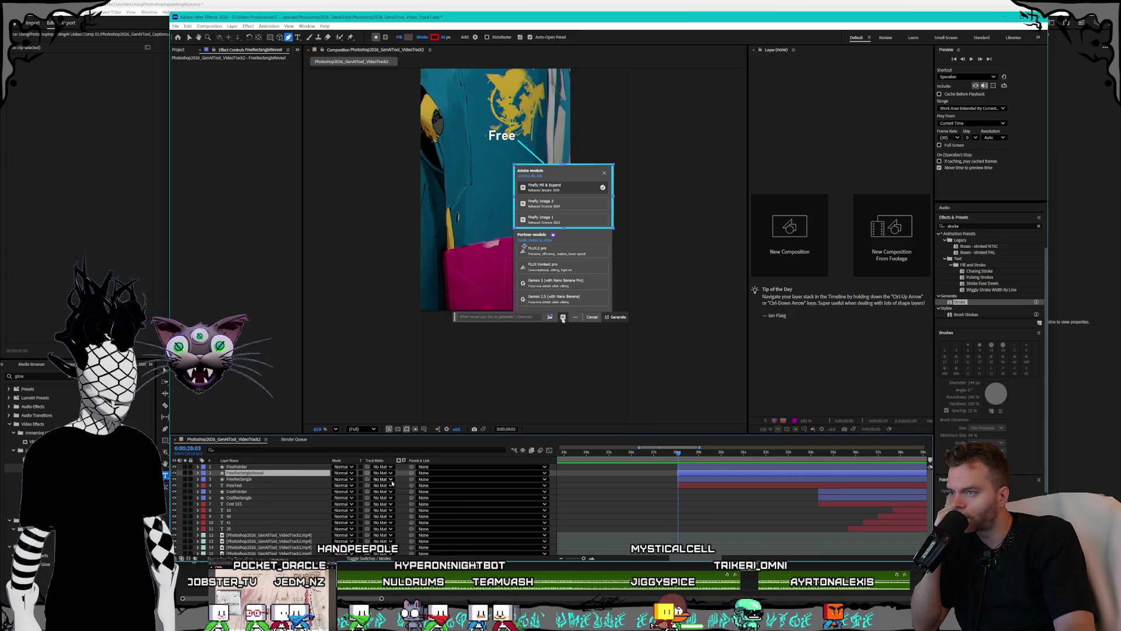
- Set layer 3's track matte to FreeRectangleReveal and move the time to 0:00:29:01
left_click(391, 479)
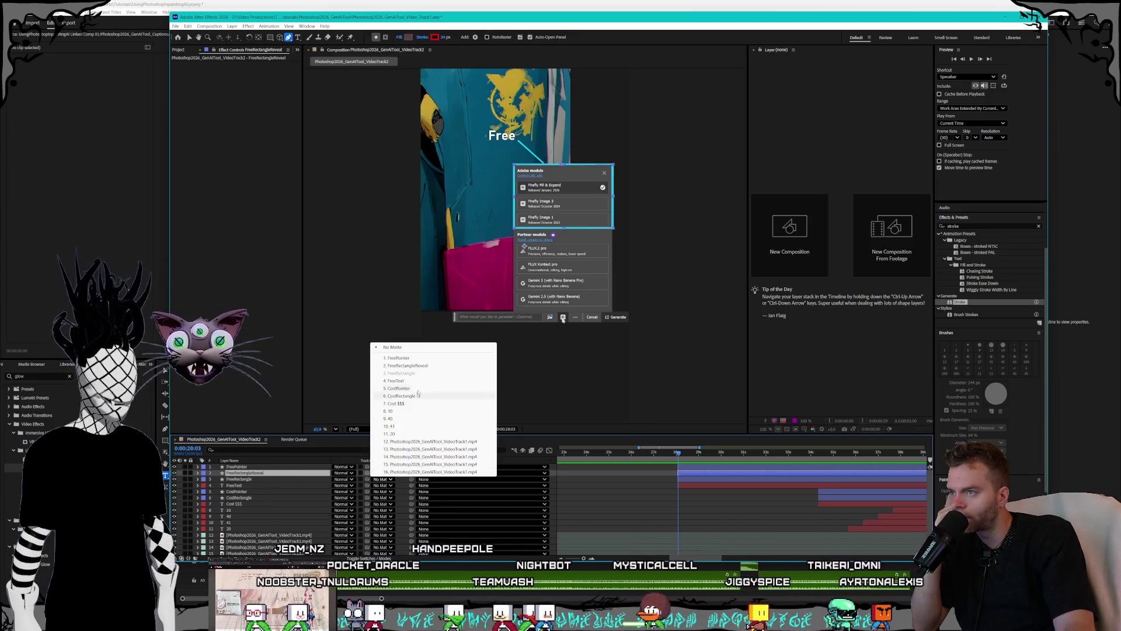
left_click(407, 365)
left_click_drag(689, 453, 699, 452)
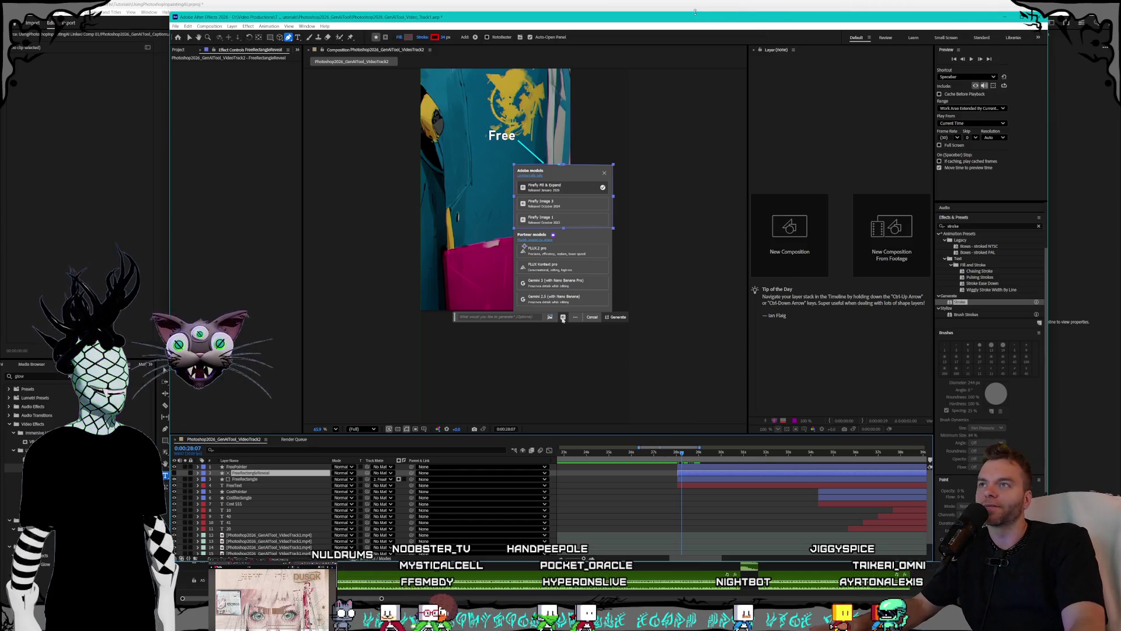
left_click_drag(693, 19, 755, 61)
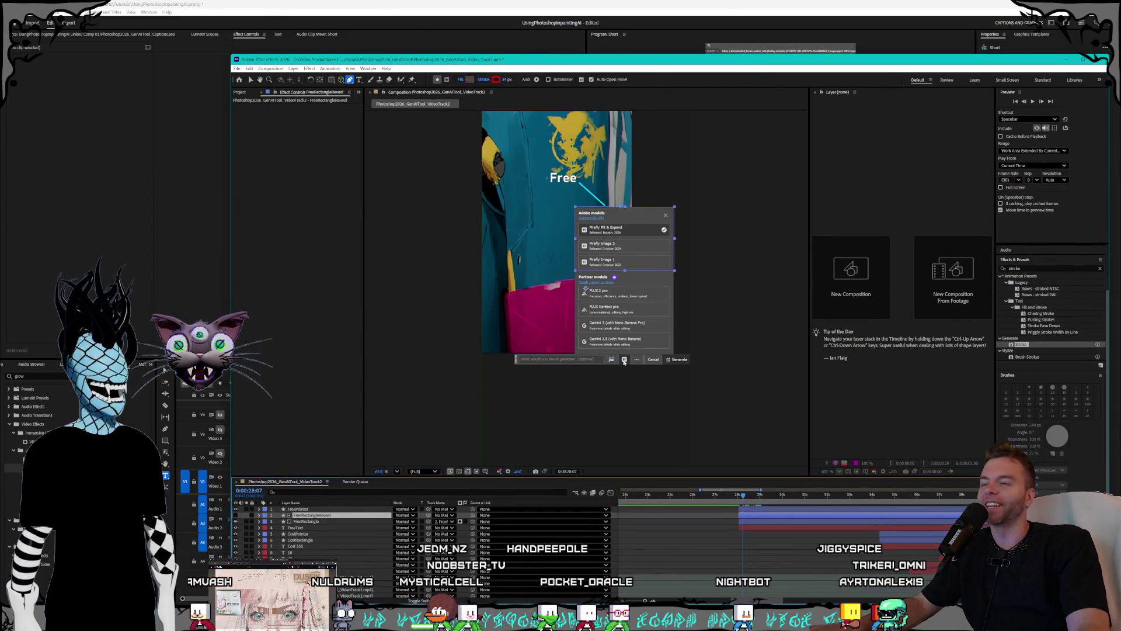
left_click_drag(230, 54, 159, 4)
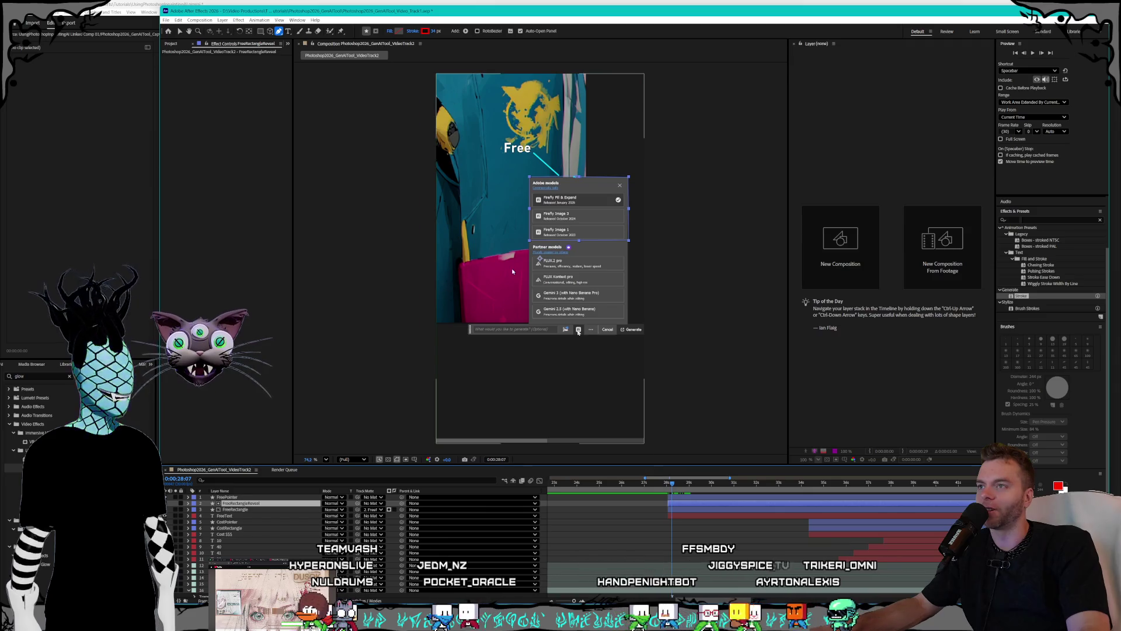
scroll(542, 257, "up", 3)
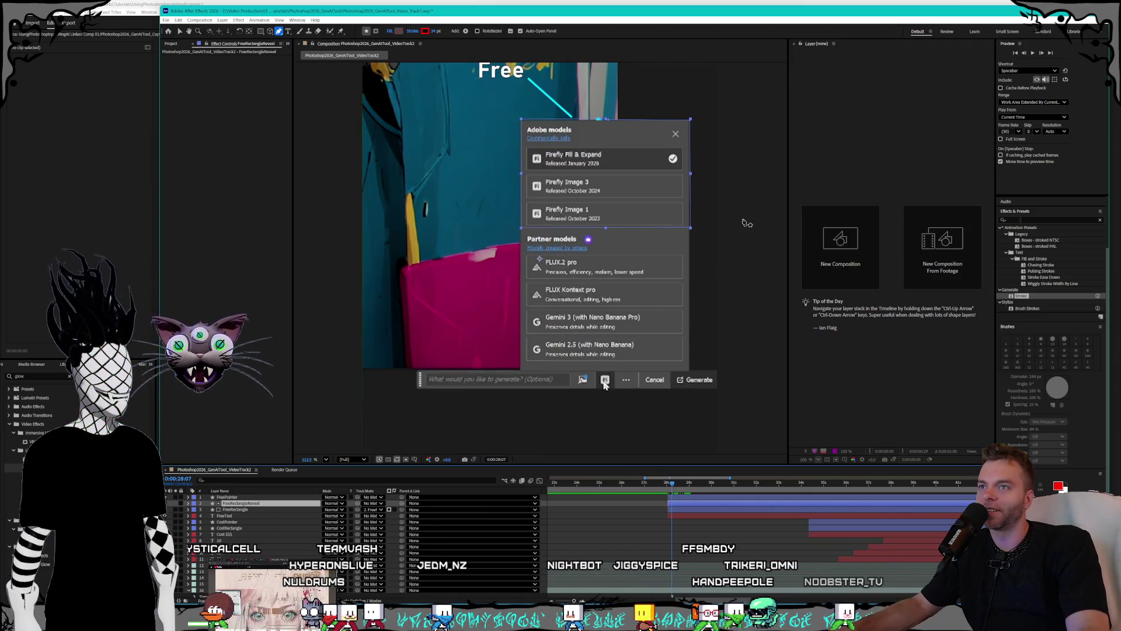
scroll(737, 274, "up", 4)
scroll(721, 279, "up", 3)
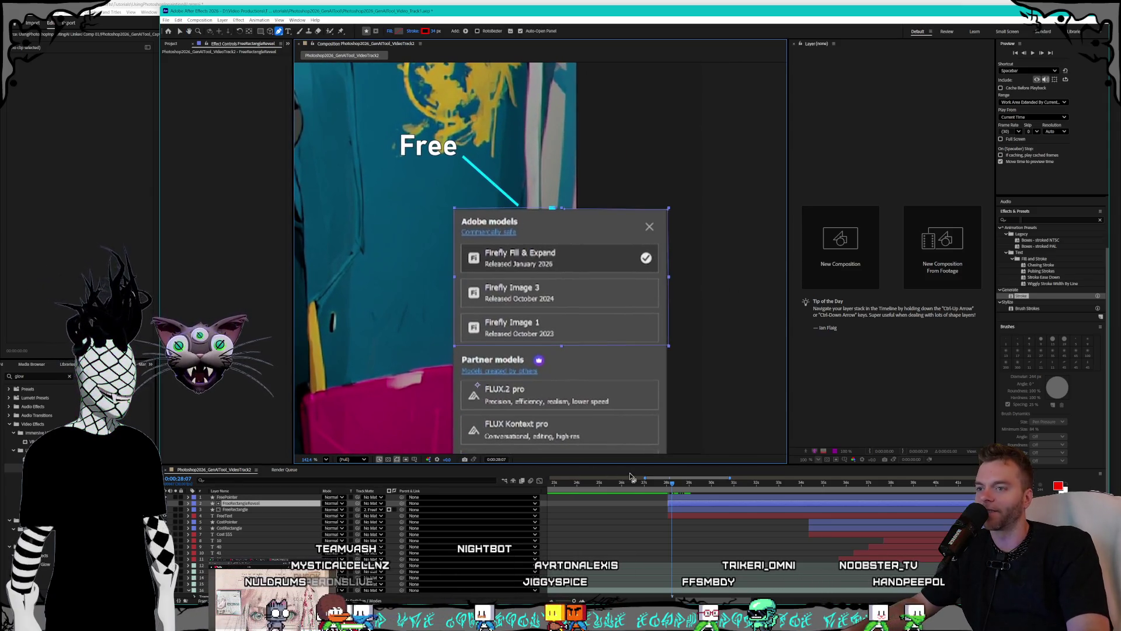
left_click(663, 482)
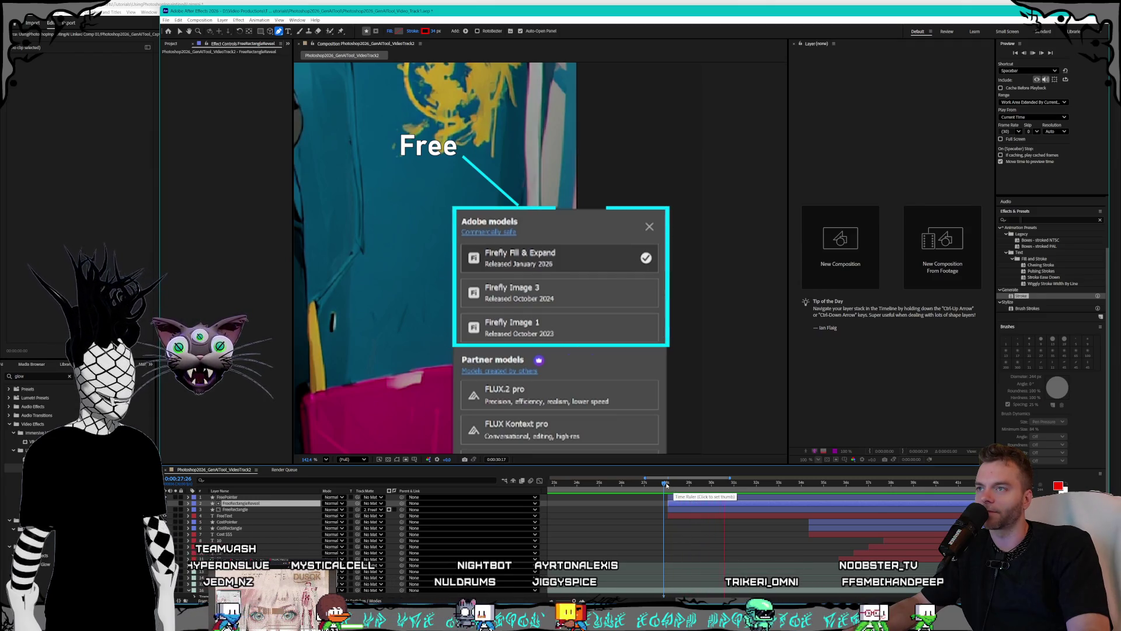
left_click(670, 483)
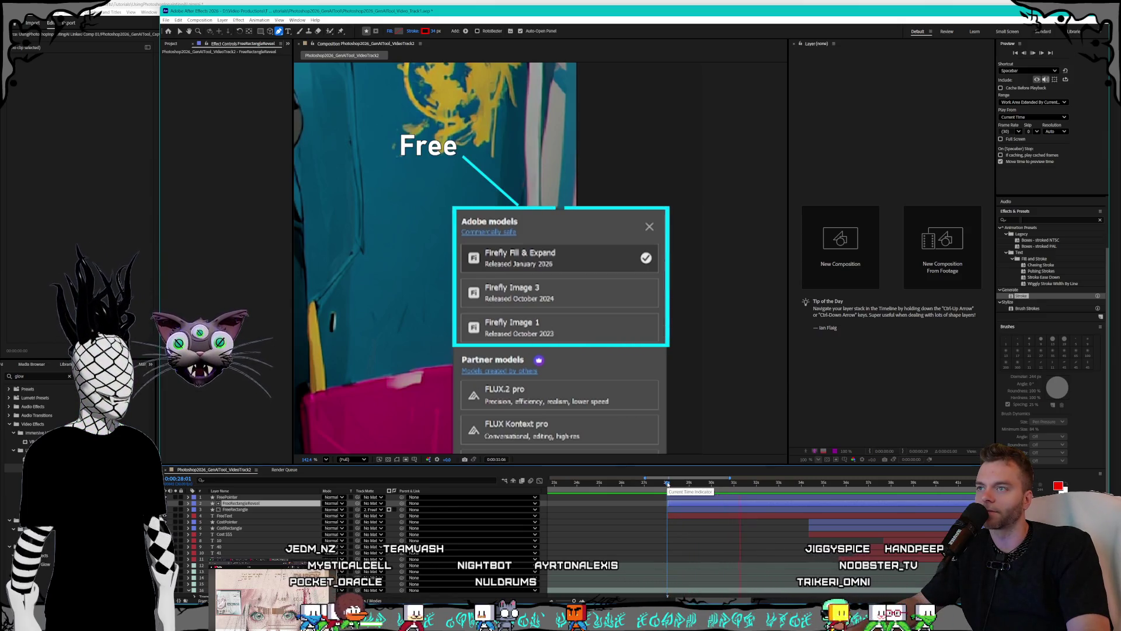
left_click(668, 484)
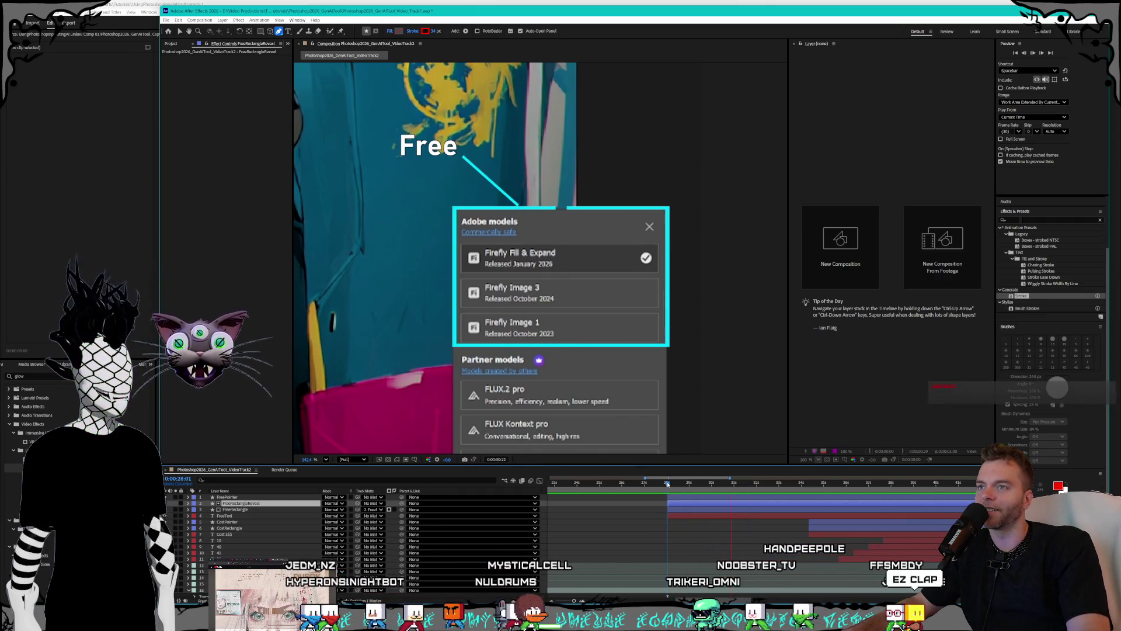
left_click(661, 484)
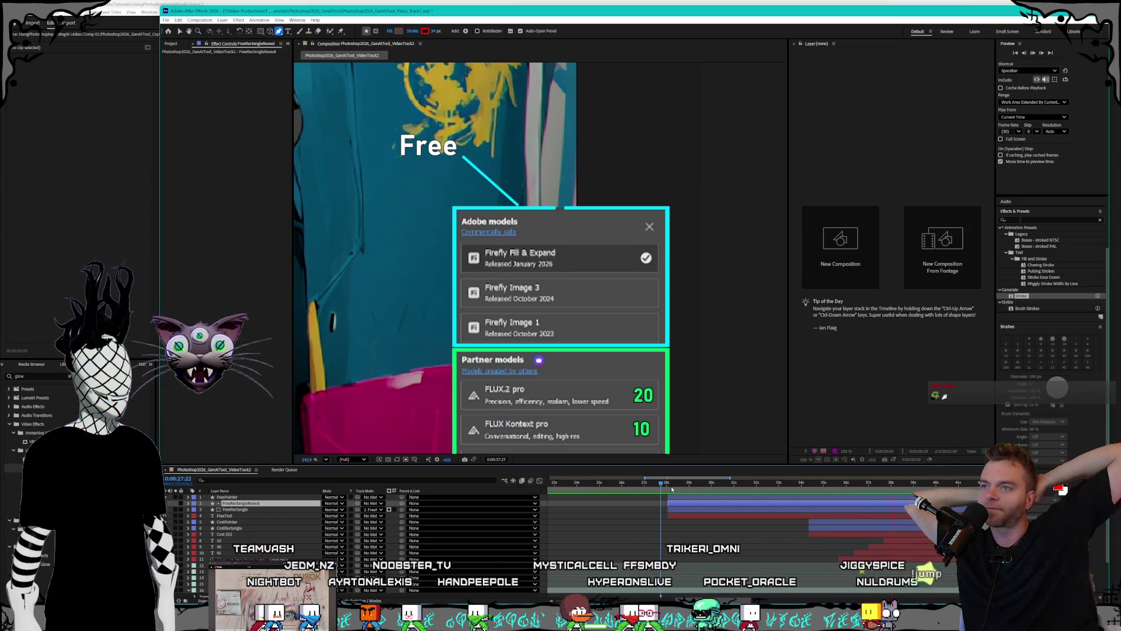
- Stop the comp preview at about 28 seconds and switch to the Premiere Pro edit
left_click(673, 483)
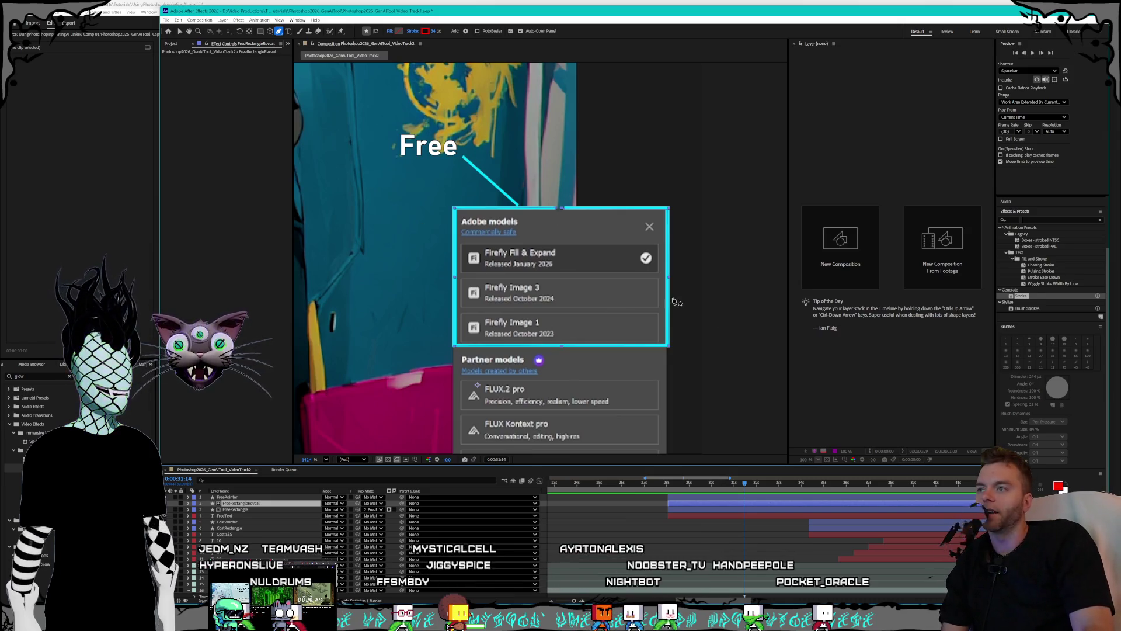
key("alt+Tab")
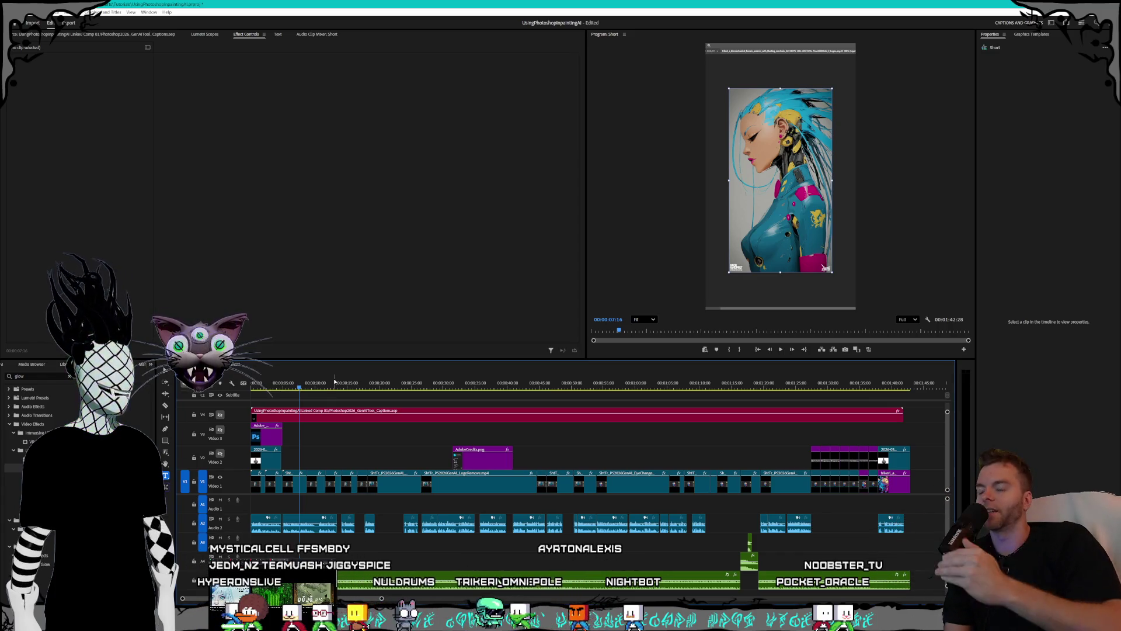
- Scrub the Premiere edit from the android portrait to the models dialog, then return to After Effects
left_click(384, 386)
left_click(299, 385)
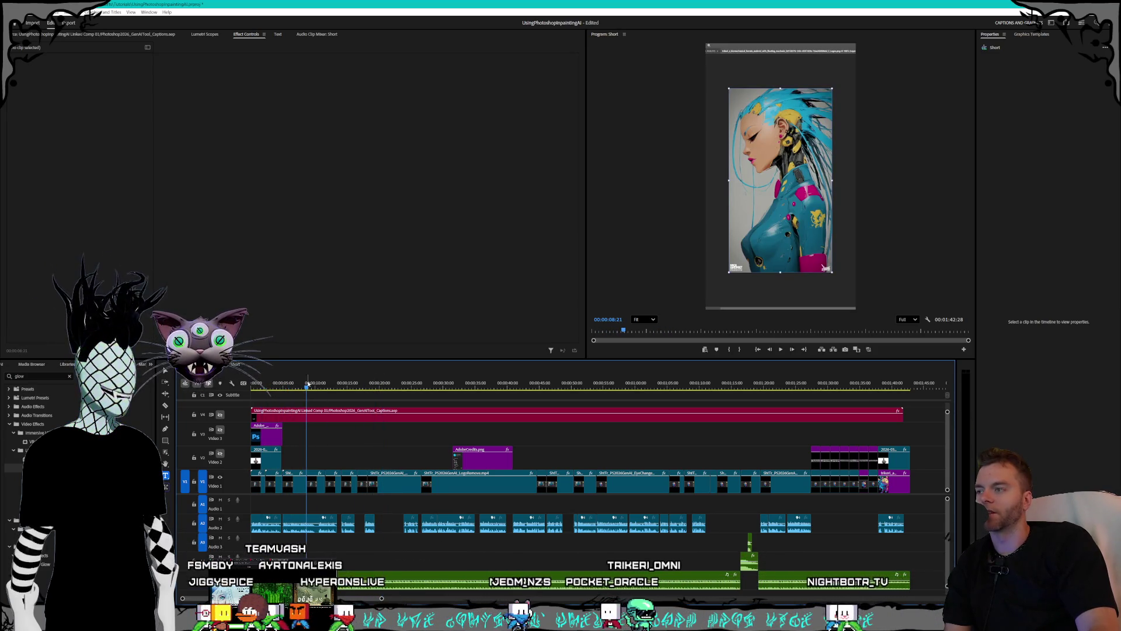
left_click(401, 386)
mouse_move(400, 389)
left_mouse_down()
mouse_move(783, 400)
mouse_move(904, 422)
left_mouse_up()
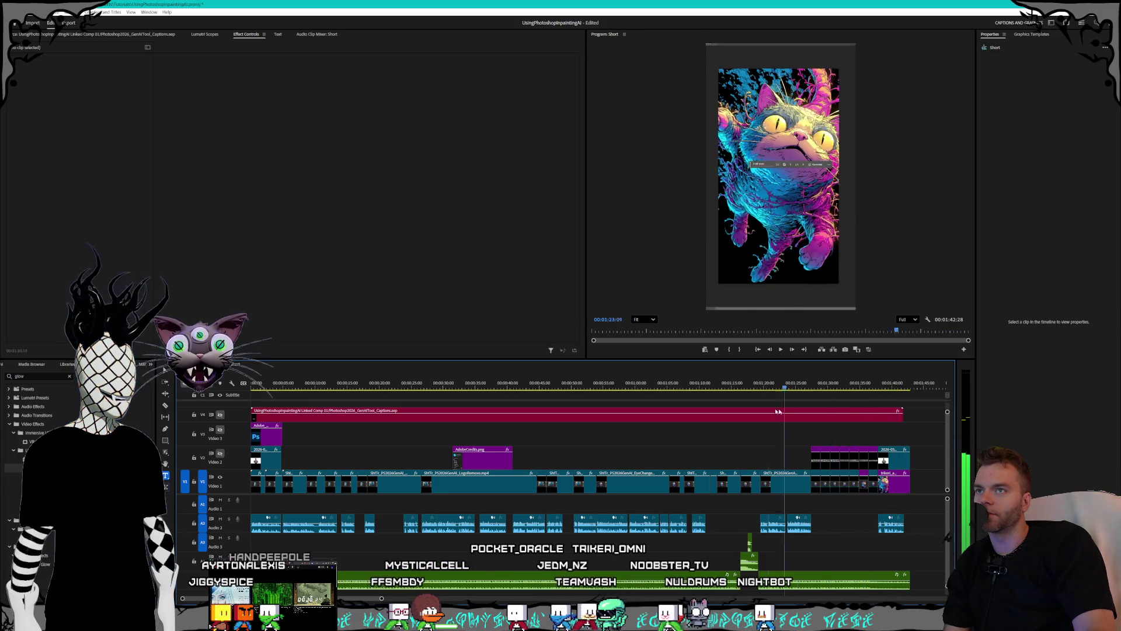
left_click(537, 388)
mouse_move(483, 383)
left_mouse_down()
mouse_move(641, 390)
mouse_move(323, 373)
left_mouse_up()
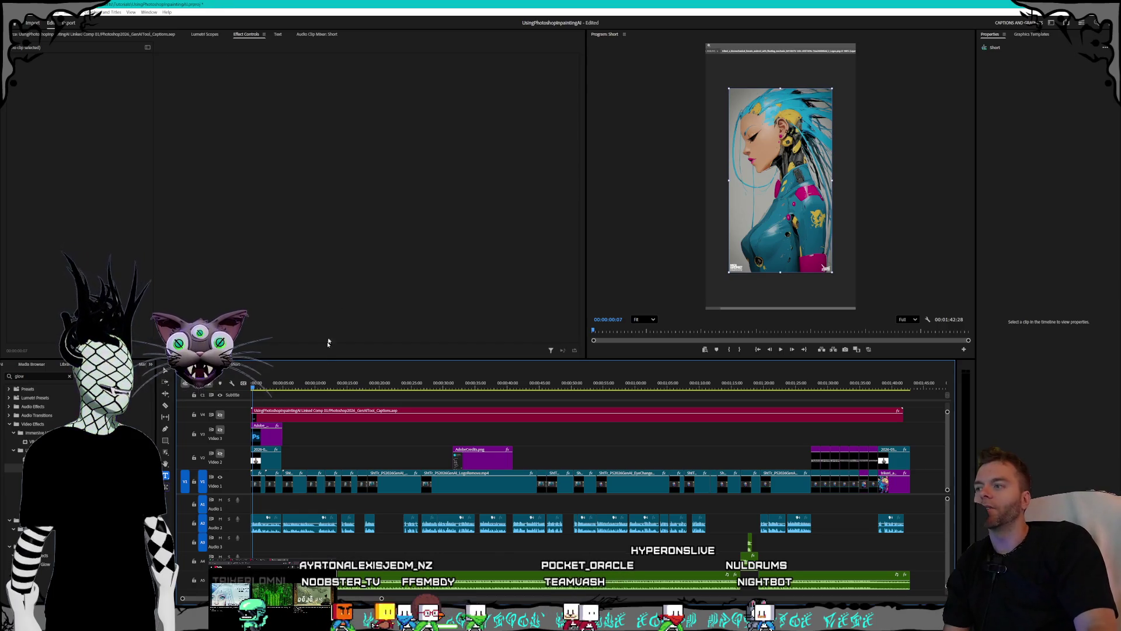
left_click(428, 385)
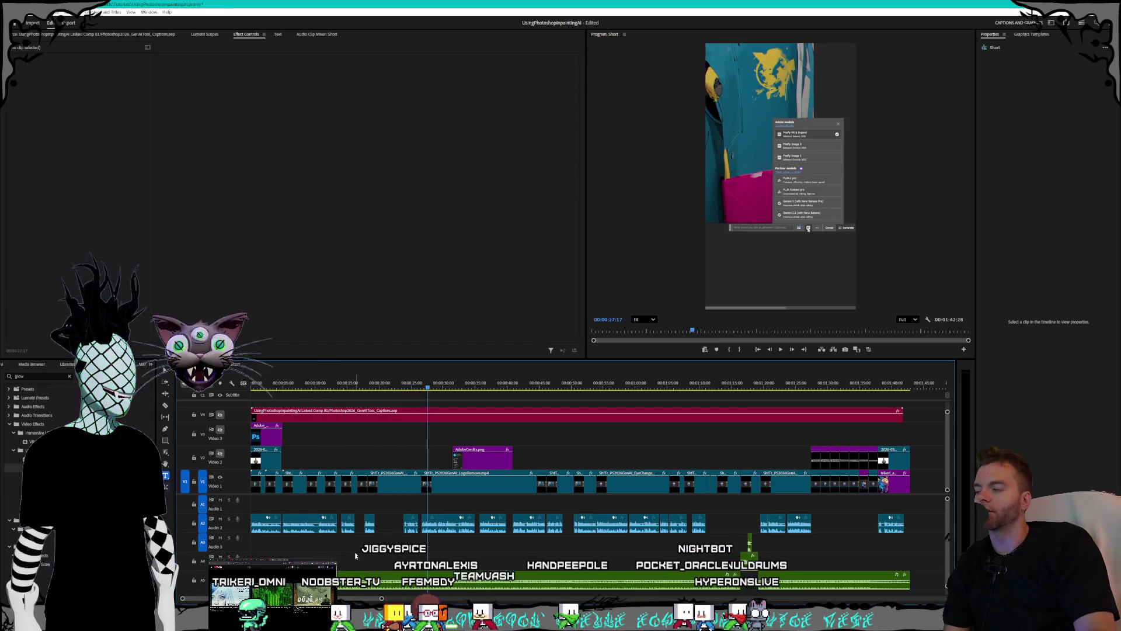
key("alt+Tab")
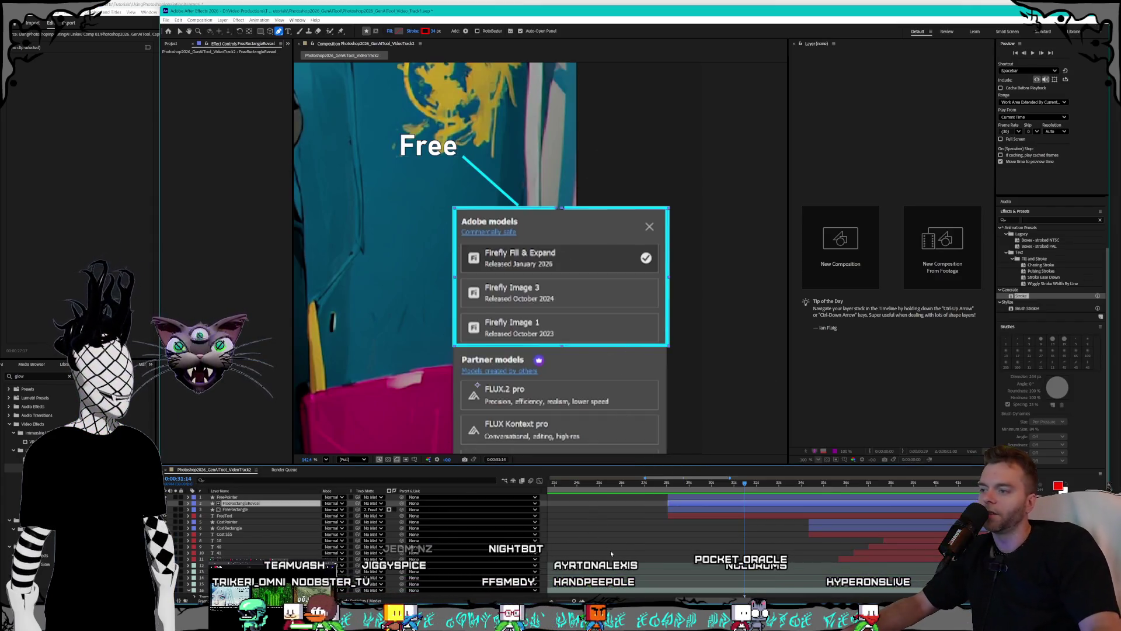
- Widen the timeline span, briefly select layers 1–11, deselect them, and zoom the viewer out
key("minus")
key("minus")
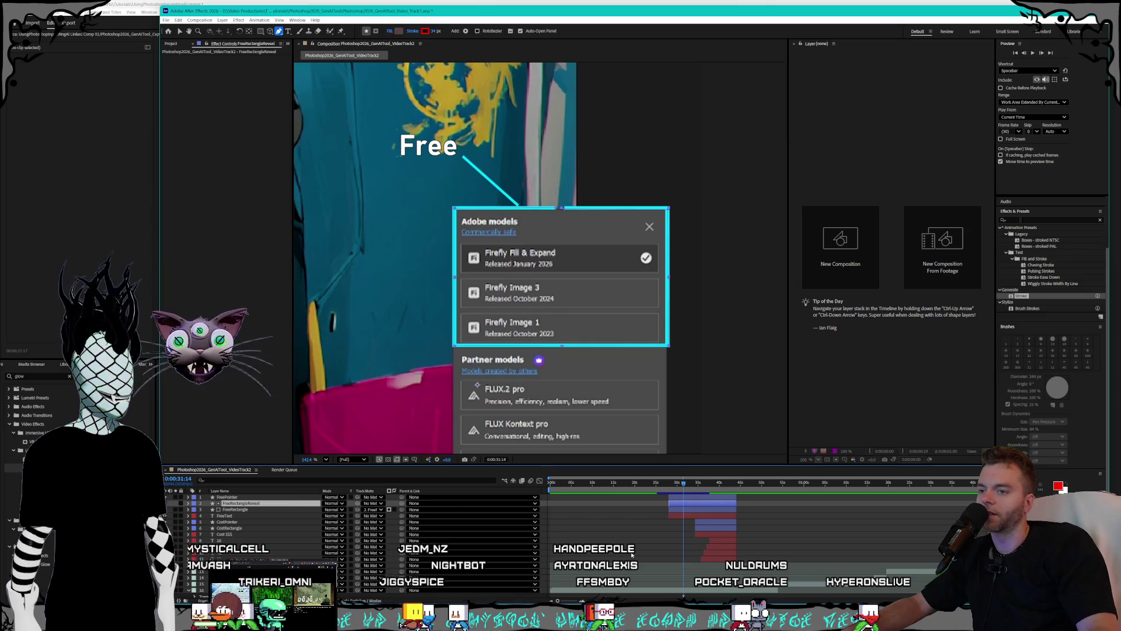
left_click(398, 559)
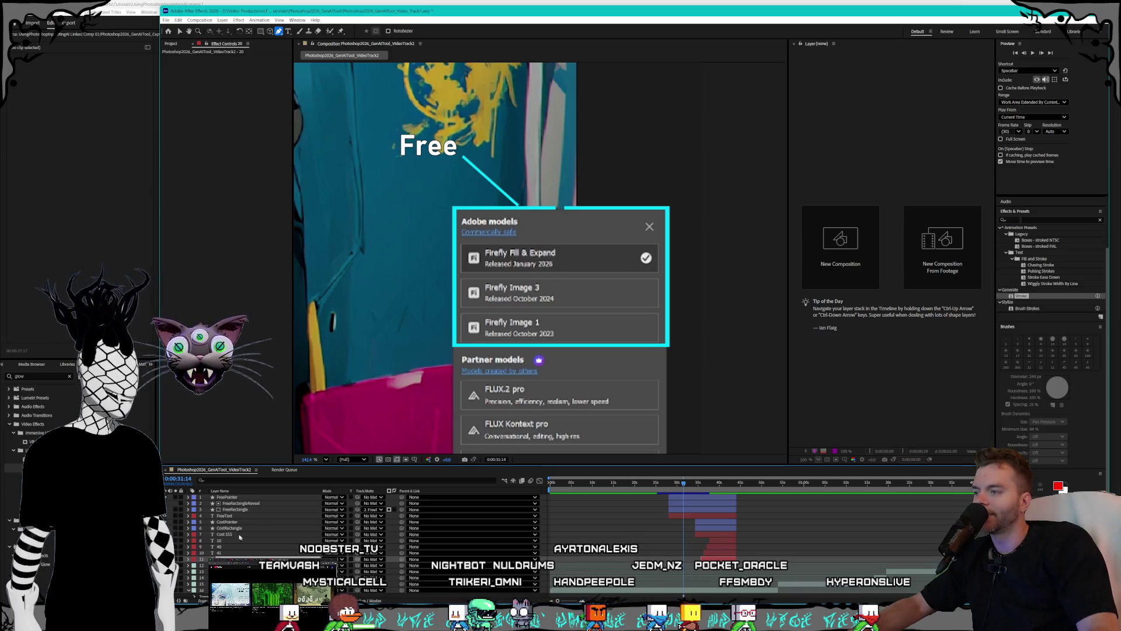
left_click(246, 498, "shift")
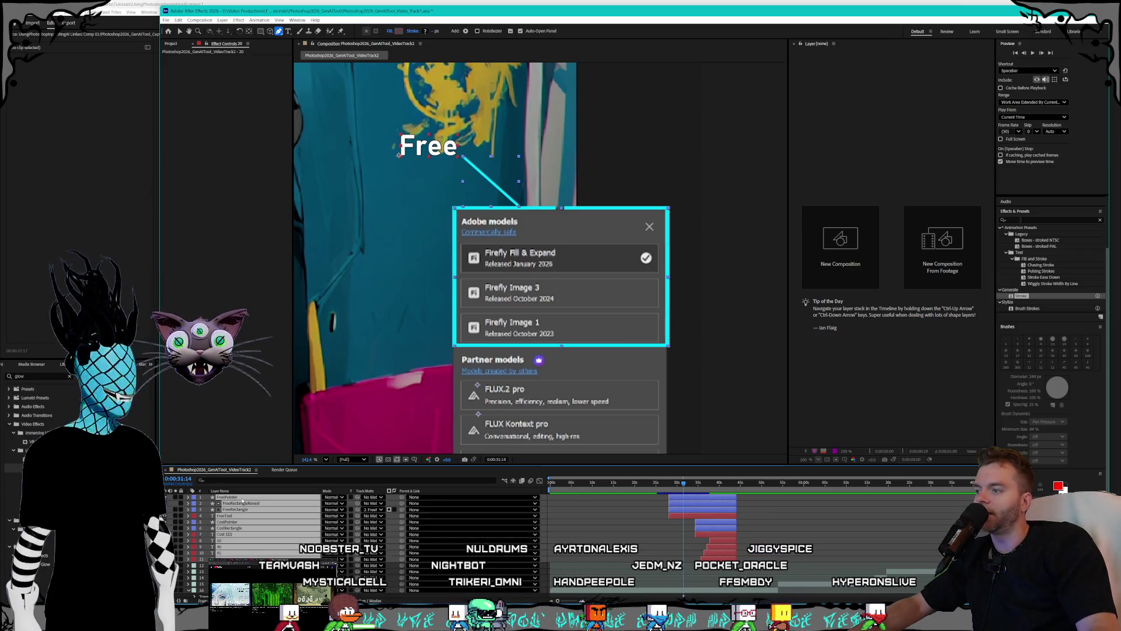
right_click(243, 501)
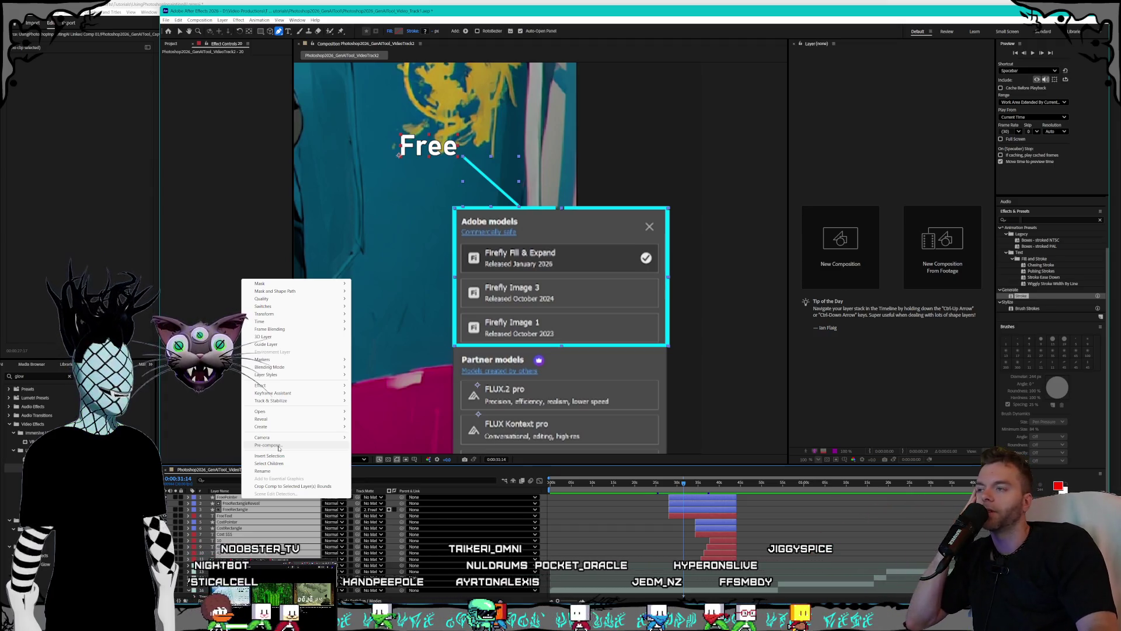
left_click(243, 528)
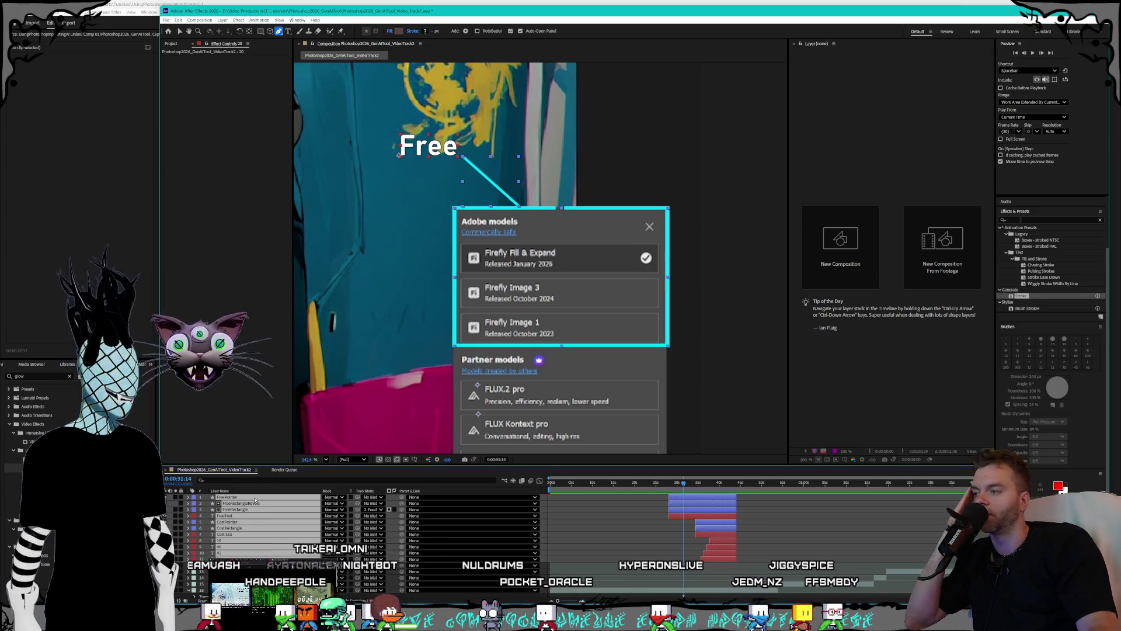
key("F2")
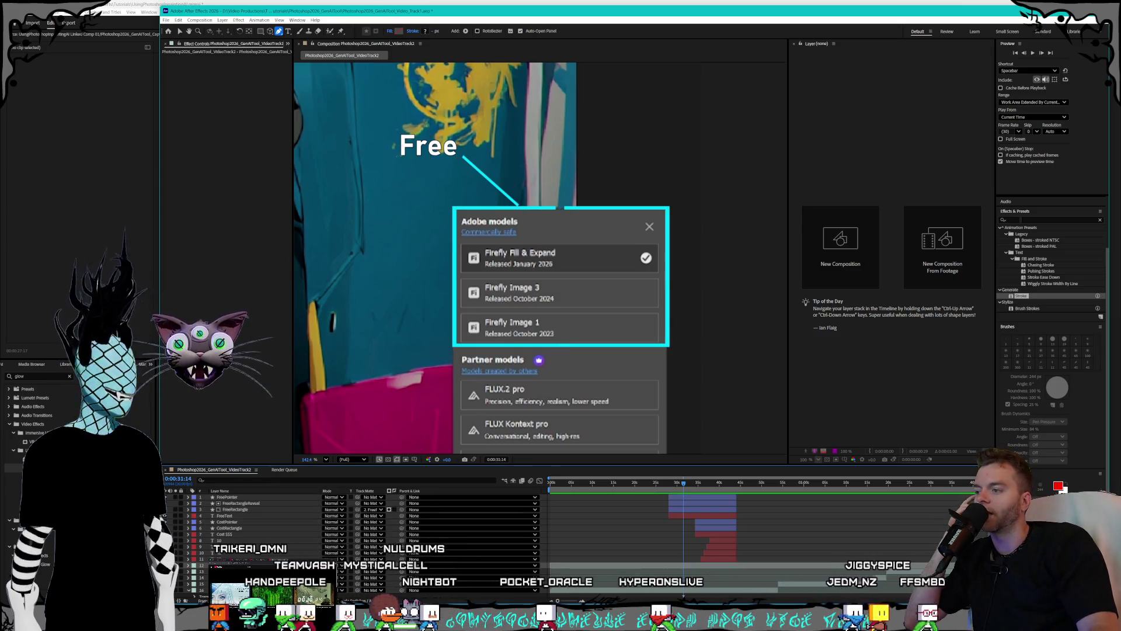
scroll(351, 543, "down", 1)
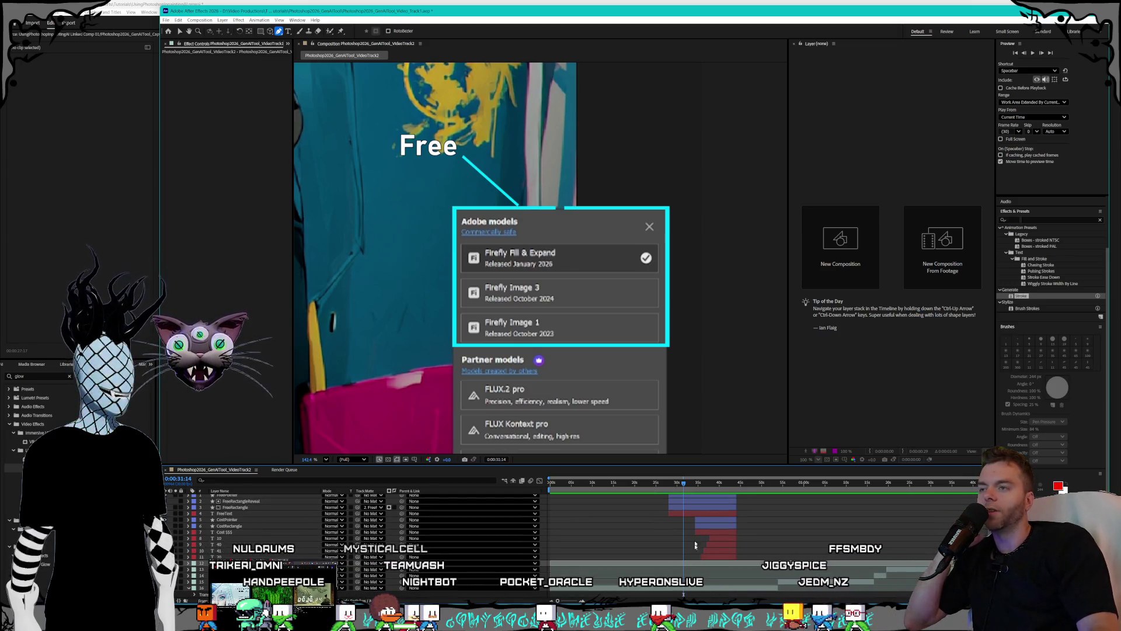
scroll(559, 306, "down", 3)
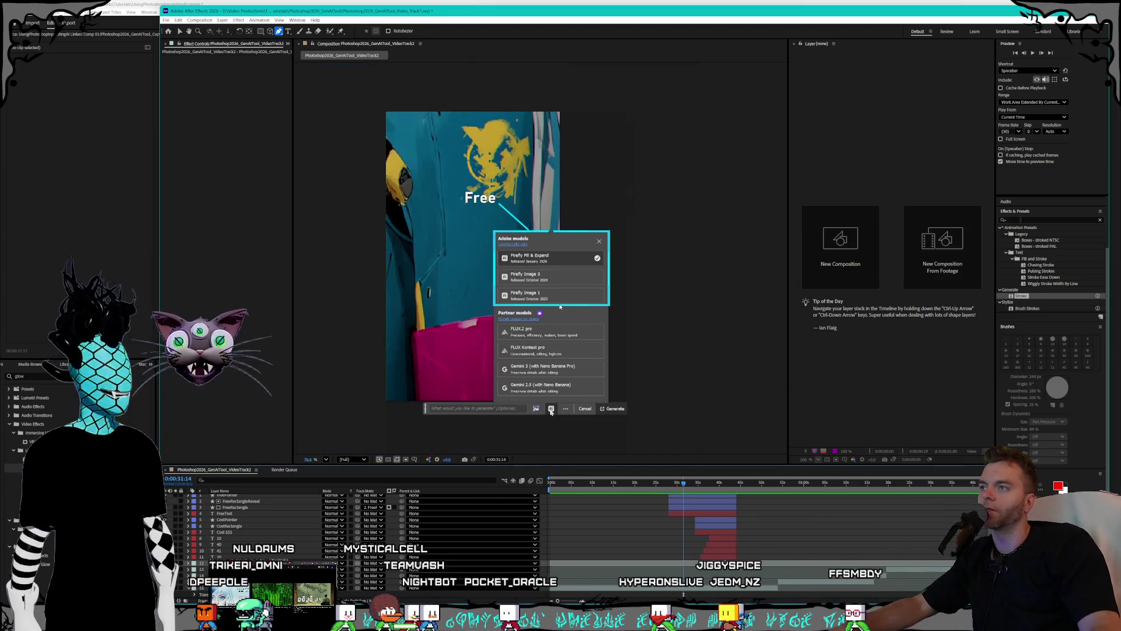
- Centre the image, jump to the remove-logo frame at 0:00:48:28, widen the time graph, then switch to Premiere
scroll(564, 314, "down", 2)
scroll(567, 321, "up", 1)
mouse_move(658, 343)
left_mouse_down()
mouse_move(671, 279)
mouse_move(689, 303)
left_mouse_up()
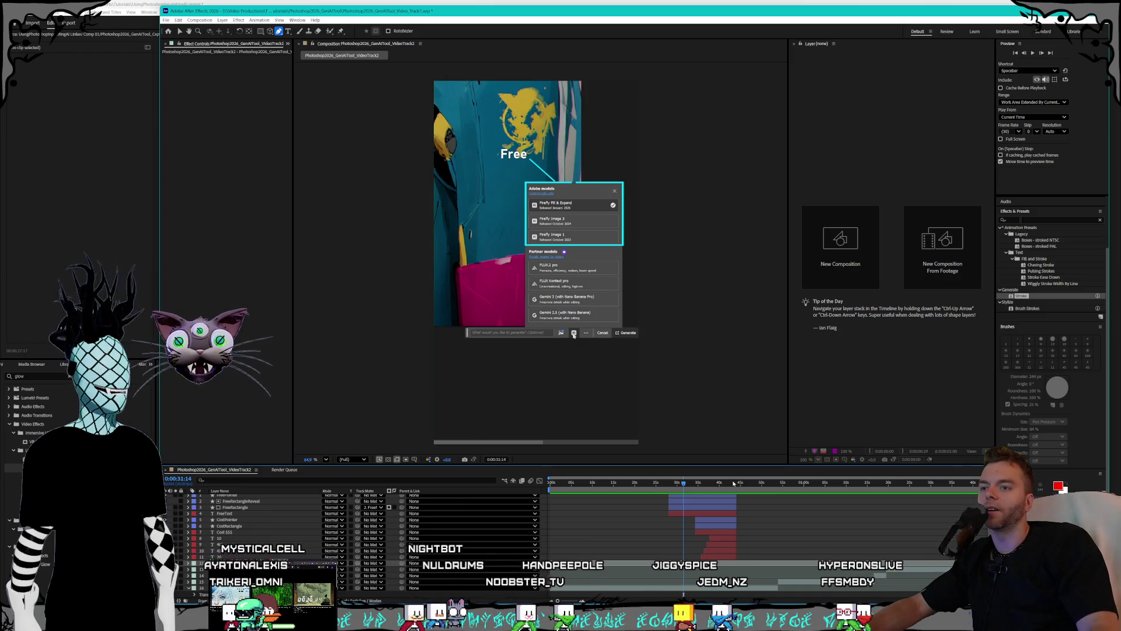
left_click(758, 483)
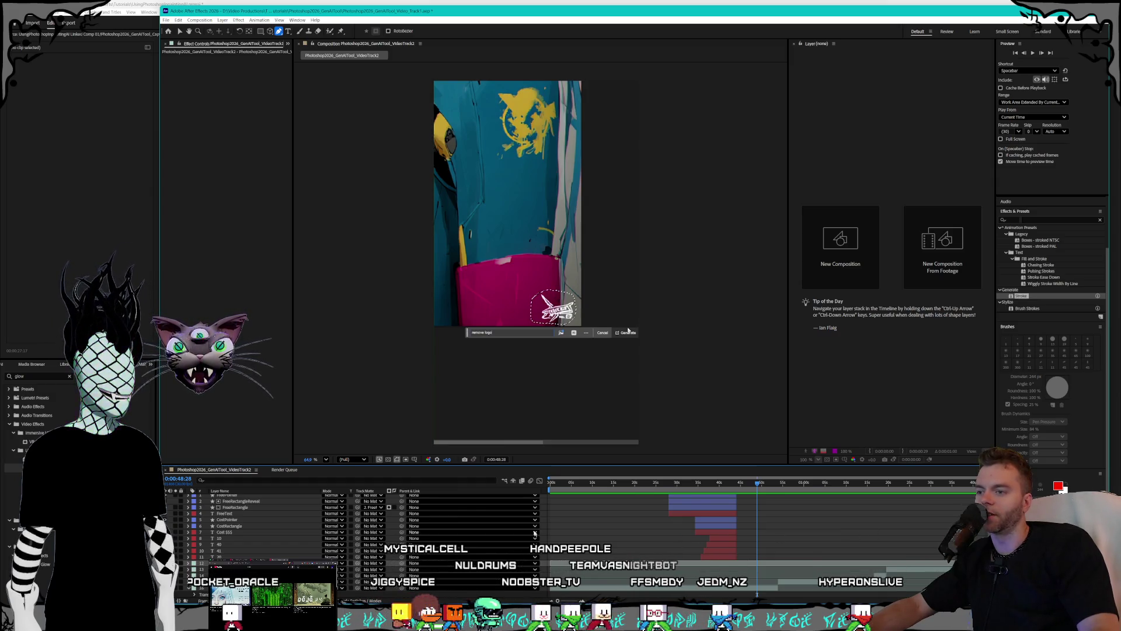
left_click_drag(540, 488, 446, 497)
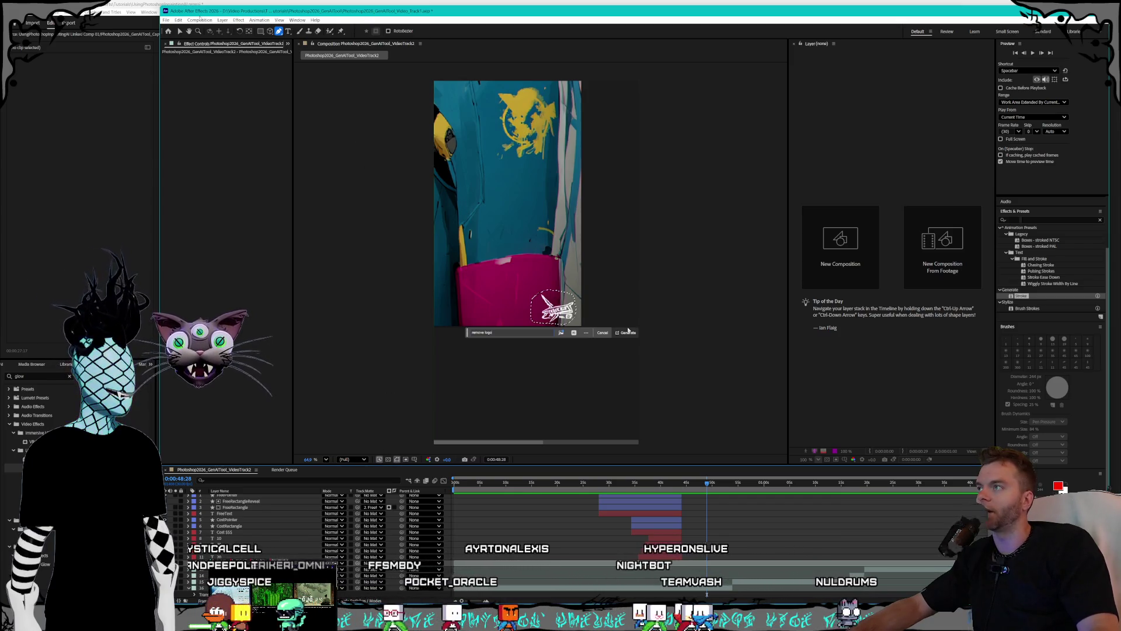
left_click(166, 20)
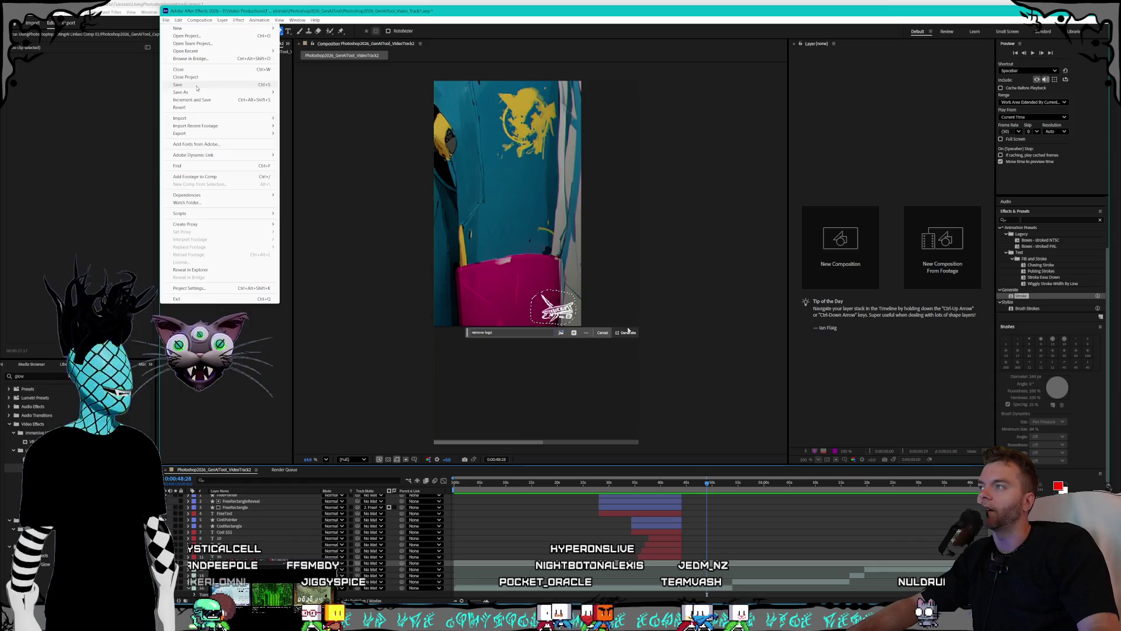
key("alt+Tab")
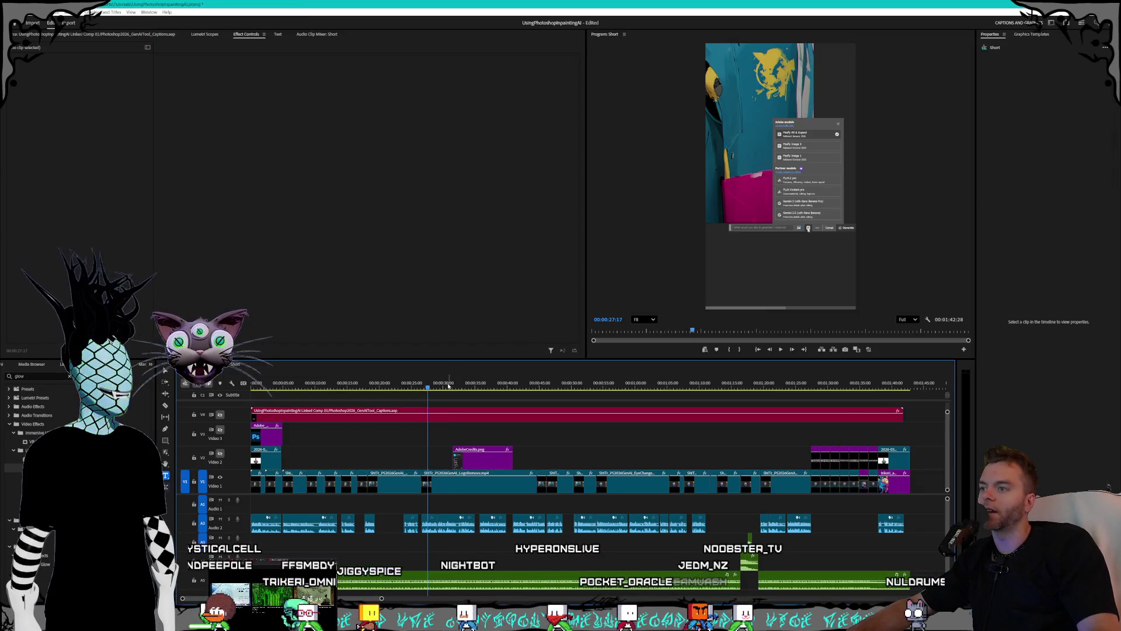
- Re-enable Video 3's track output and play the edit from about 2 seconds
key("Home")
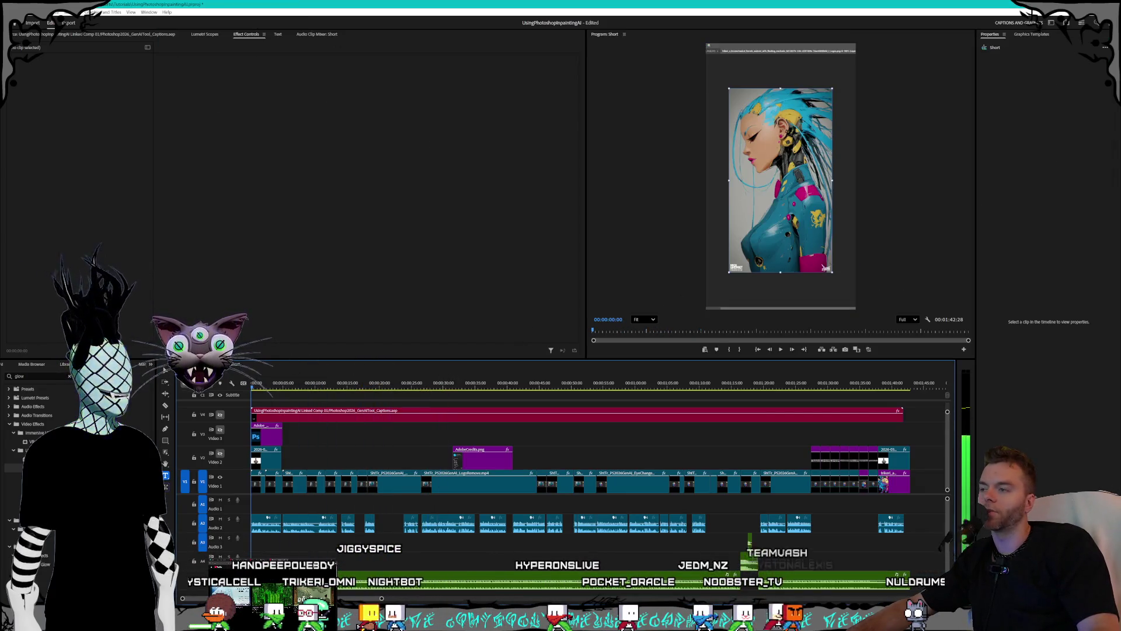
left_click(220, 430)
left_click(266, 387)
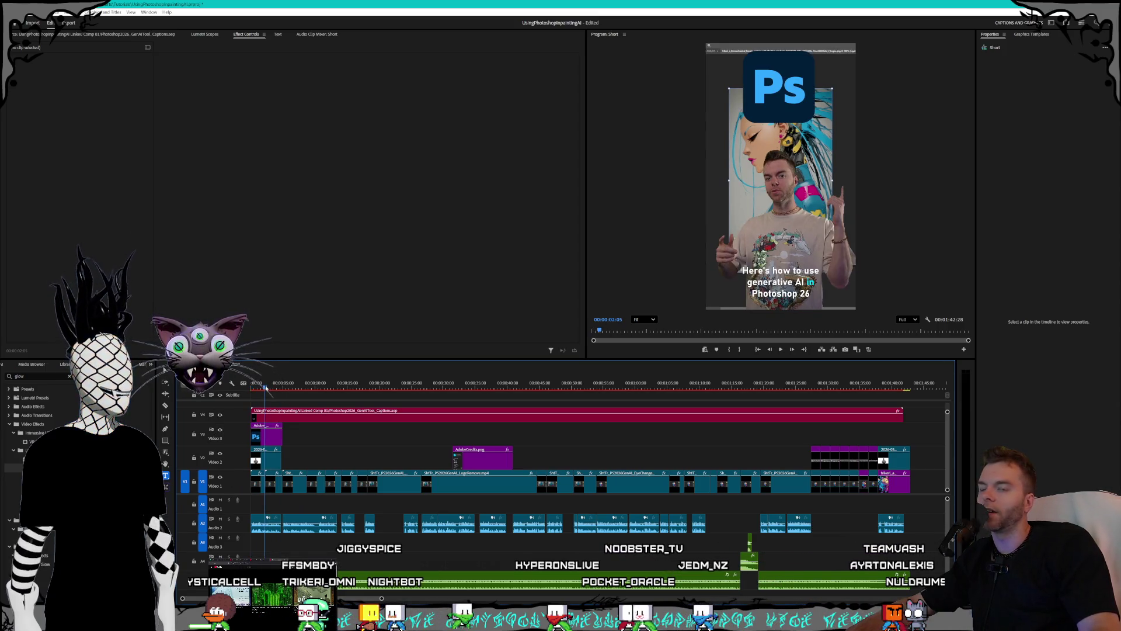
key("space")
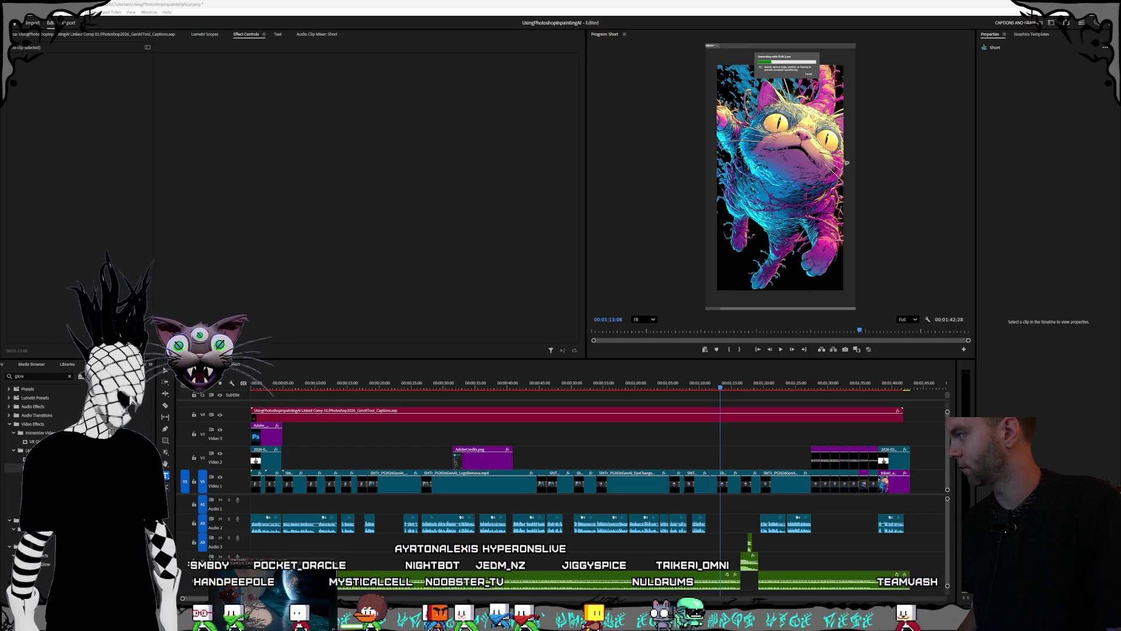
- Bring the Instagram profile forward and view the three images of the three-faced sketch post
mouse_move(1120, 82)
left_mouse_down()
mouse_move(627, 88)
mouse_move(549, 99)
left_mouse_up()
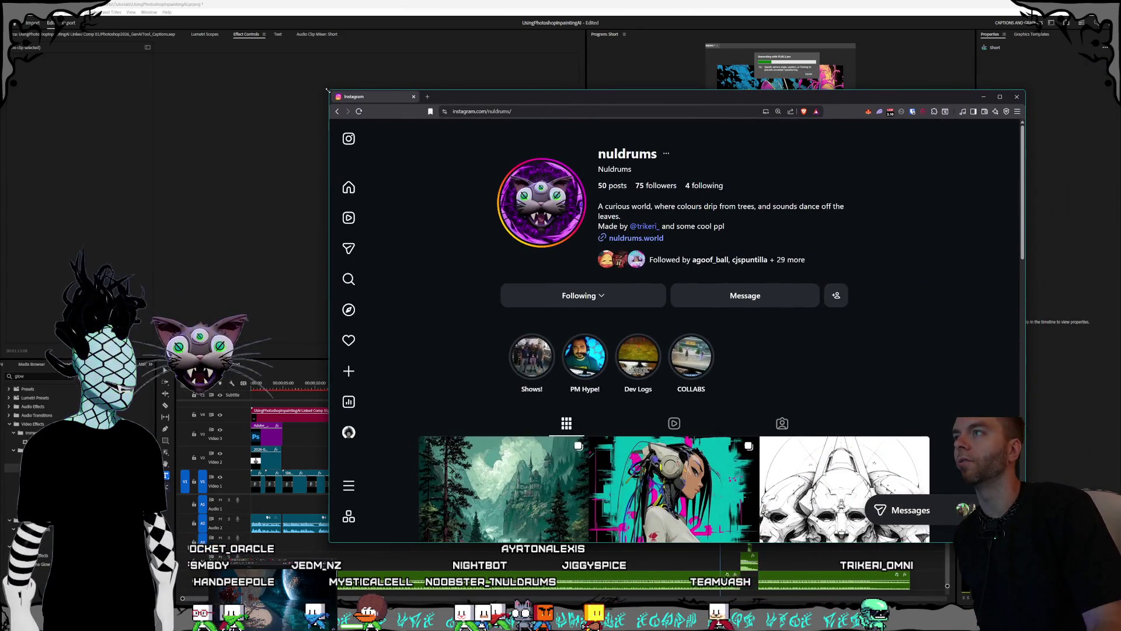
left_click_drag(328, 90, 248, 23)
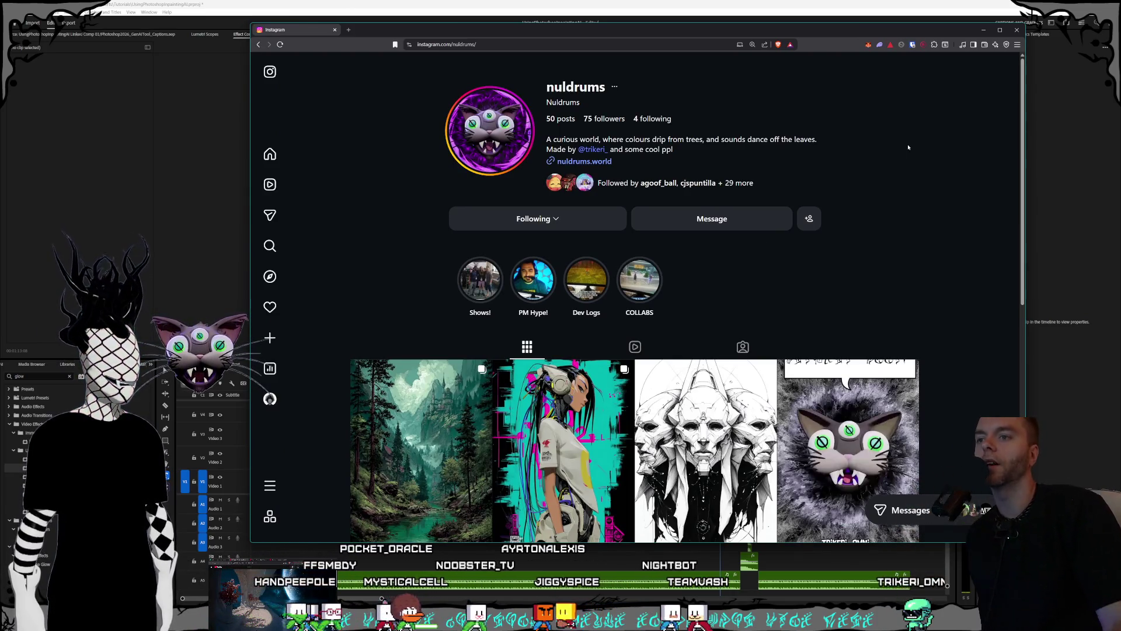
scroll(823, 201, "down", 1)
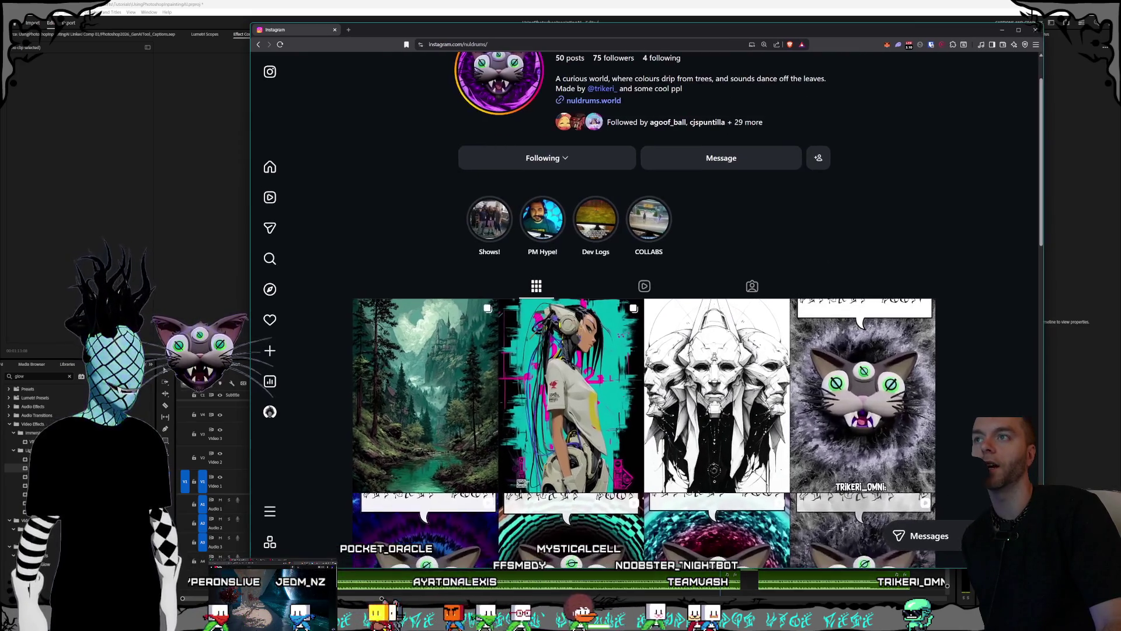
scroll(703, 388, "up", 1)
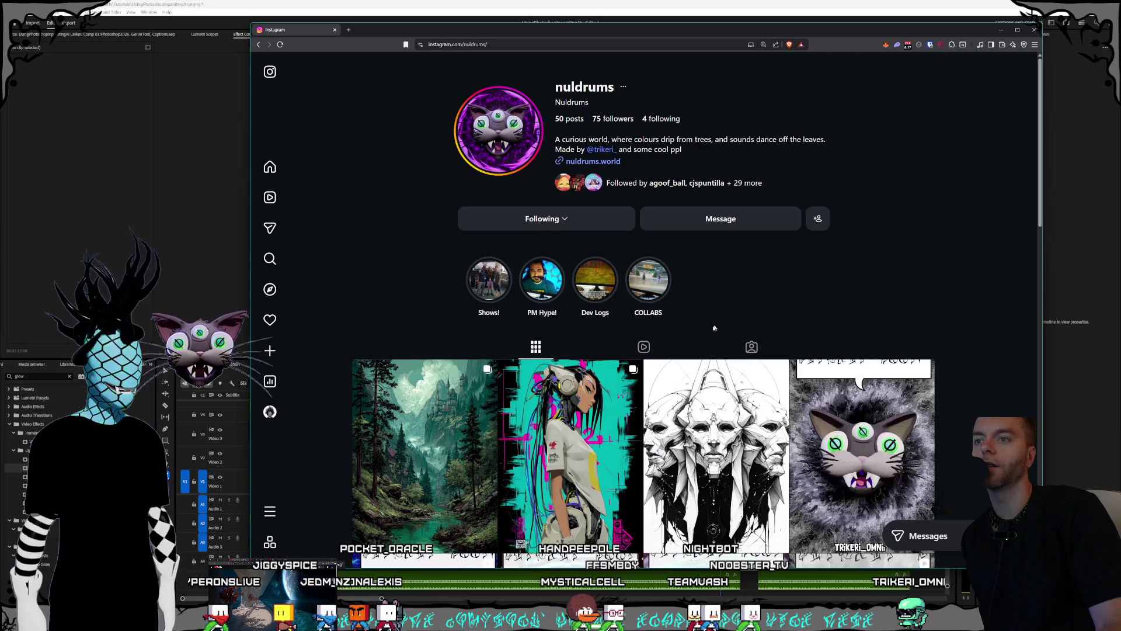
scroll(721, 326, "down", 1)
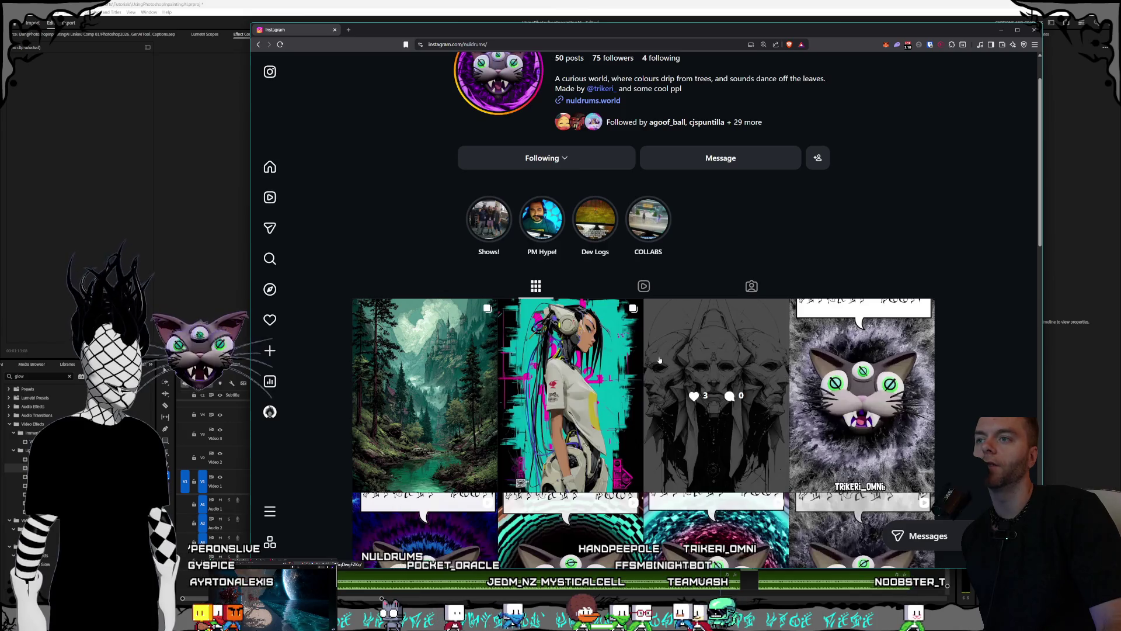
scroll(689, 363, "down", 1)
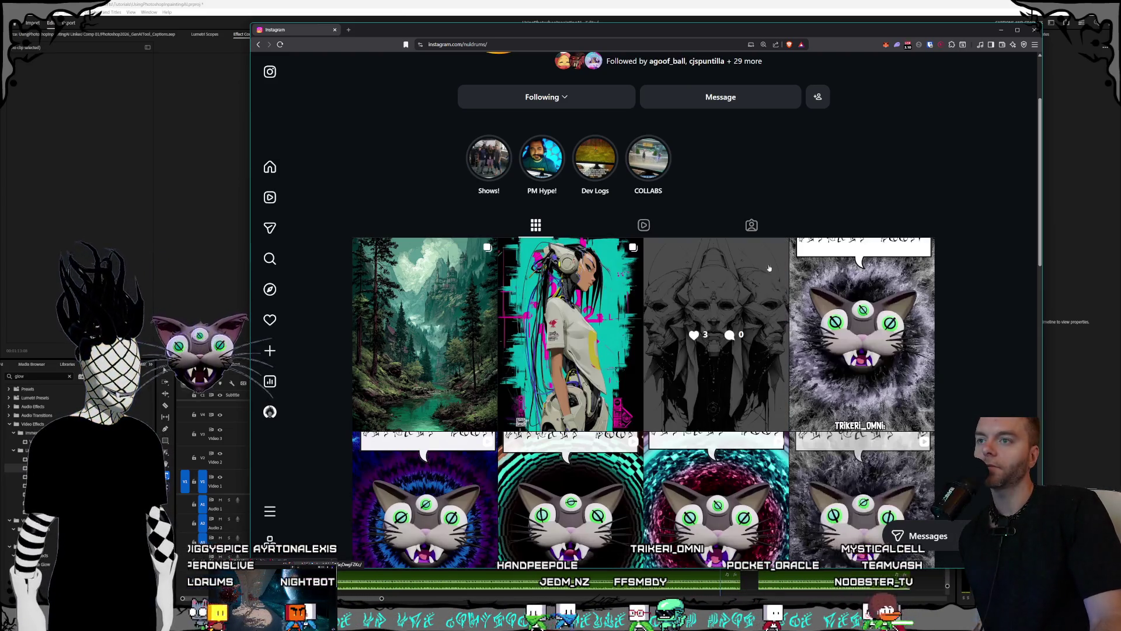
left_click(762, 269)
left_click(763, 311)
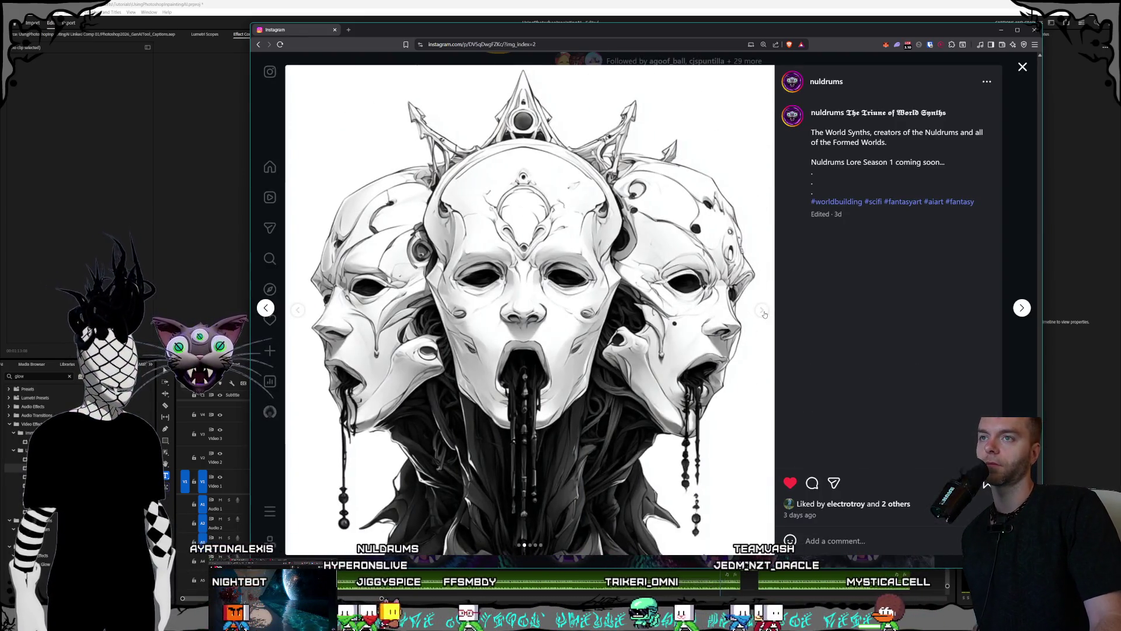
left_click(763, 311)
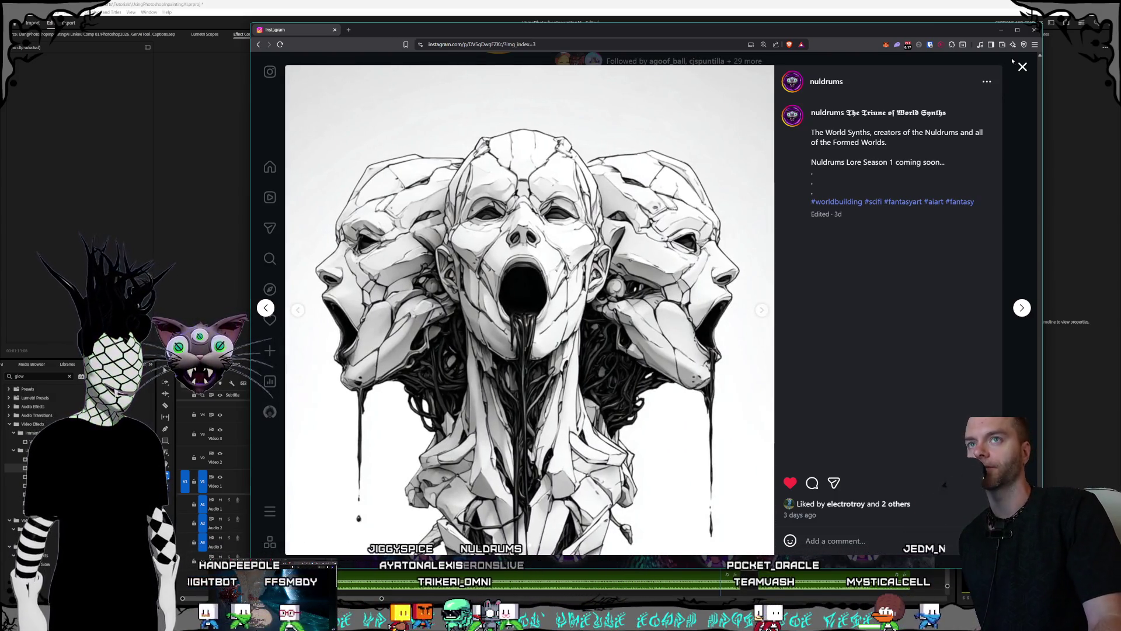
key("Escape")
- Step through every image of the Cy-Girls post and close it
left_click(552, 313)
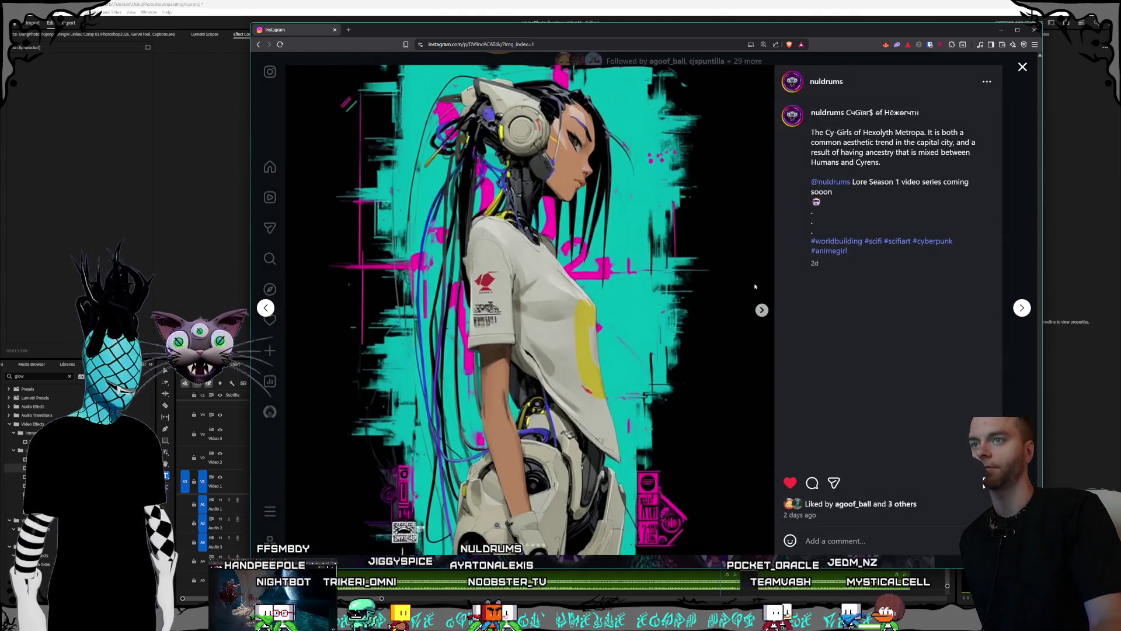
left_click(762, 310)
left_click(762, 310)
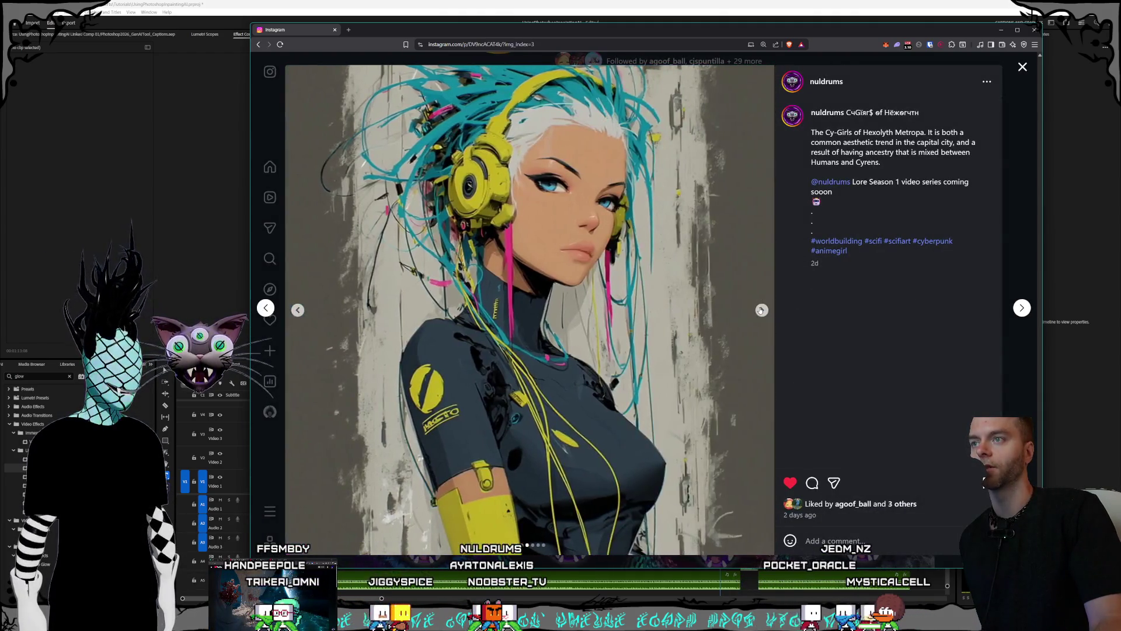
left_click(762, 310)
left_click(762, 311)
left_click(760, 310)
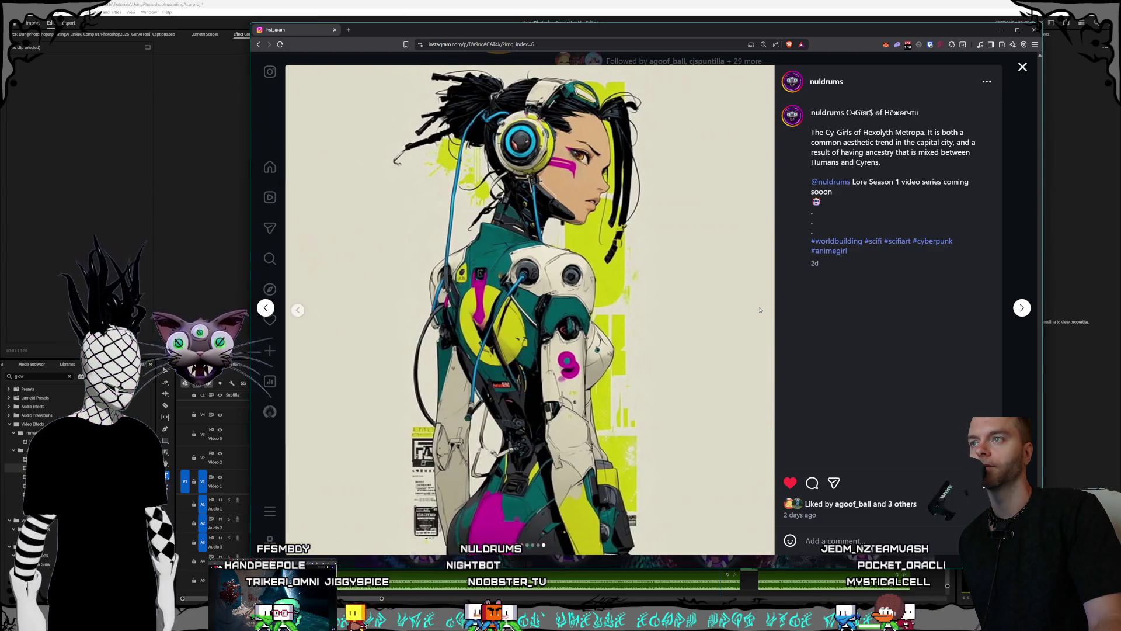
left_click(1034, 74)
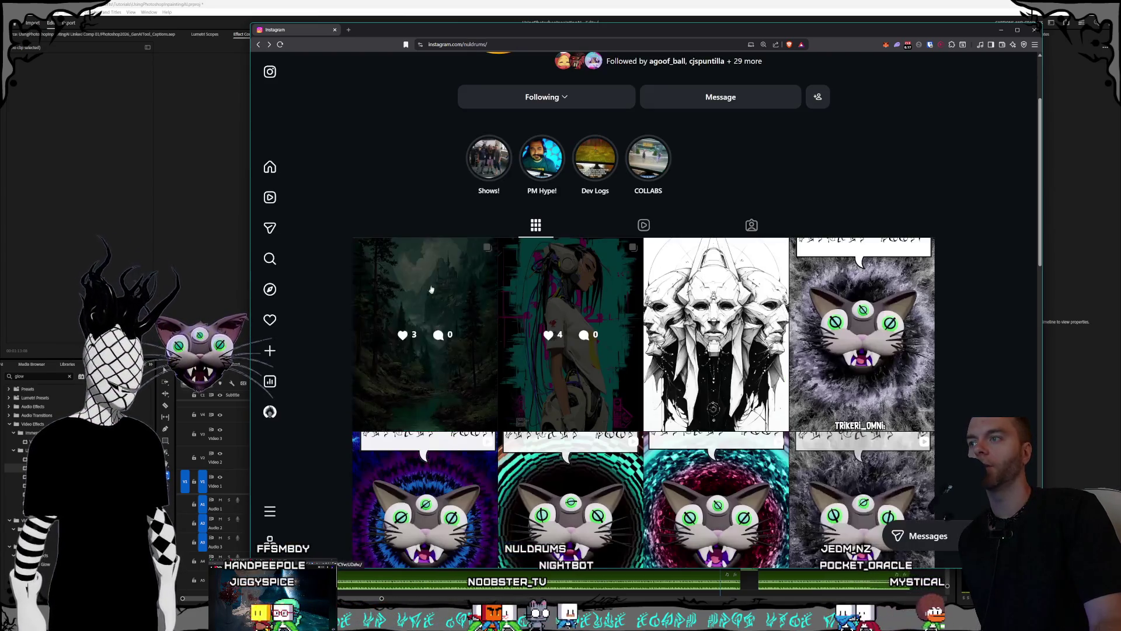
- Browse the Magic Mountains forest carousel to its final image and close it
left_click(425, 330)
left_click(762, 310)
left_click(761, 310)
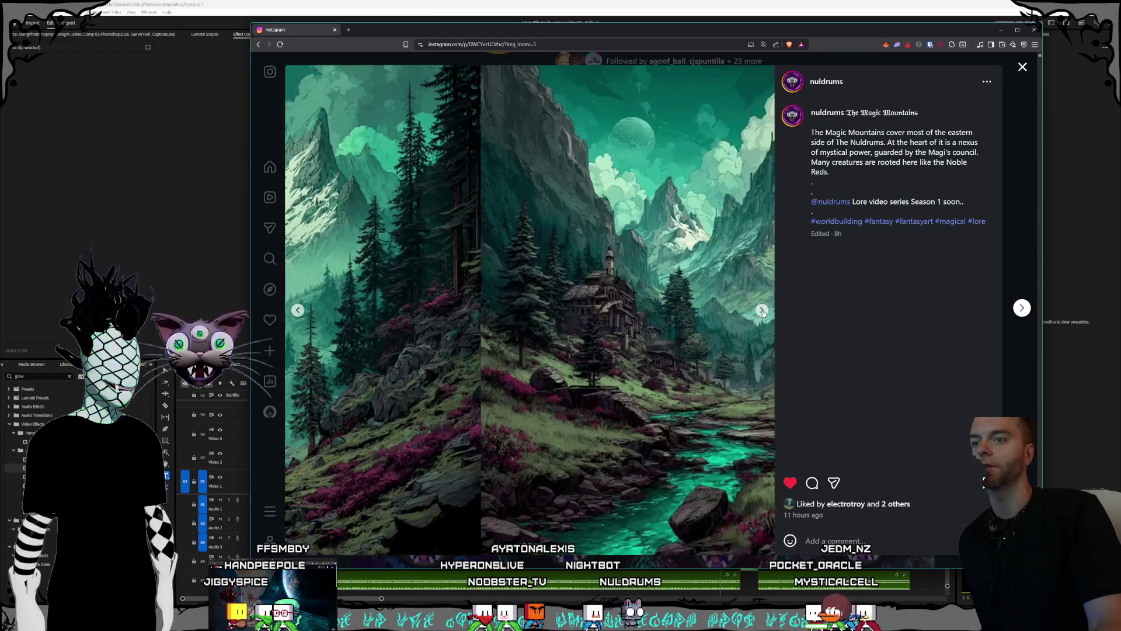
left_click(761, 311)
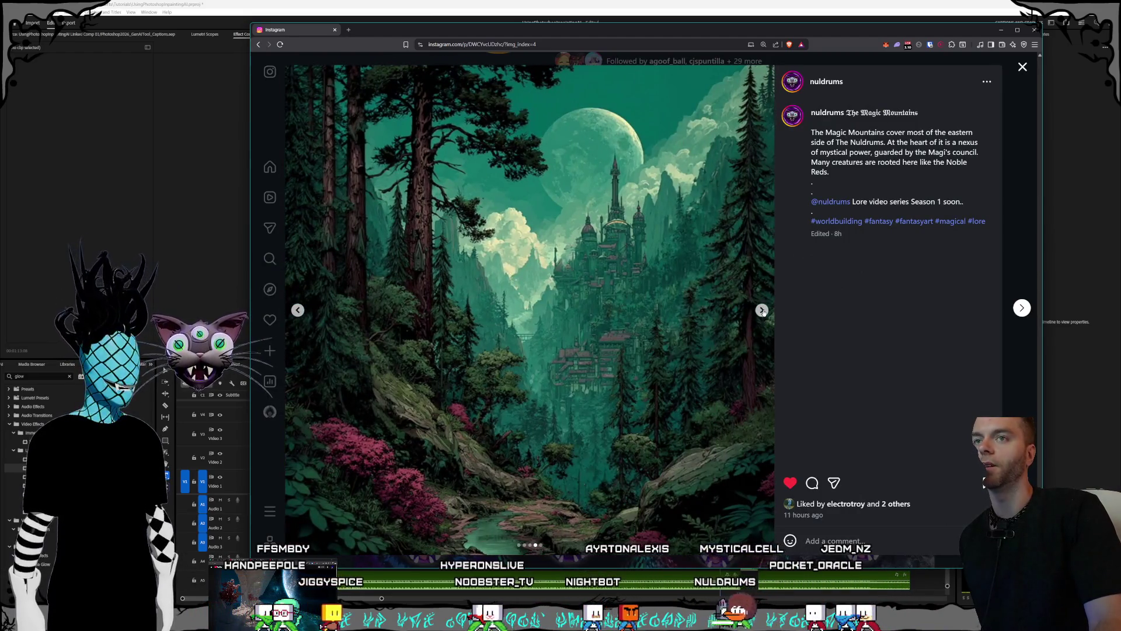
left_click(762, 310)
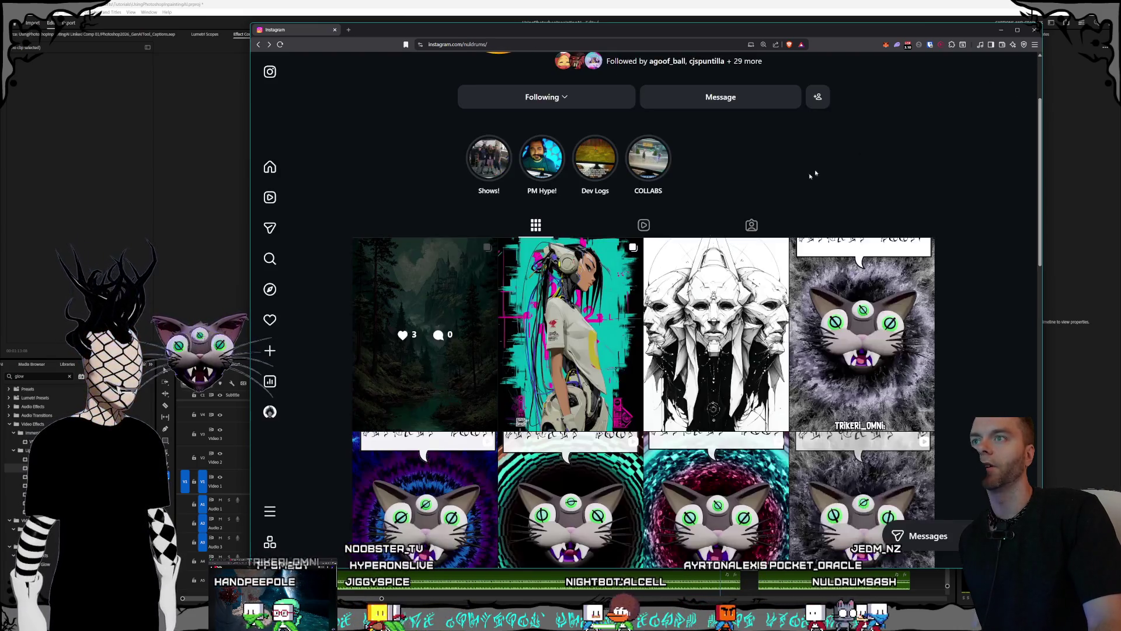
key("Escape")
- Copy the profile's web address, then open the account Search panel
left_click(457, 43)
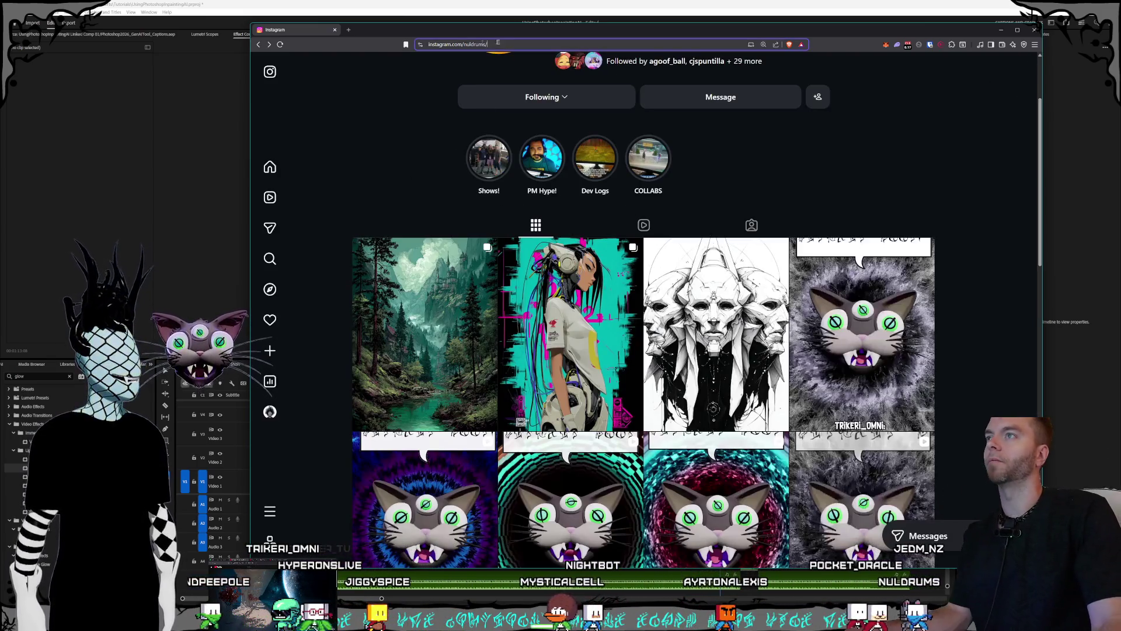
key("alt+Tab")
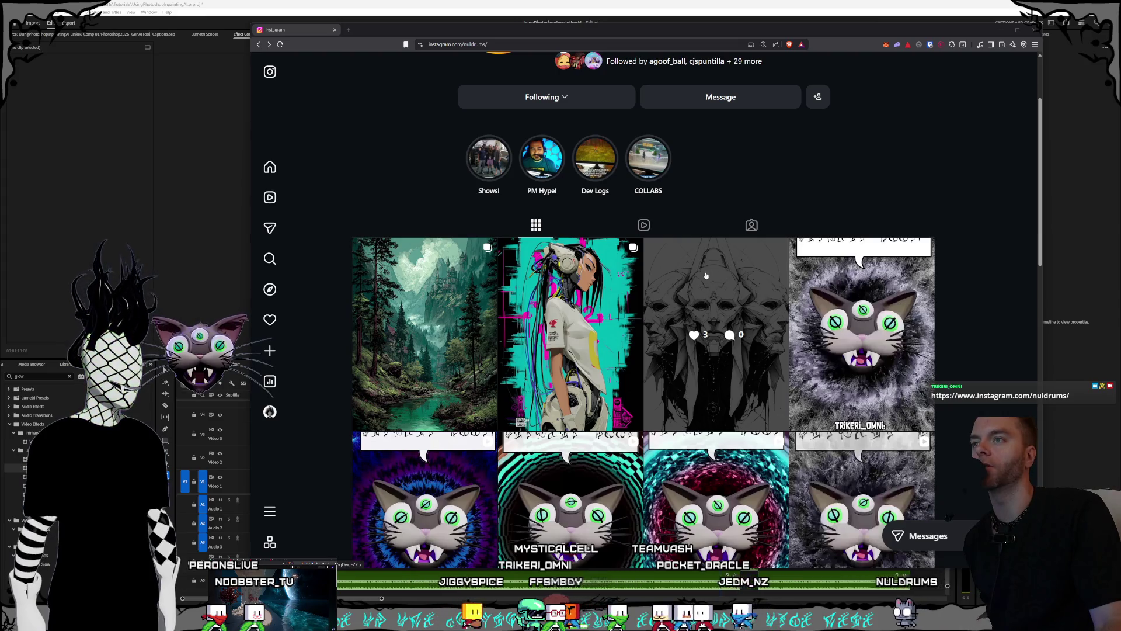
scroll(706, 275, "up", 2)
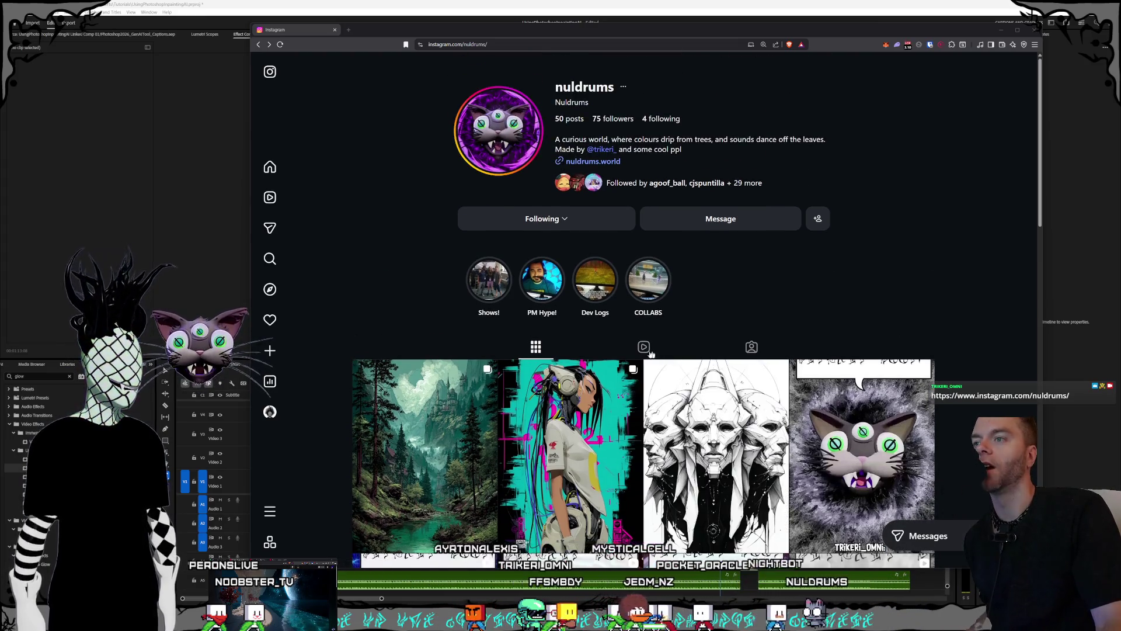
scroll(656, 354, "down", 1)
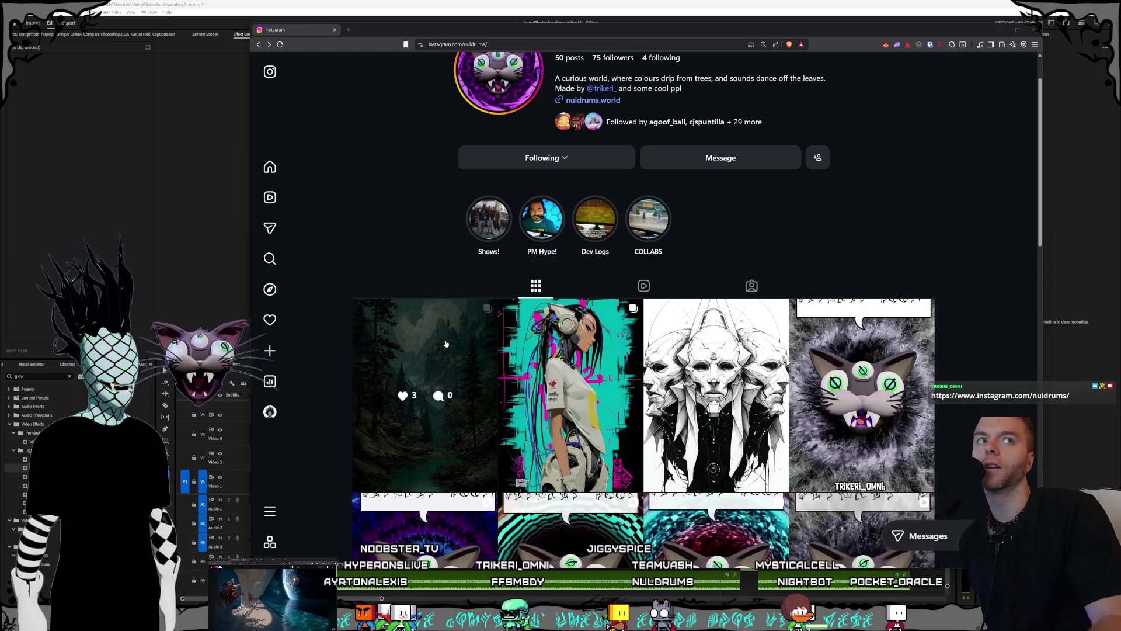
scroll(476, 337, "up", 1)
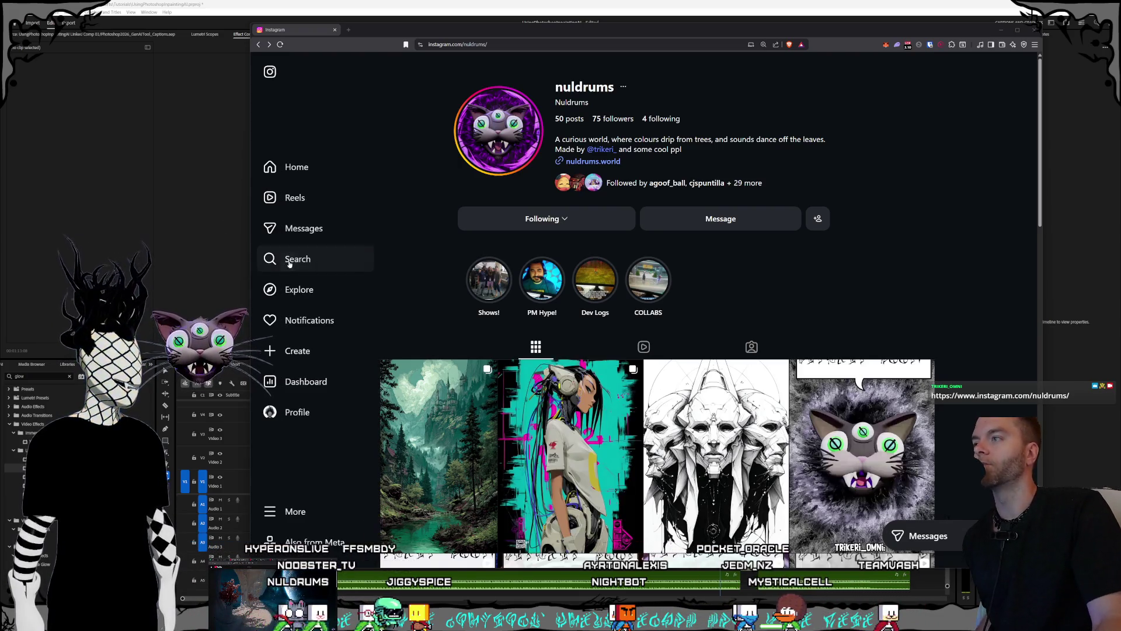
left_click(287, 259)
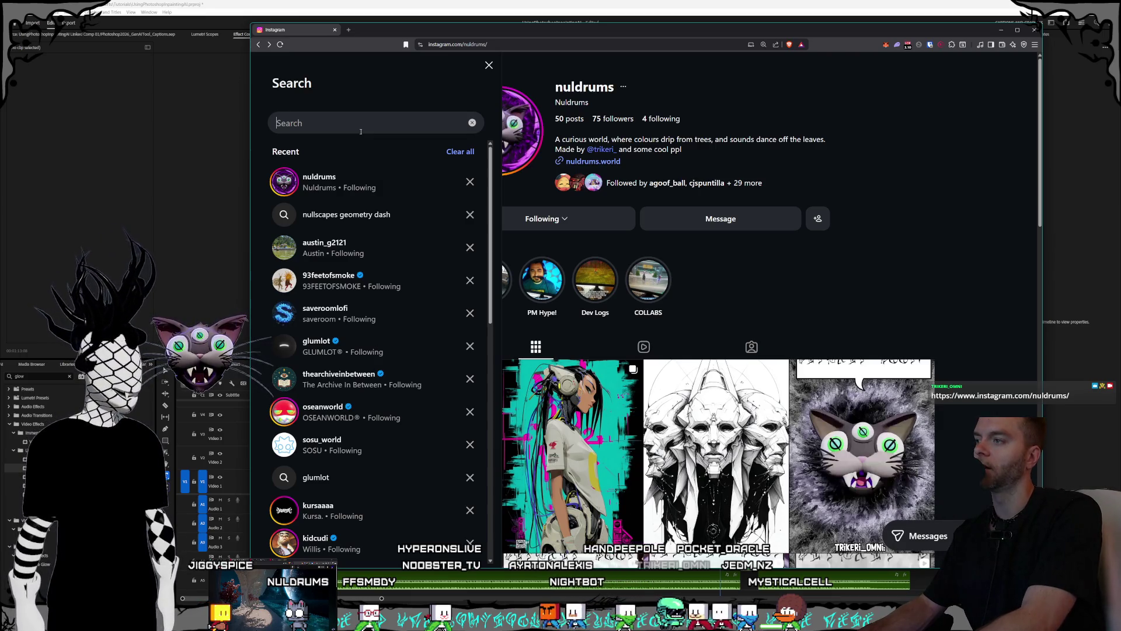
left_click(321, 313)
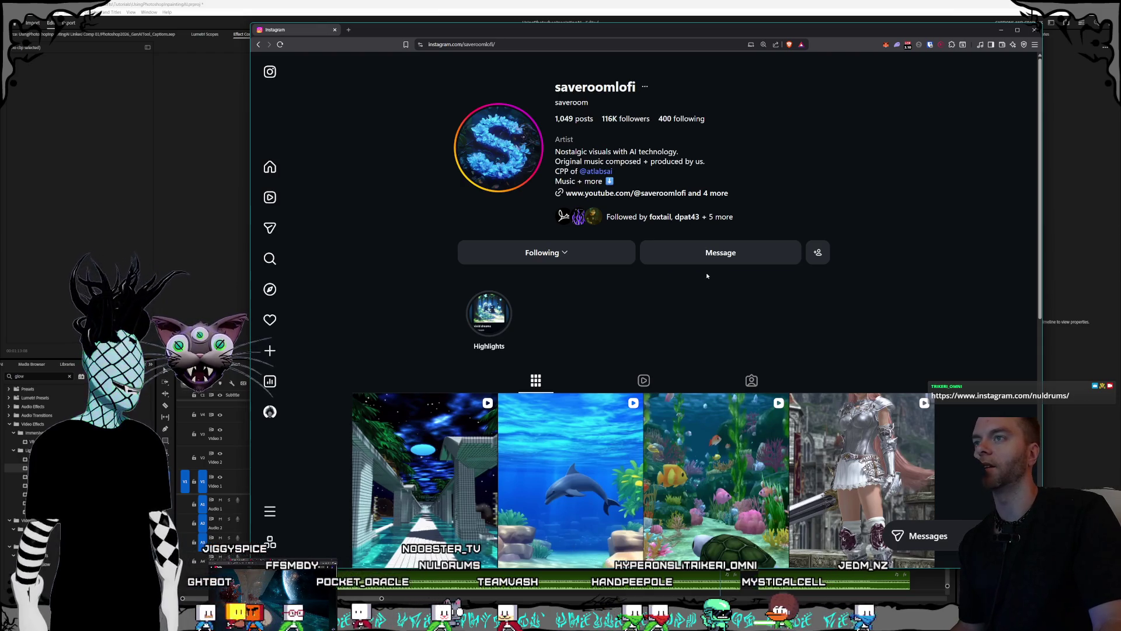
scroll(695, 257, "down", 5)
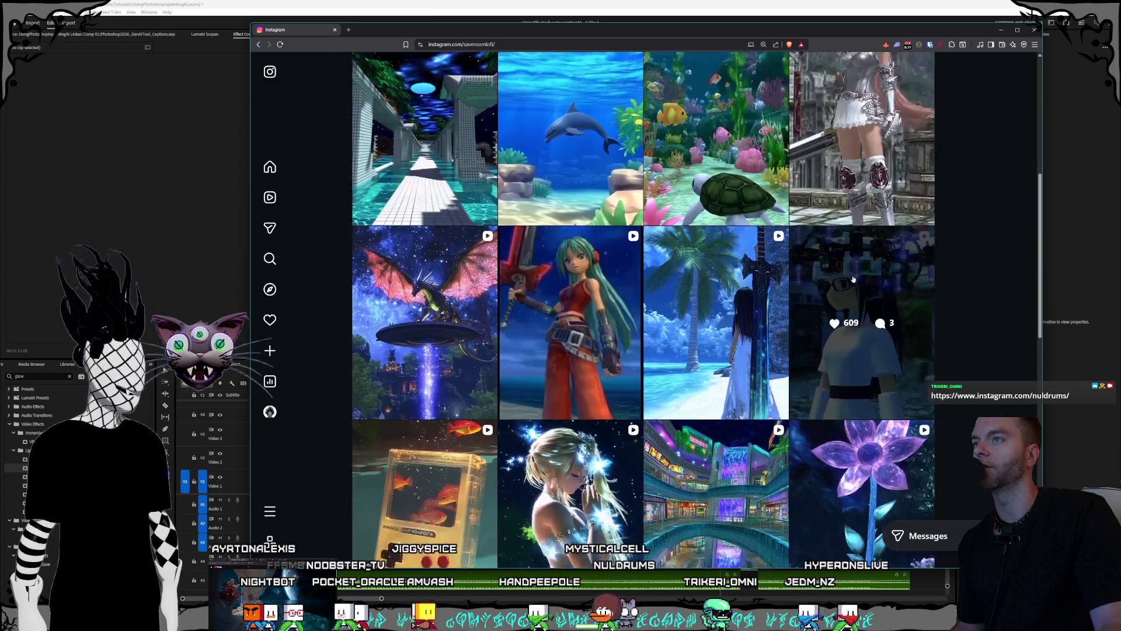
scroll(591, 138, "up", 5)
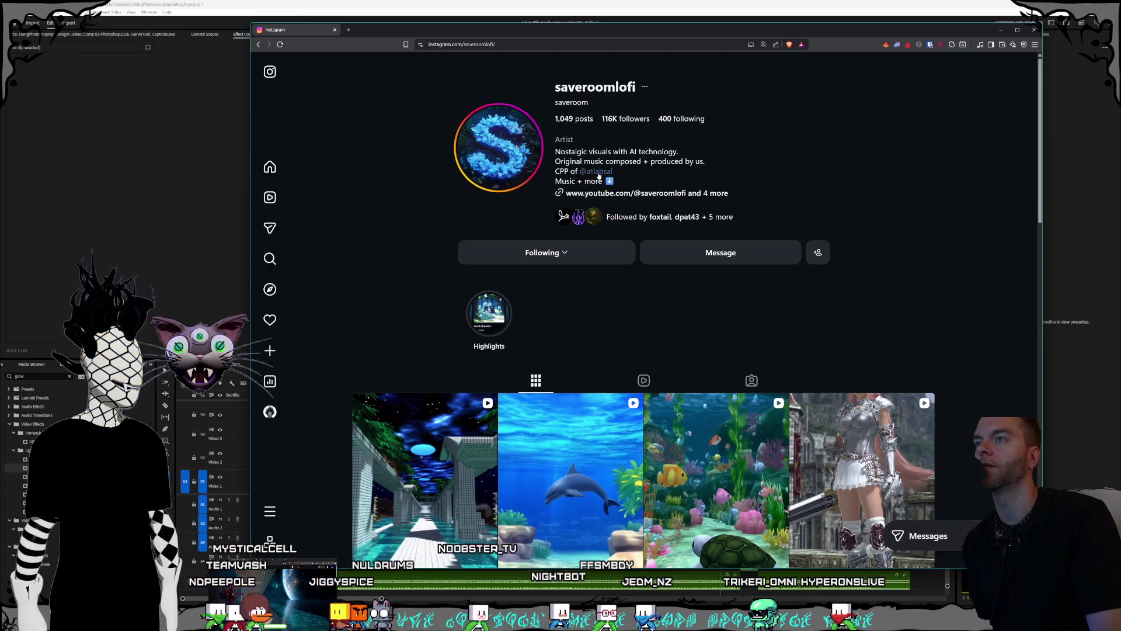
left_click(599, 173)
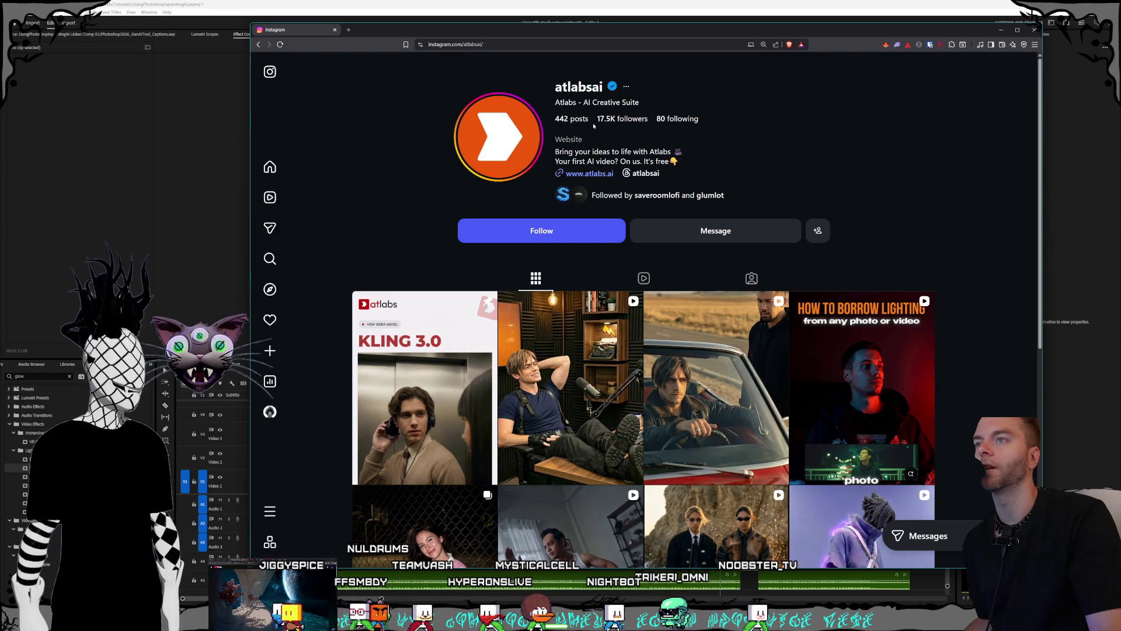
- Scroll the atlabsai page, go back to saveroomlofi, and scroll its post grid
scroll(594, 127, "down", 1)
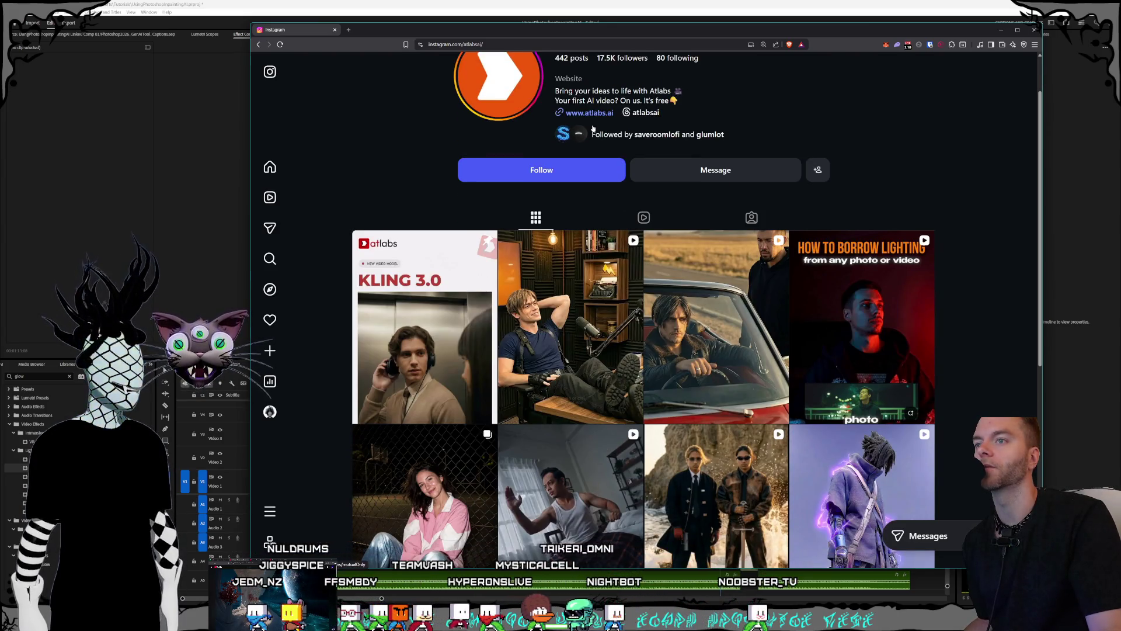
scroll(593, 128, "up", 1)
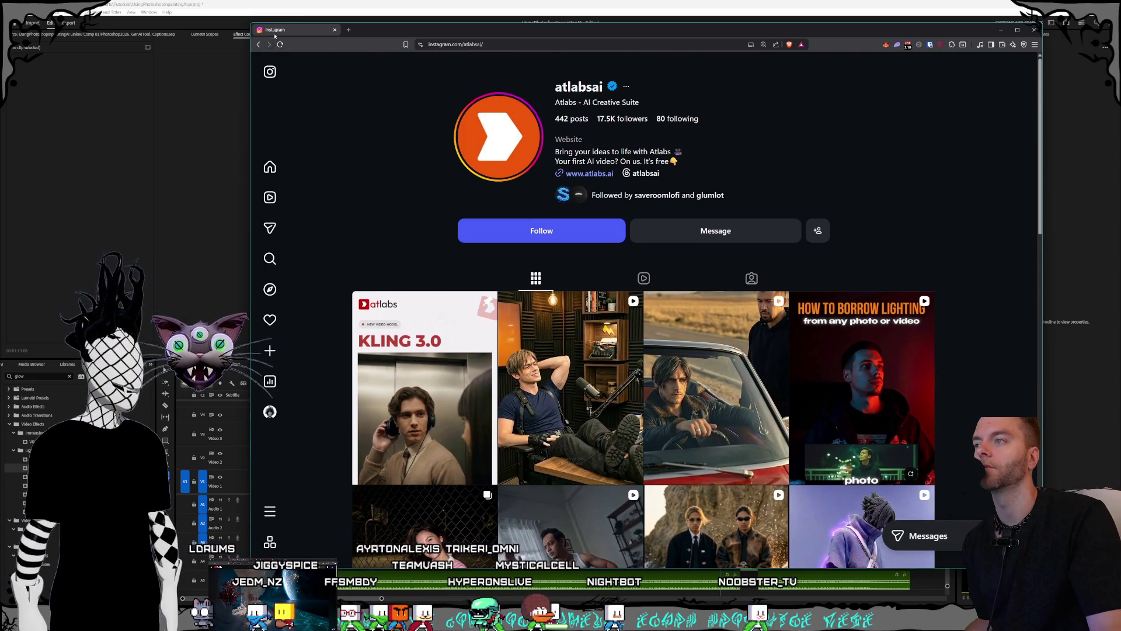
left_click(260, 45)
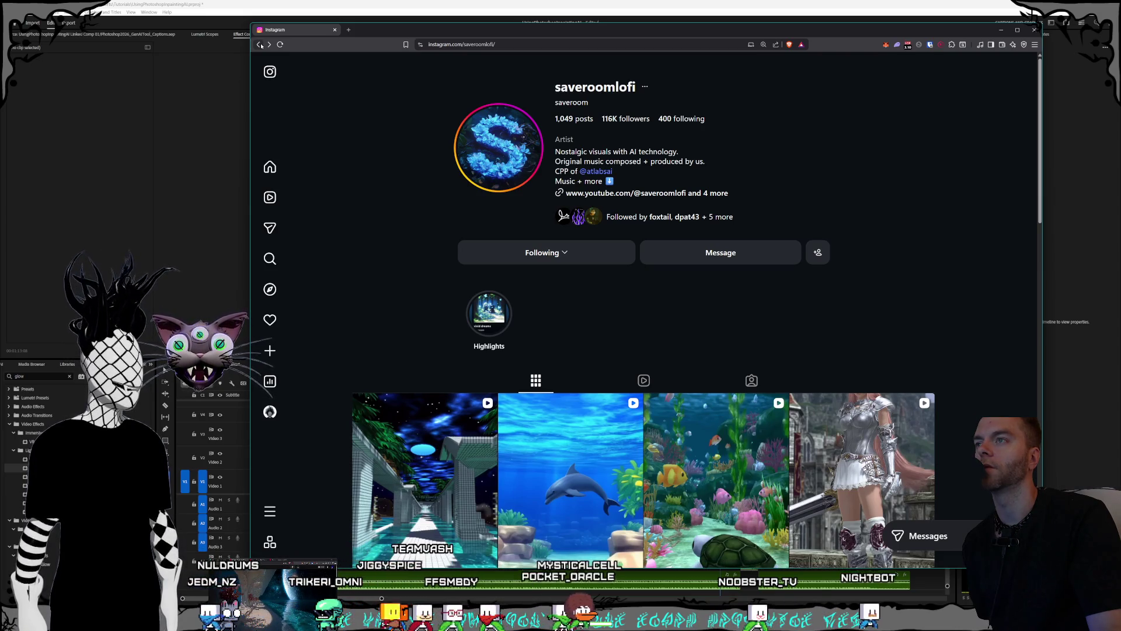
scroll(576, 131, "down", 10)
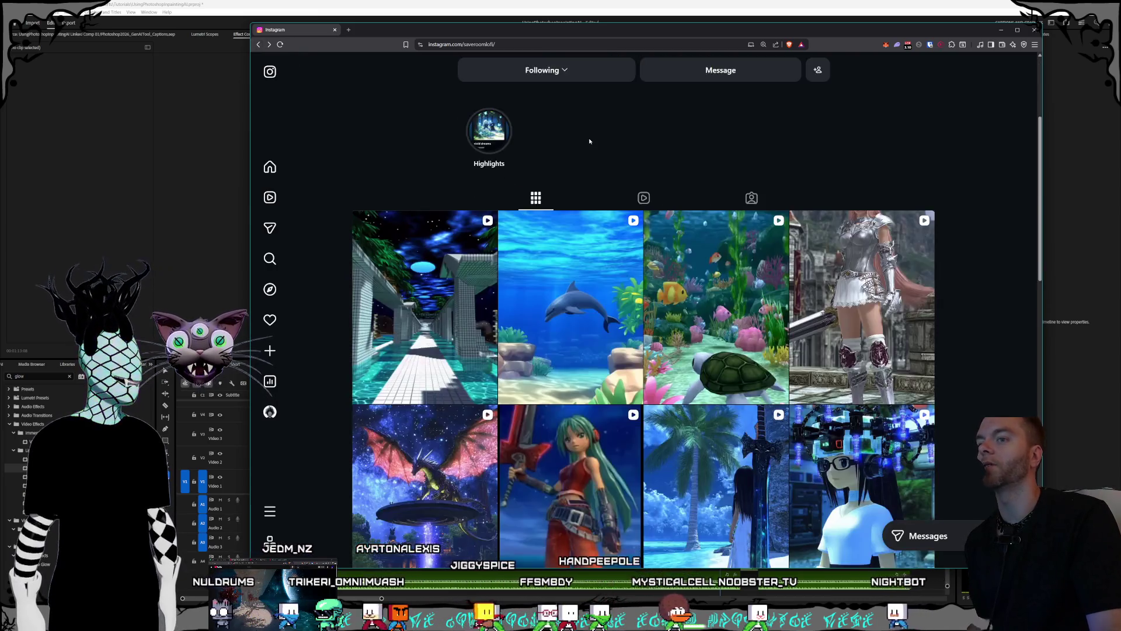
scroll(587, 149, "up", 10)
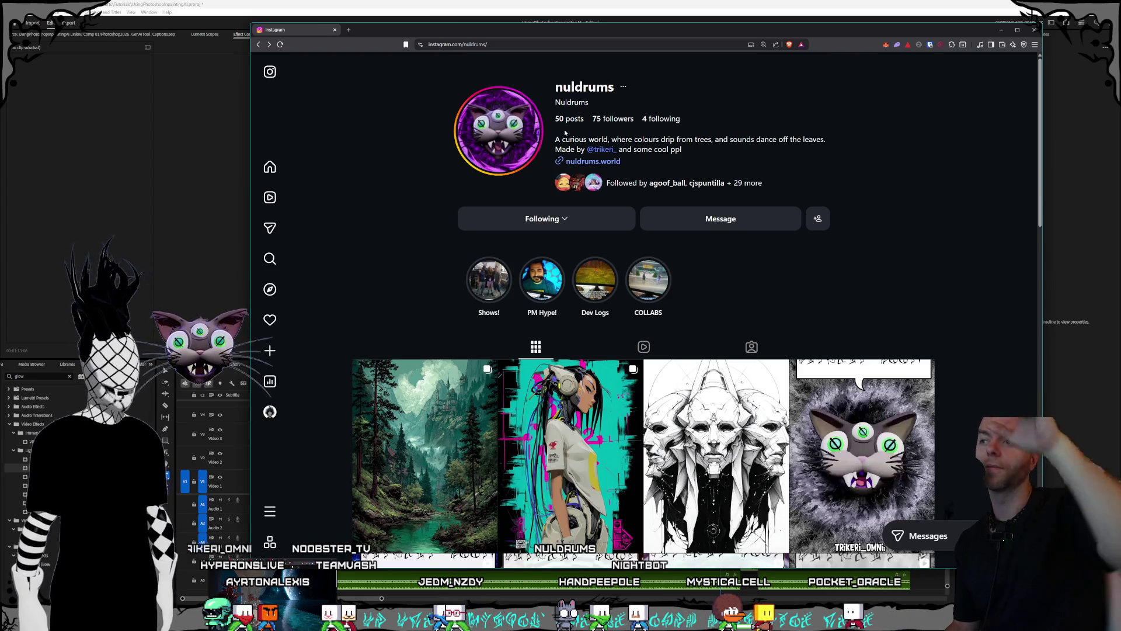
- View all five images of the forest carousel post, close it, and close the Instagram tab
scroll(565, 255, "down", 2)
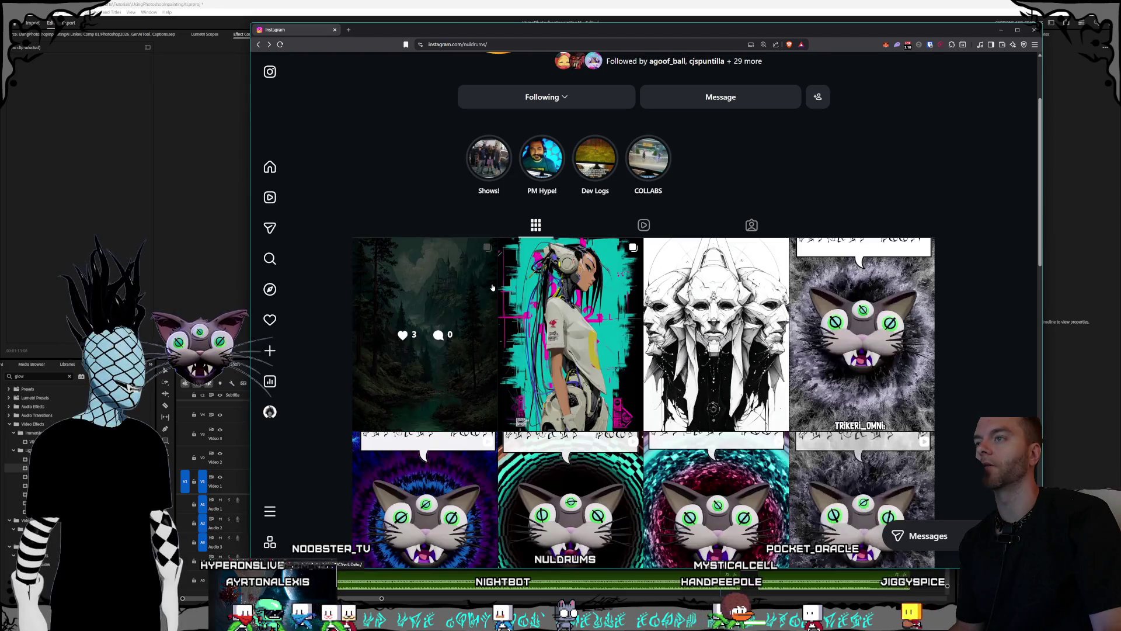
left_click(463, 284)
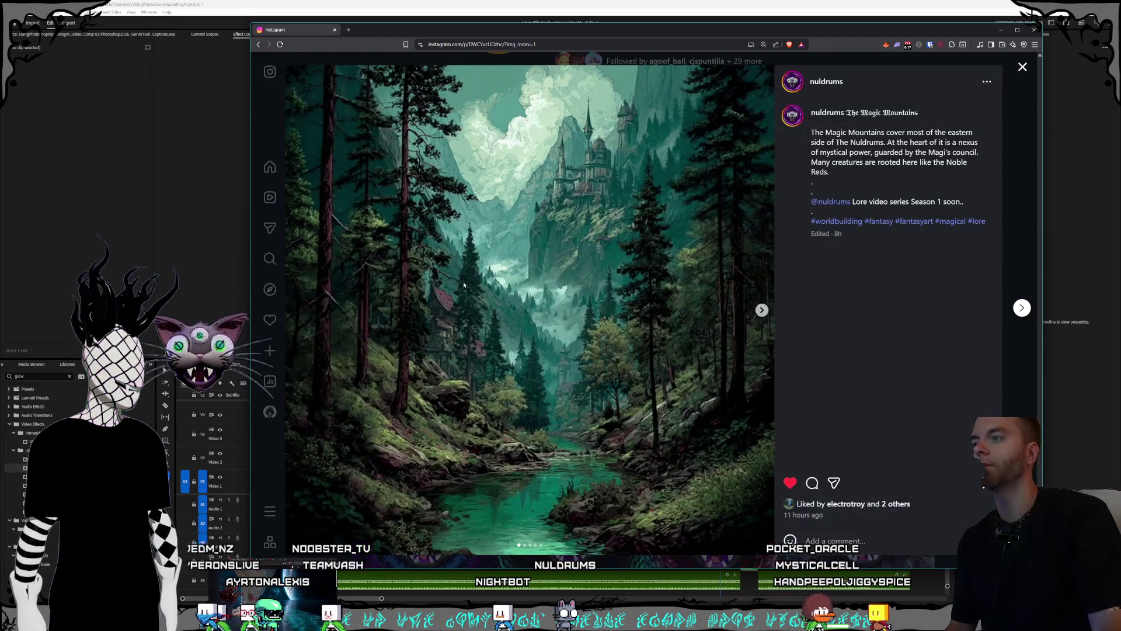
left_click(761, 310)
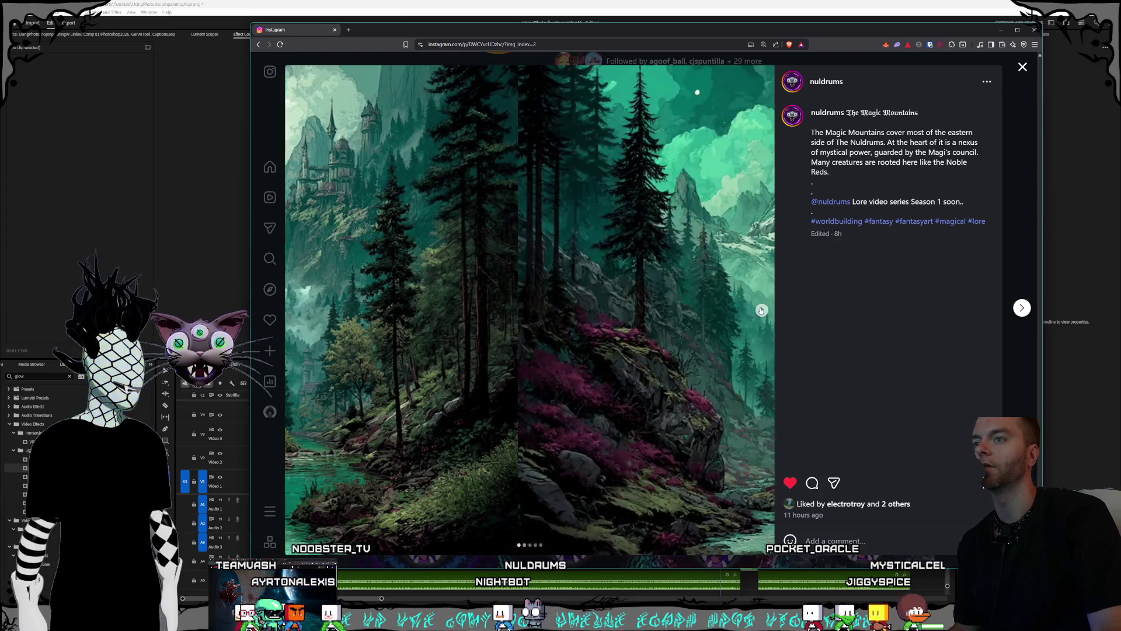
left_click(762, 309)
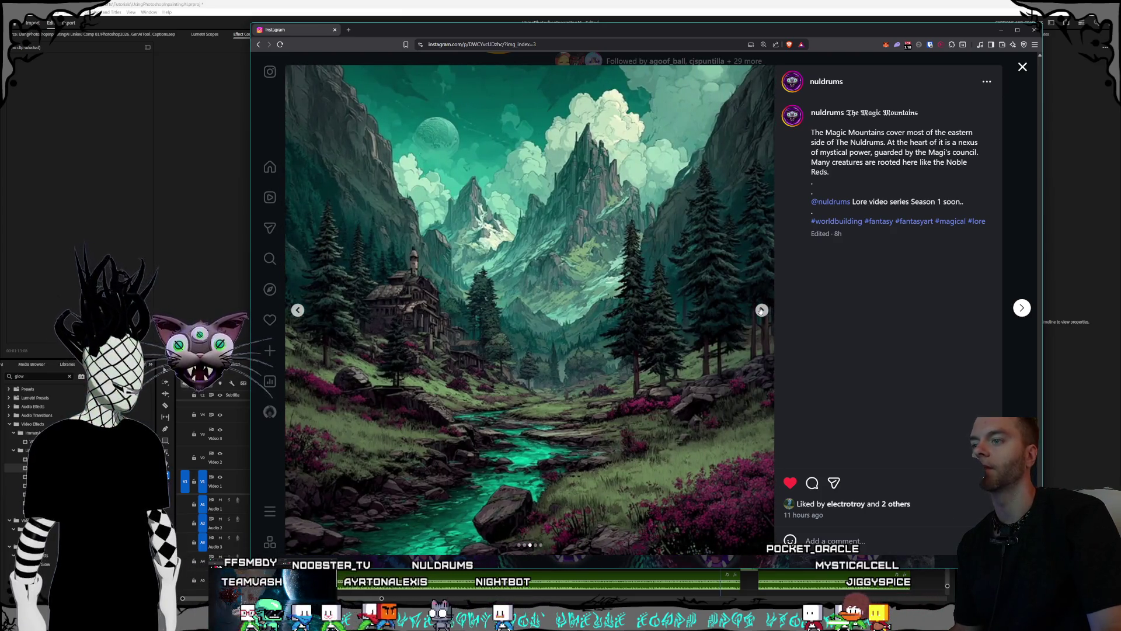
left_click(761, 310)
left_click(762, 310)
right_click(760, 310)
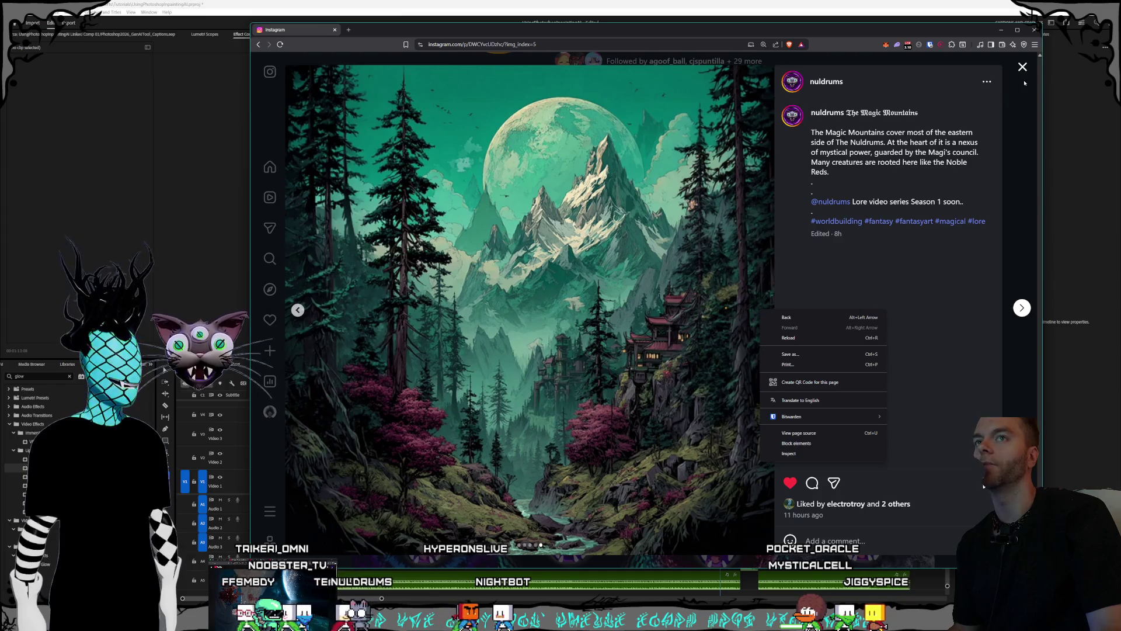
left_click(1024, 83)
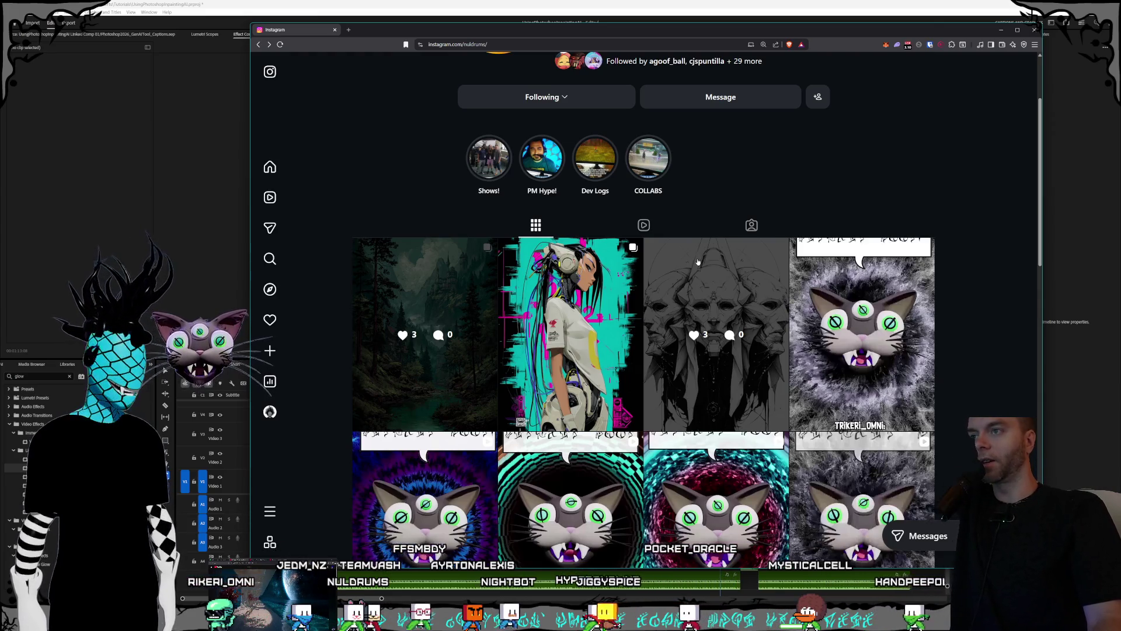
scroll(698, 264, "up", 2)
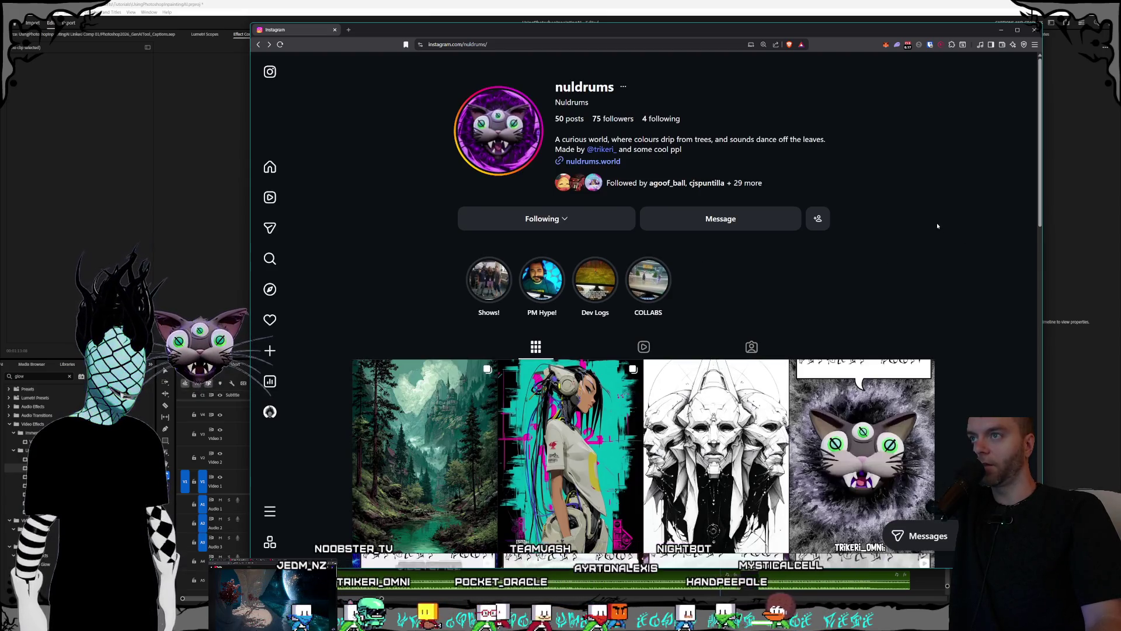
left_click(334, 30)
- Scrub through the Premiere Pro sequence to the 'Select the area around the logo.' frame
left_click(606, 32)
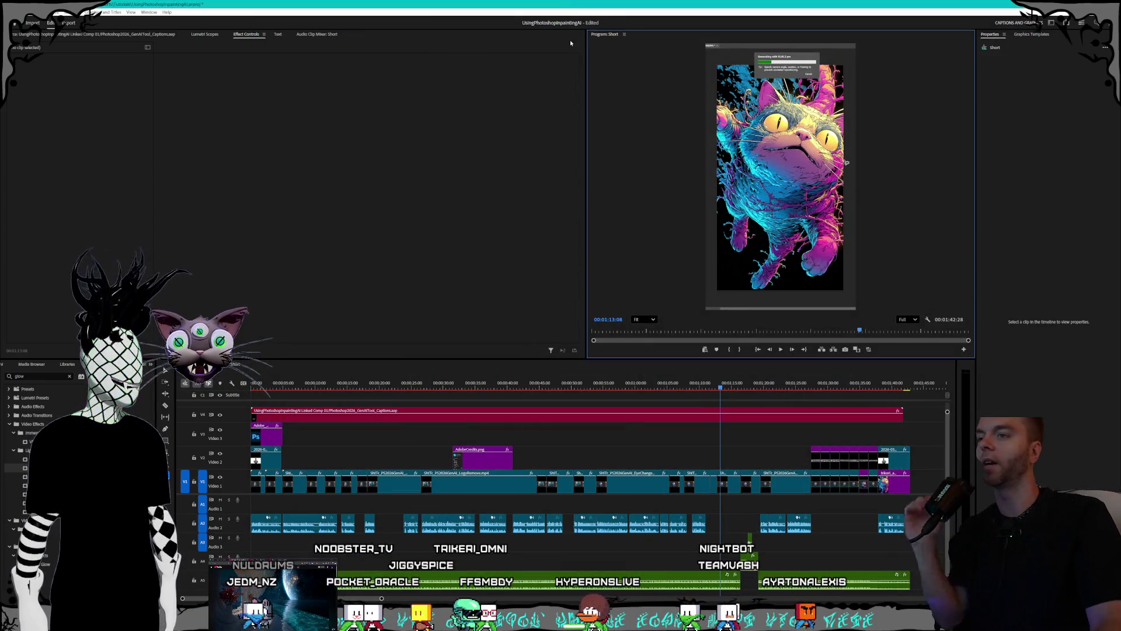
left_click(730, 385)
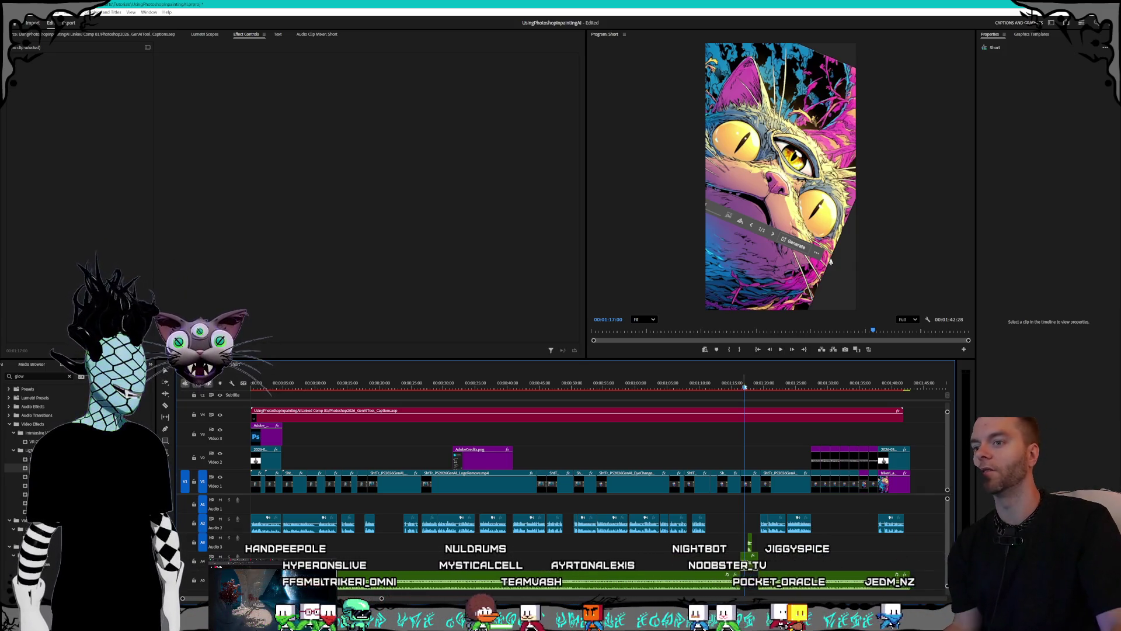
mouse_move(751, 386)
left_mouse_down()
mouse_move(873, 391)
mouse_move(693, 386)
mouse_move(875, 377)
mouse_move(377, 374)
left_mouse_up()
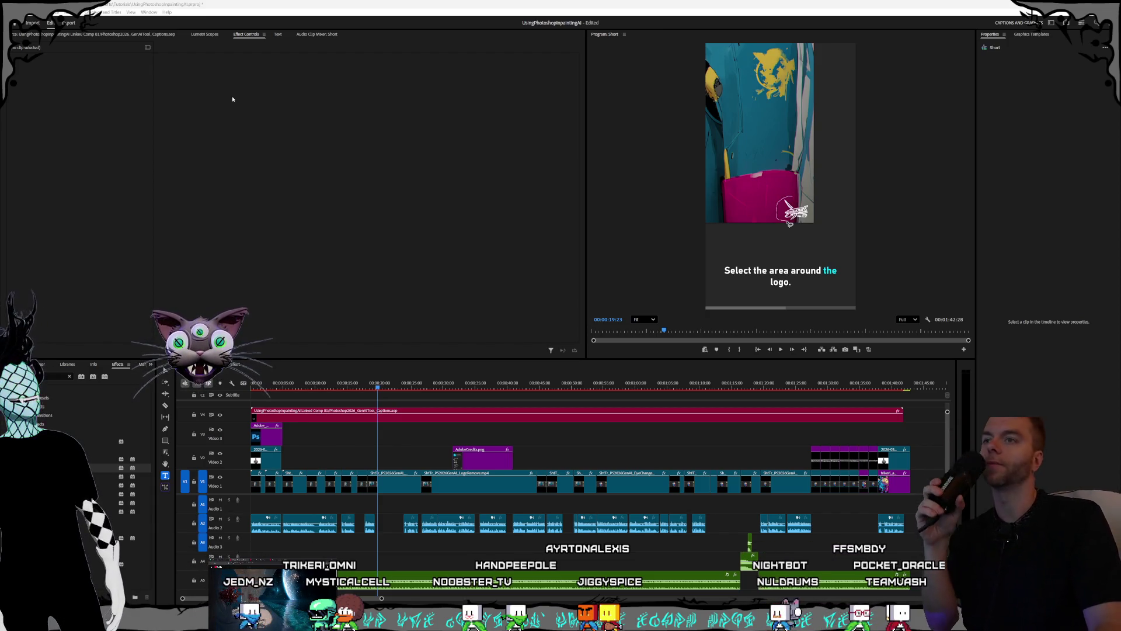
left_click(430, 2)
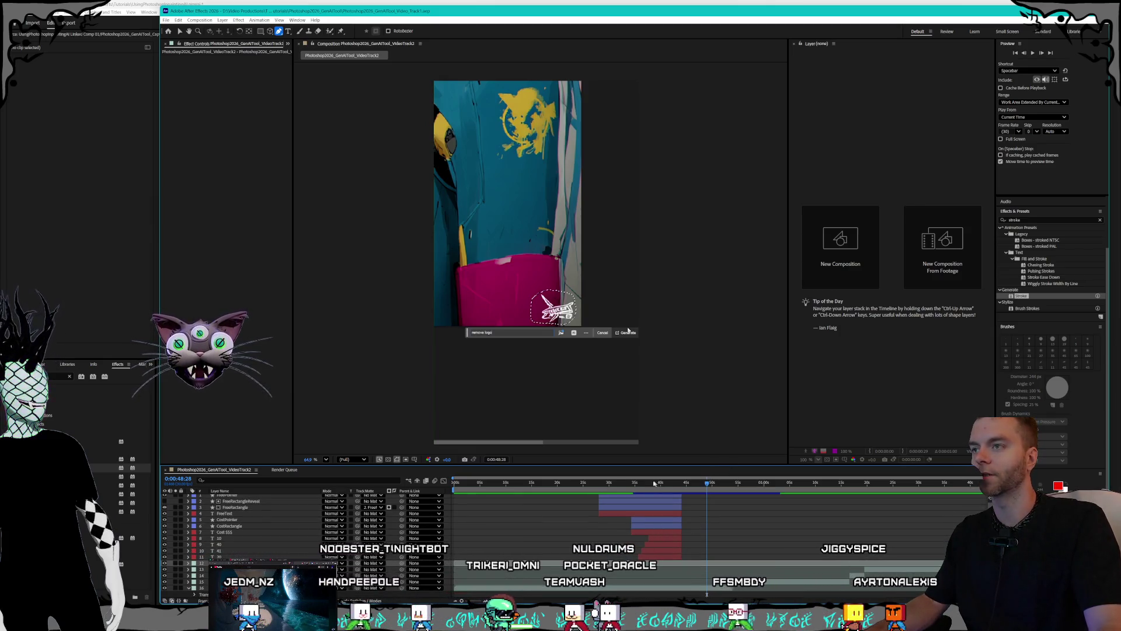
- Move the playhead to the empty Photoshop screenshot frame at 0:00:15:17
left_click(626, 482)
left_click(468, 480)
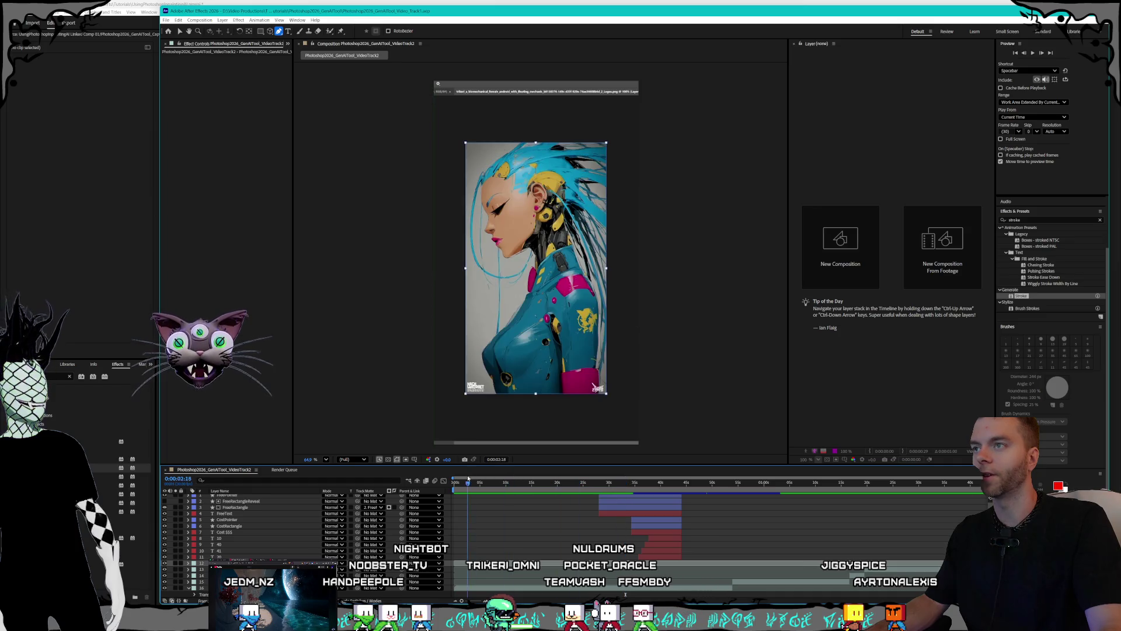
mouse_move(505, 483)
left_mouse_down()
mouse_move(590, 484)
mouse_move(501, 482)
mouse_move(534, 484)
left_mouse_up()
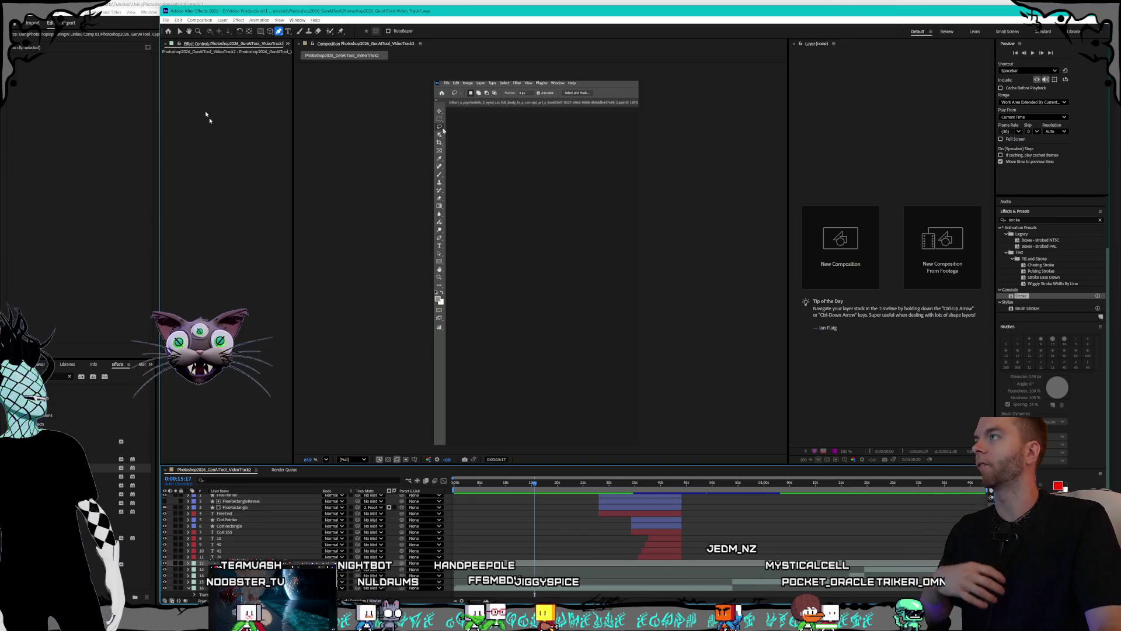
- Browse the Effect and Window > Workspace menus, ending on Layer > New
left_click(239, 20)
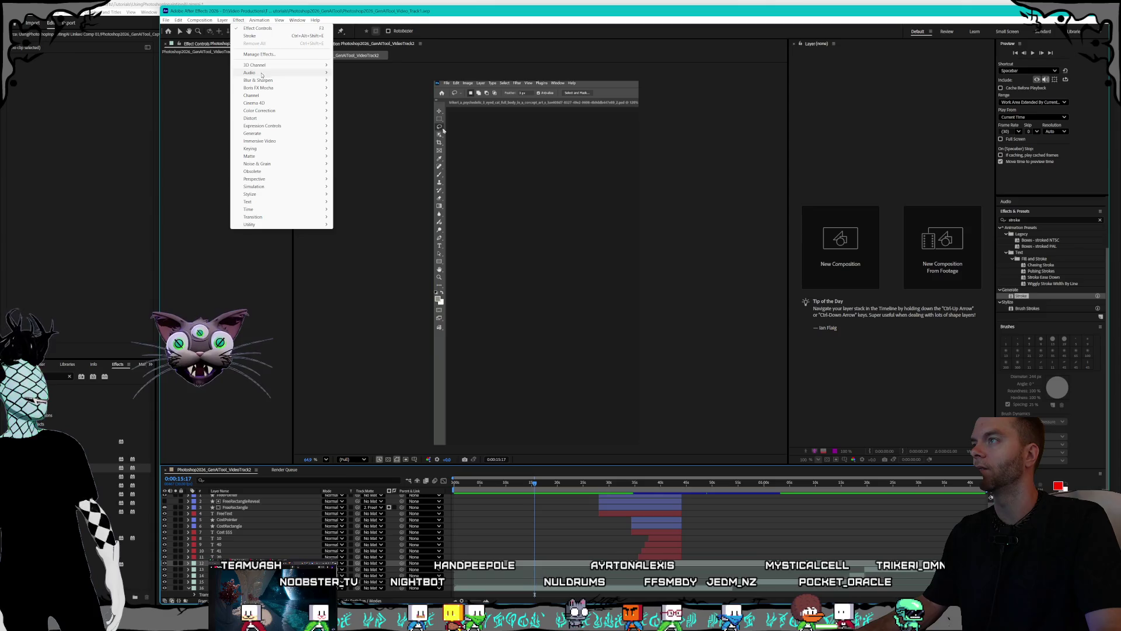
mouse_move(296, 21)
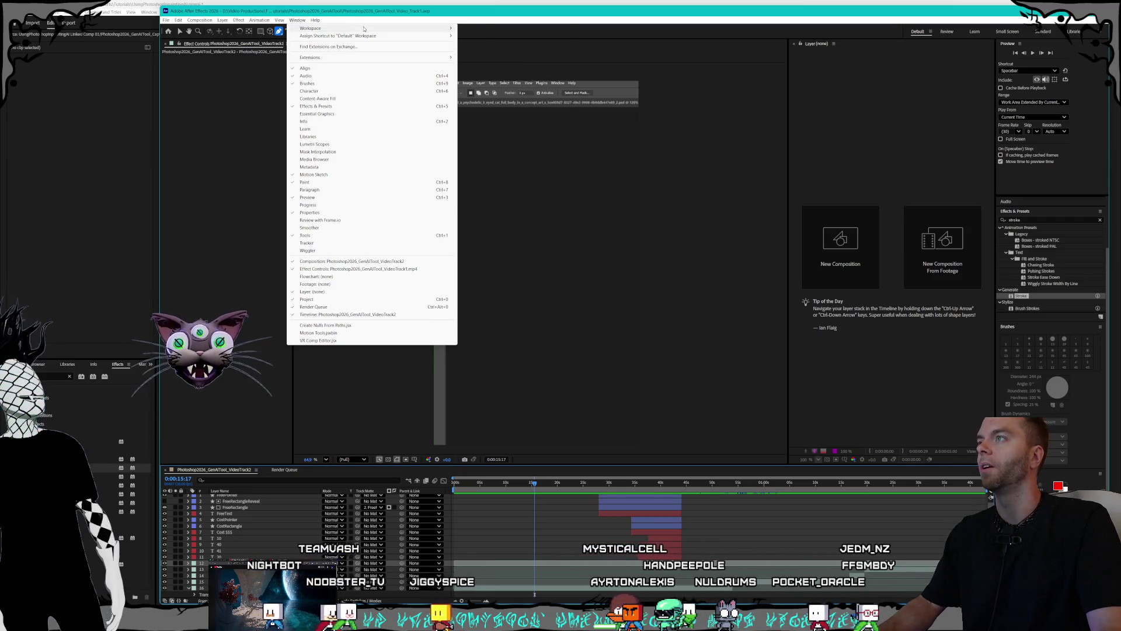
mouse_move(351, 28)
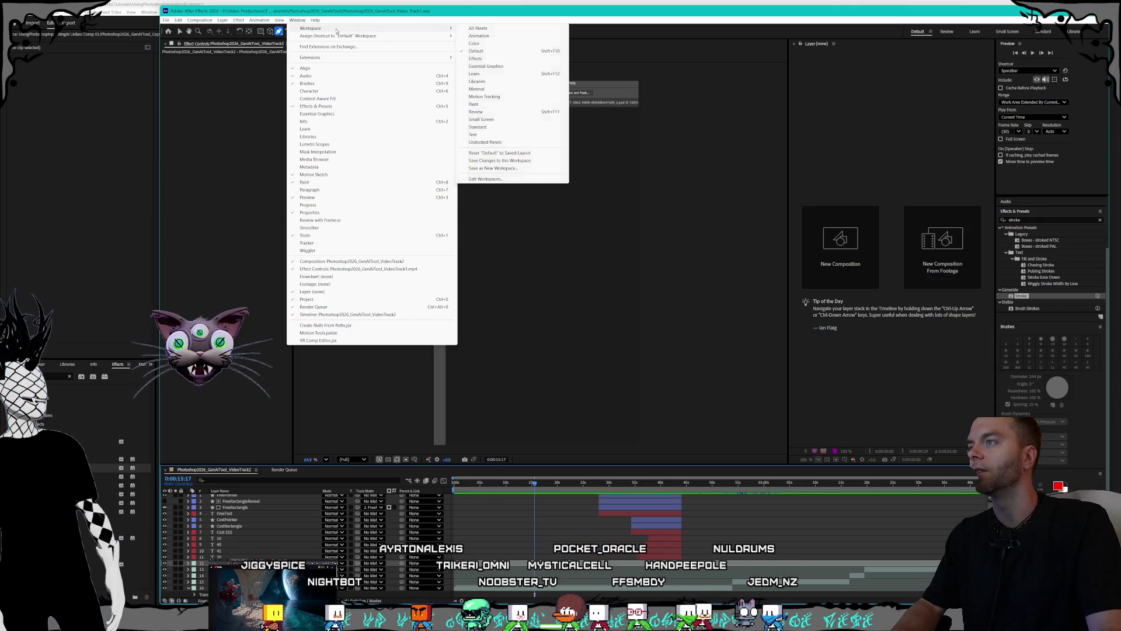
mouse_move(226, 22)
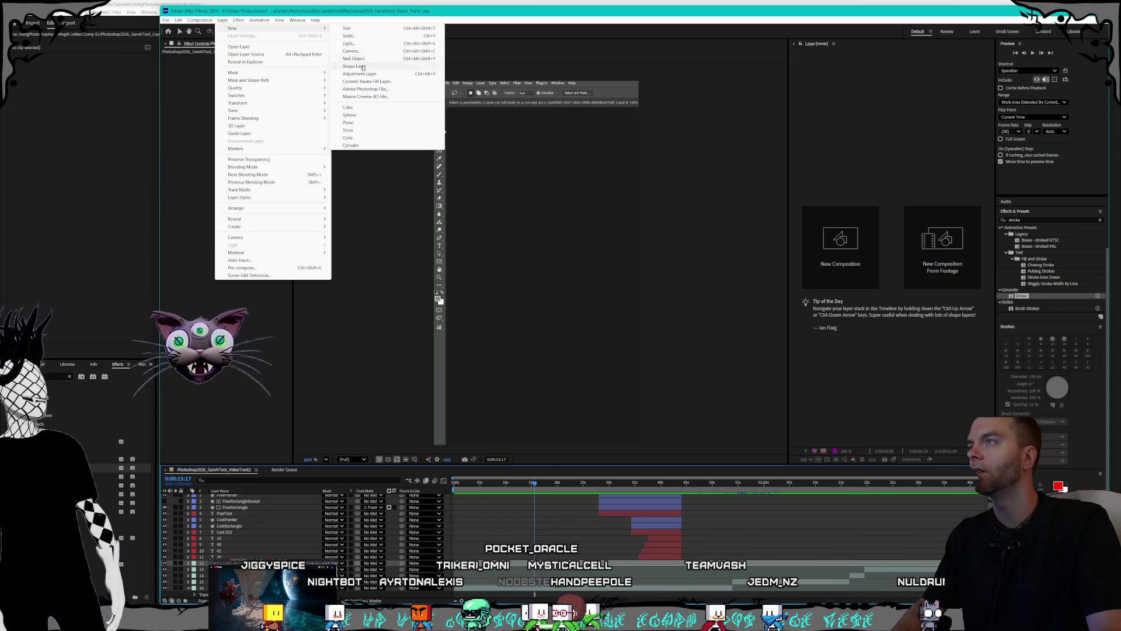
- Add a new shape layer to the composition
left_click(362, 67)
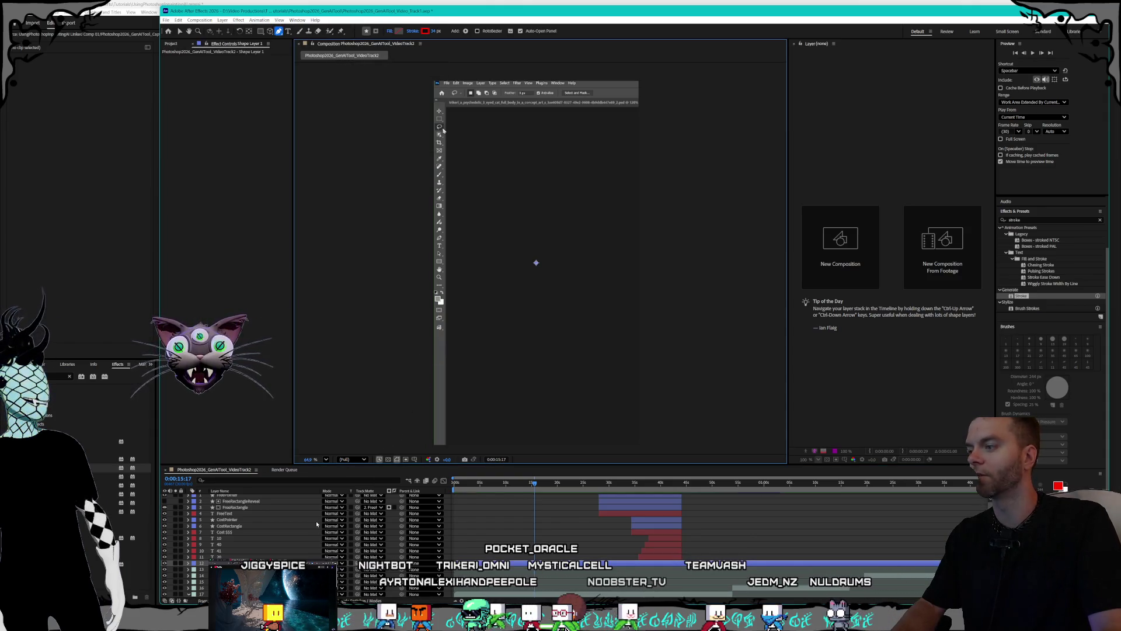
right_click(233, 525)
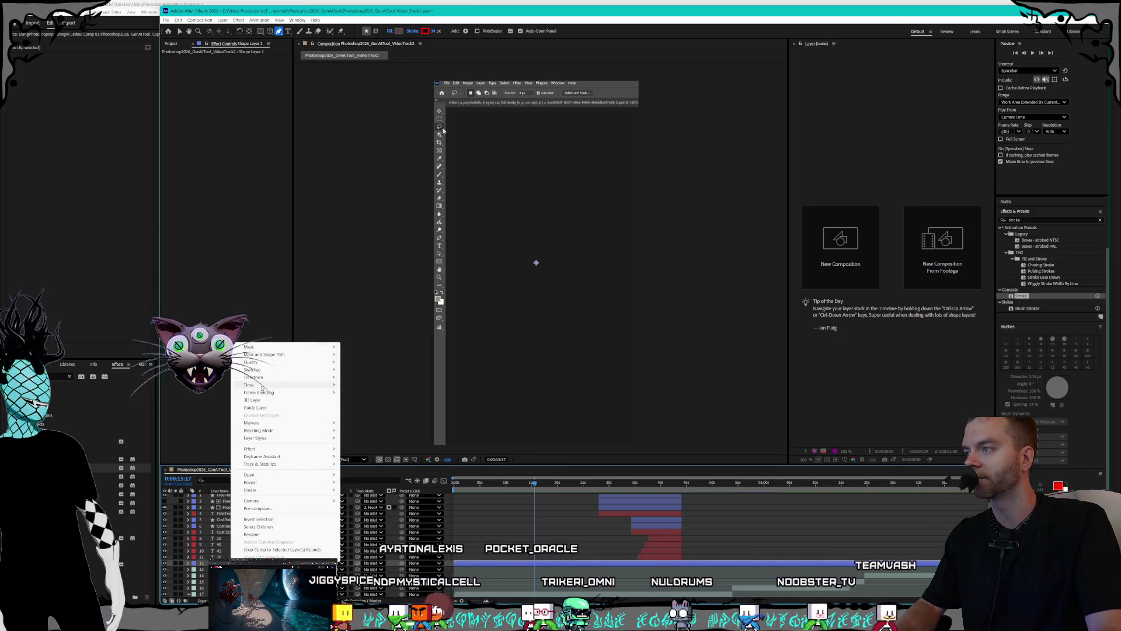
key("Escape")
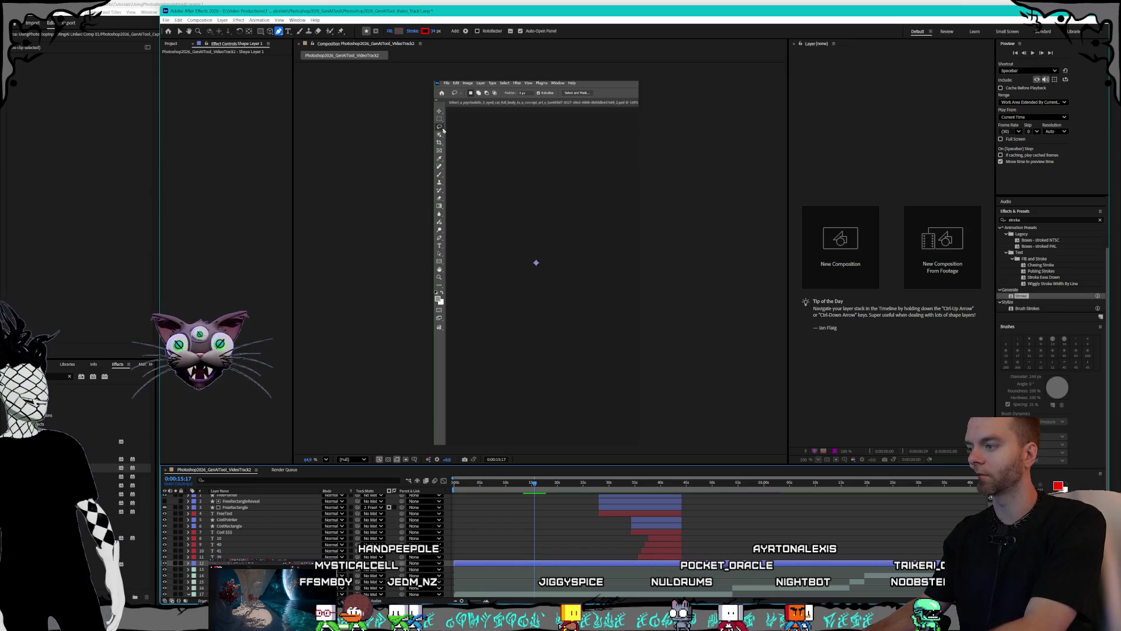
- Trim layer 12 to end at 0:00:17:17, then return to 0:00:15:17
key("ctrl+Down")
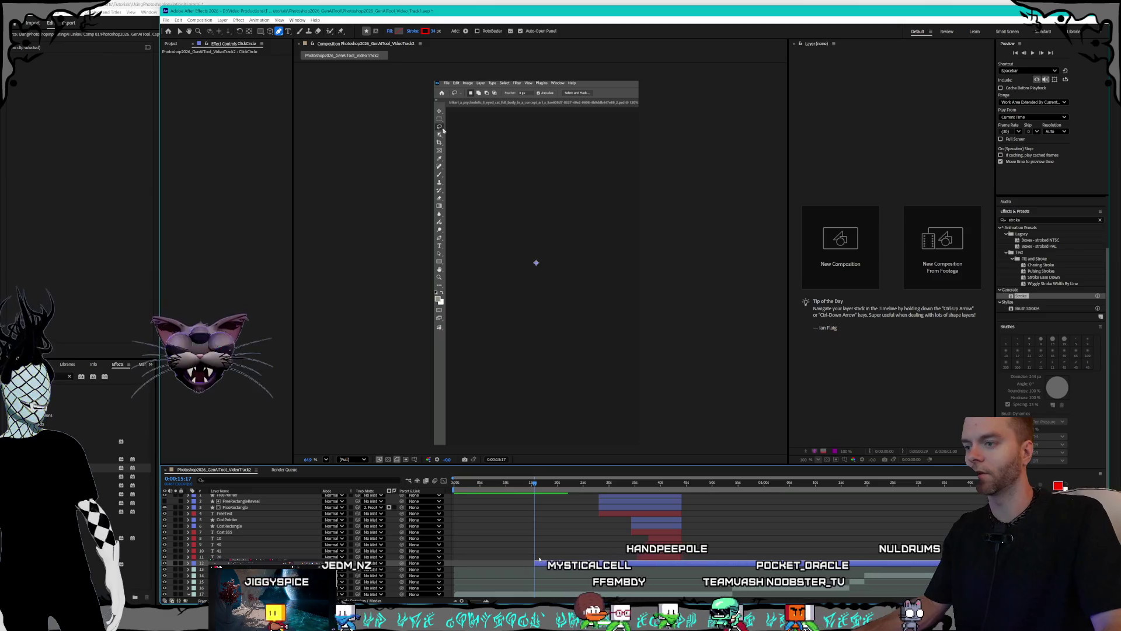
scroll(537, 510, "up", 4, "alt")
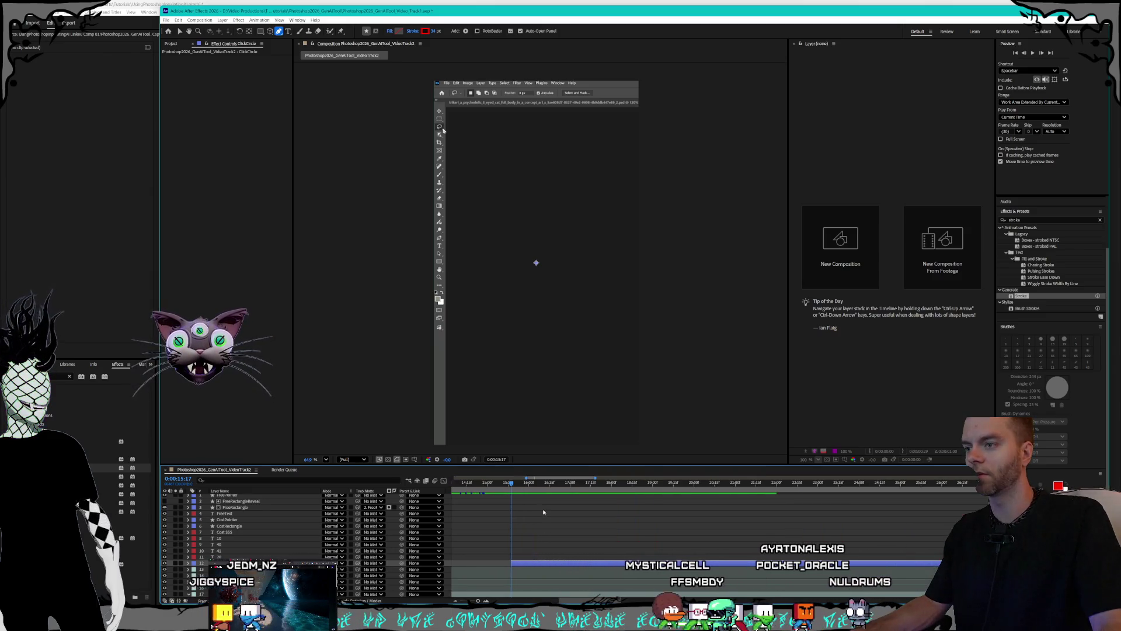
scroll(533, 506, "right", 1)
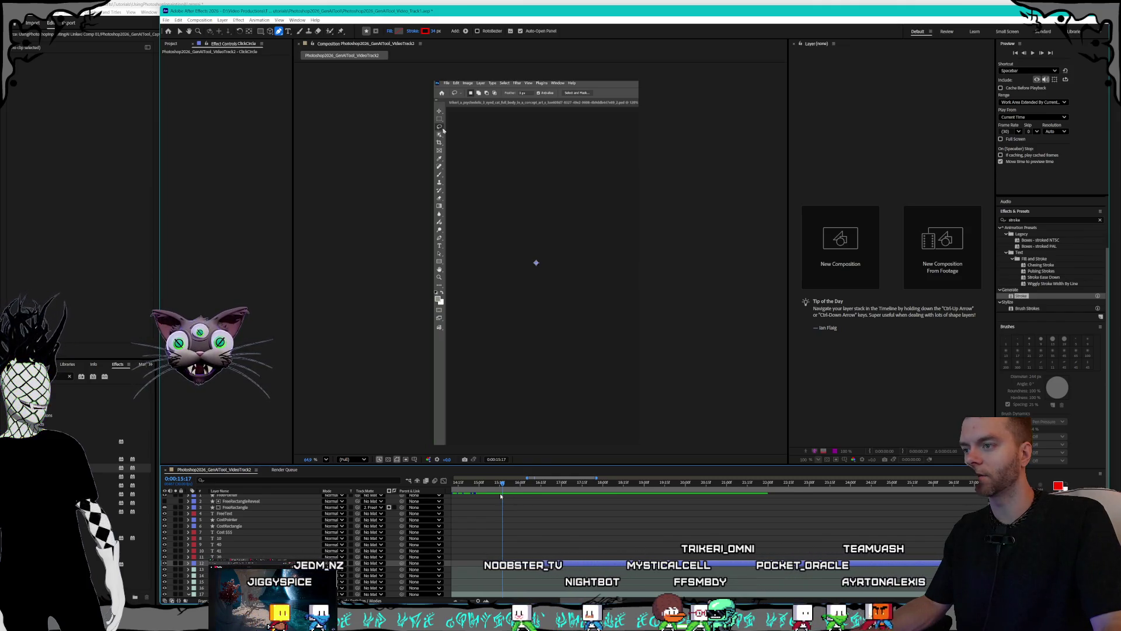
left_click_drag(511, 486, 503, 488)
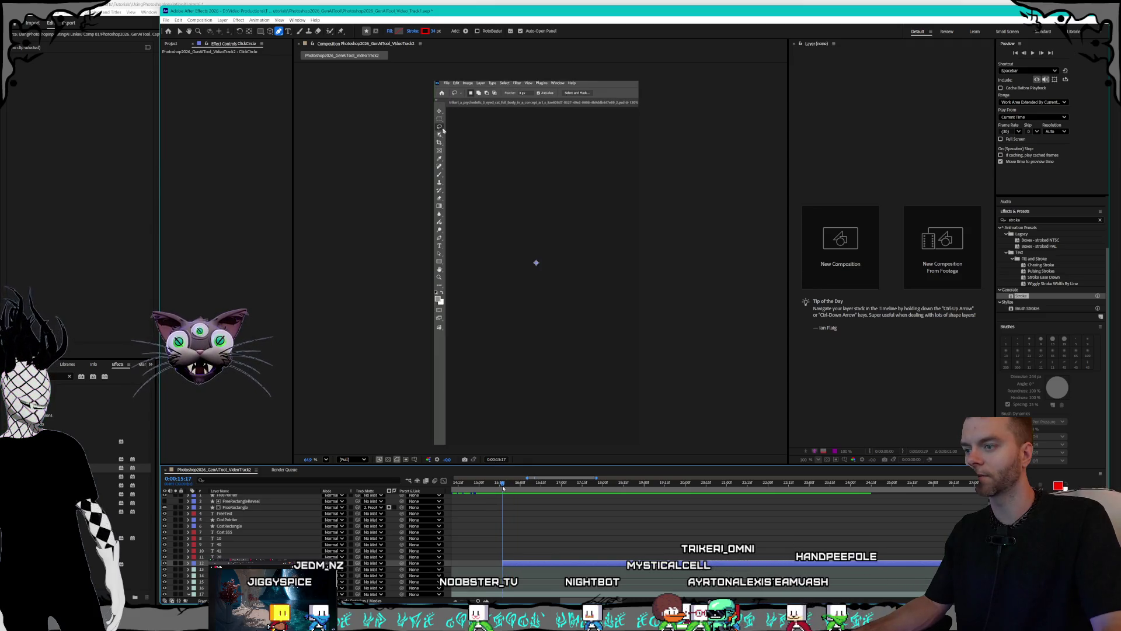
mouse_move(503, 486)
left_mouse_down()
mouse_move(570, 495)
mouse_move(589, 518)
left_mouse_up()
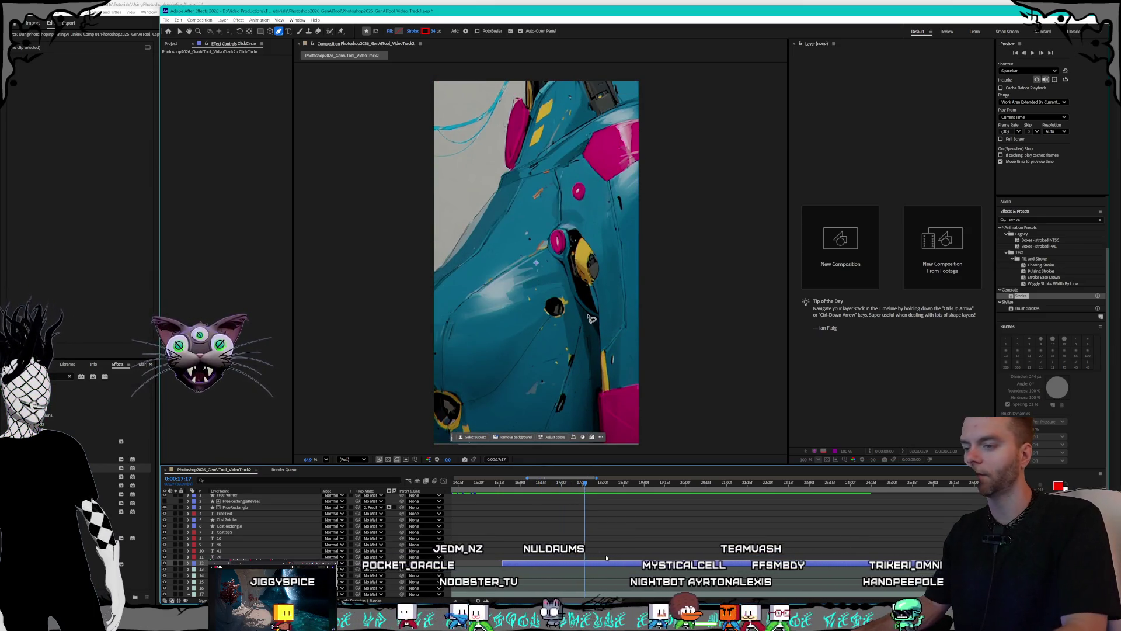
key("alt+bracketright")
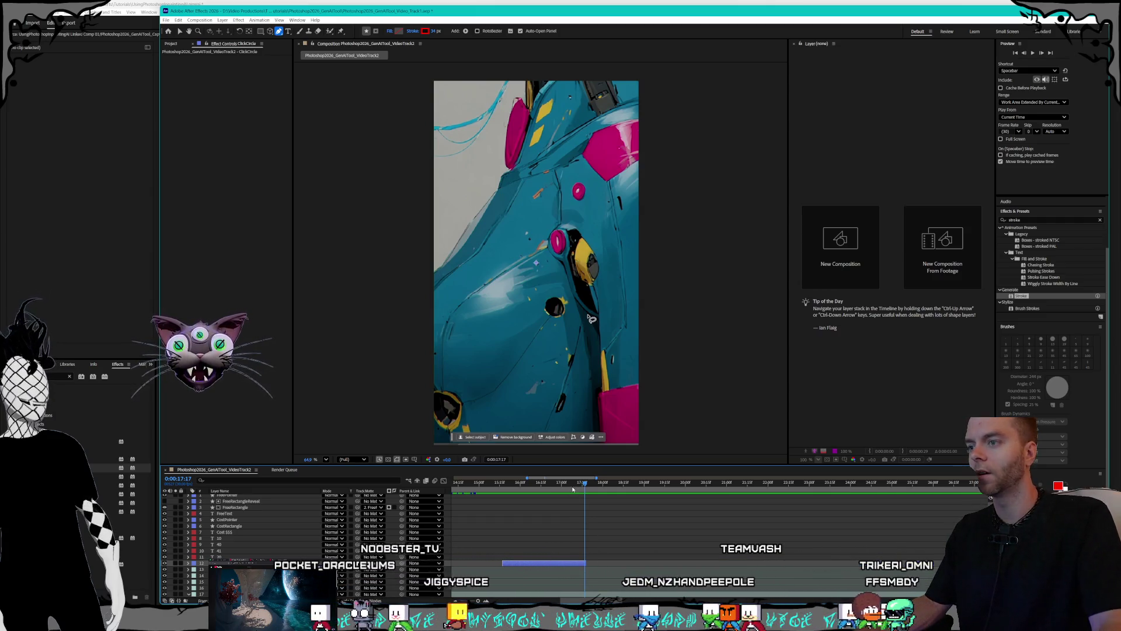
left_click(503, 486)
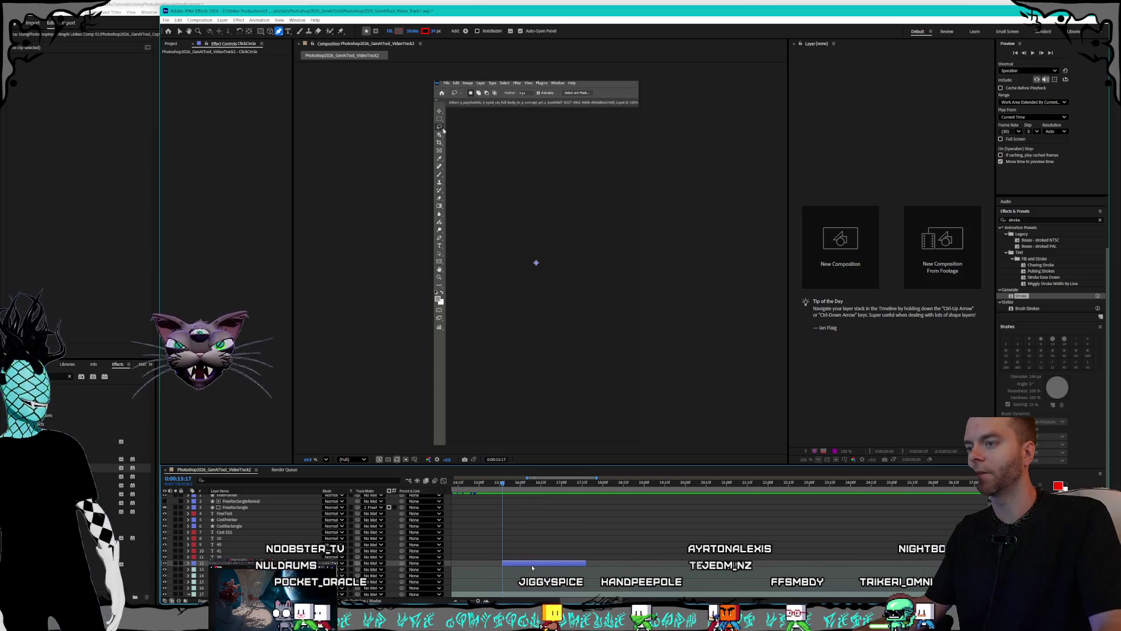
- Inspect layer 12's shape contents and pick the Shape tool
left_click(188, 563)
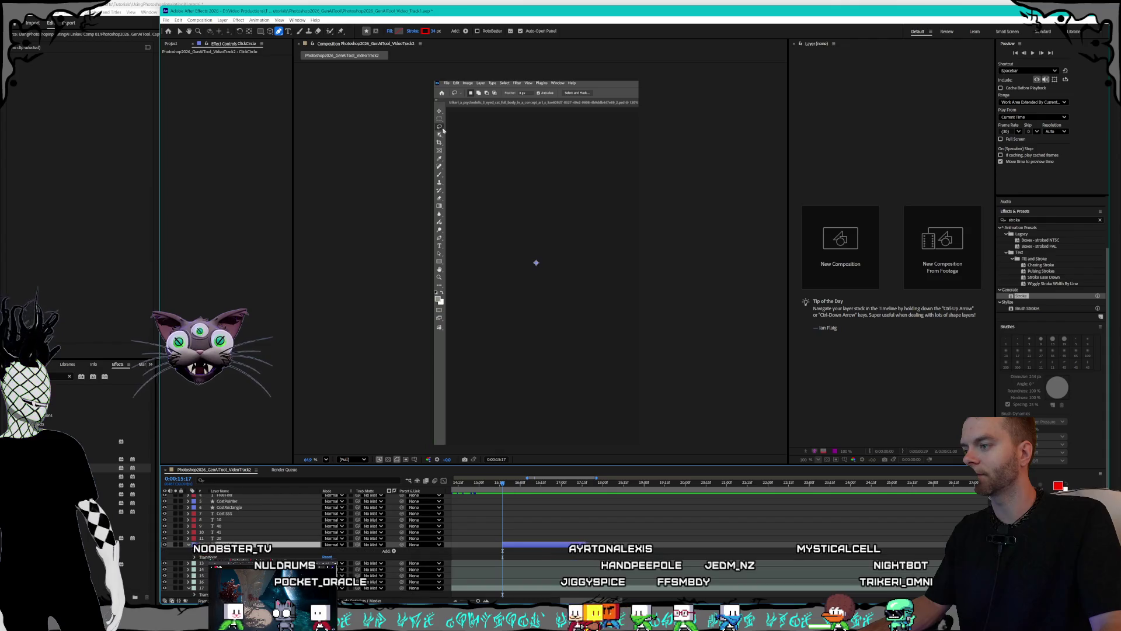
left_click(394, 552)
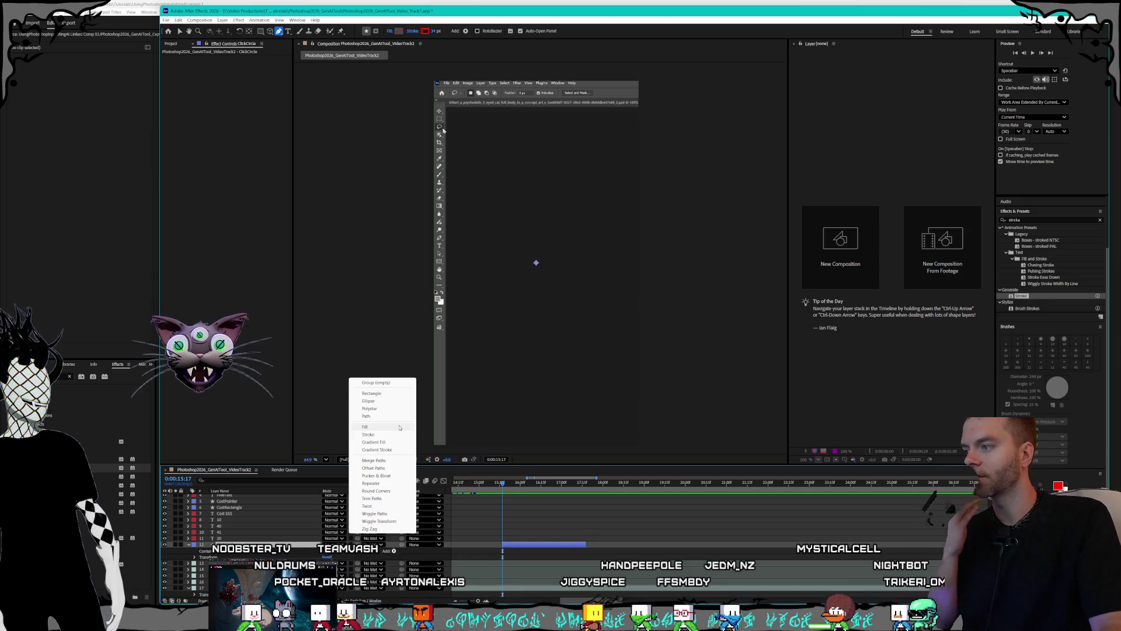
key("Escape")
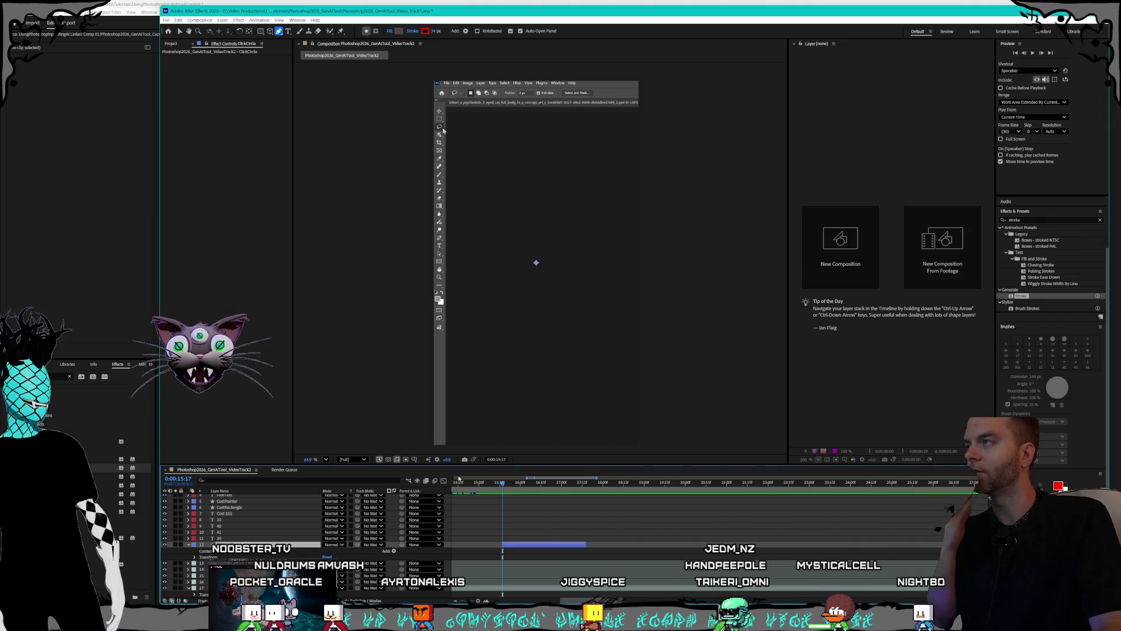
left_click(261, 31)
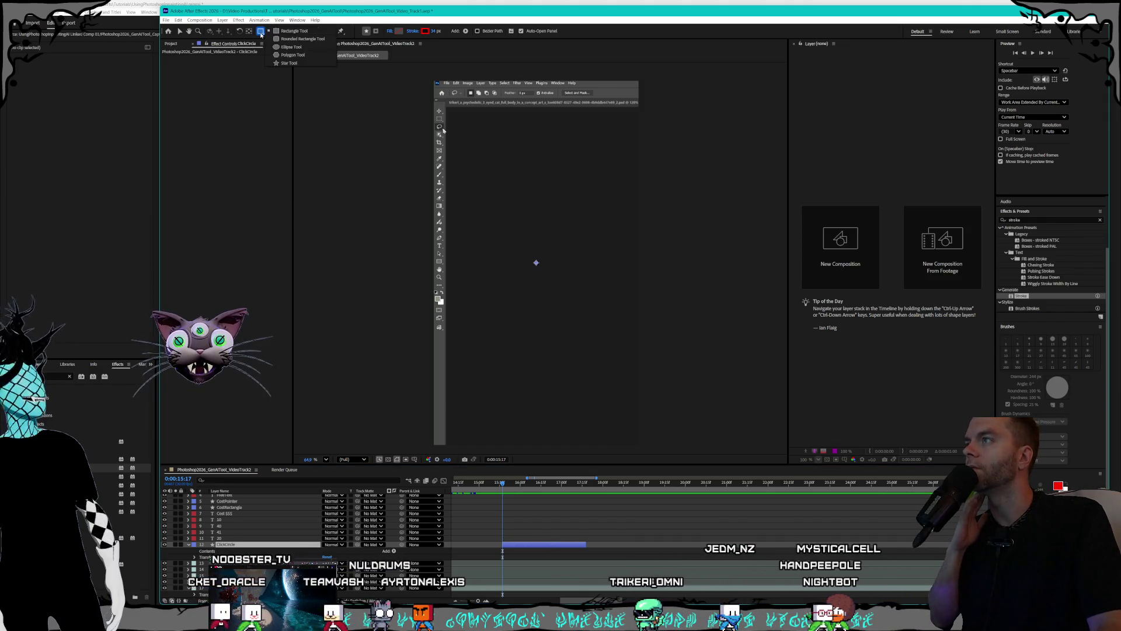
- Draw a small ellipse over the Photoshop toolbar tool on the ClickCircle layer
left_click(290, 47)
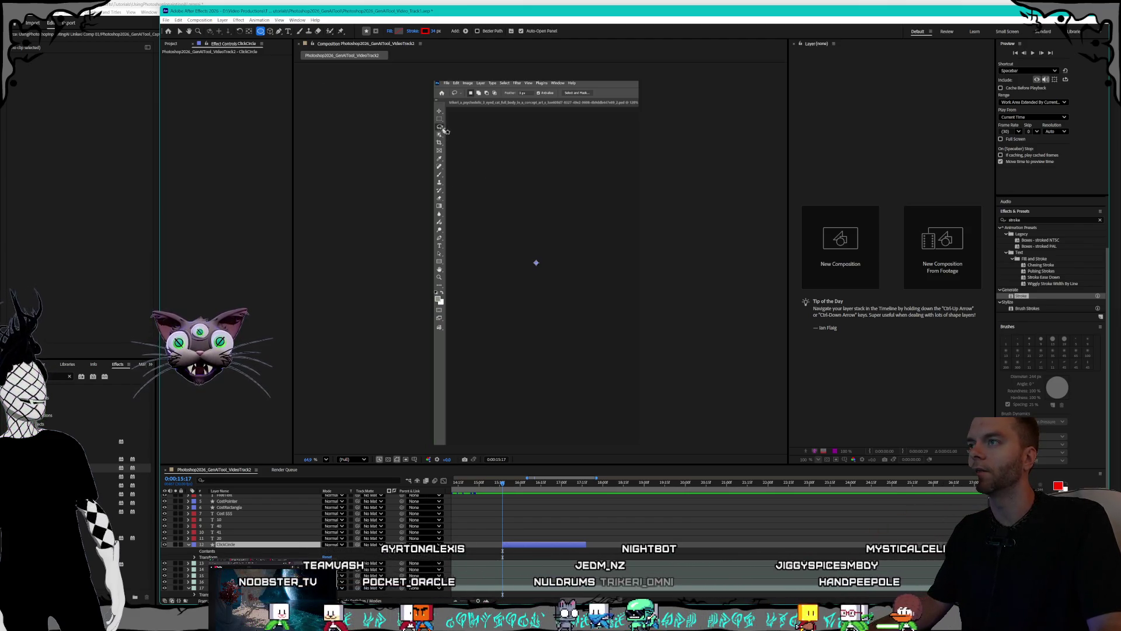
left_click_drag(460, 150, 475, 165)
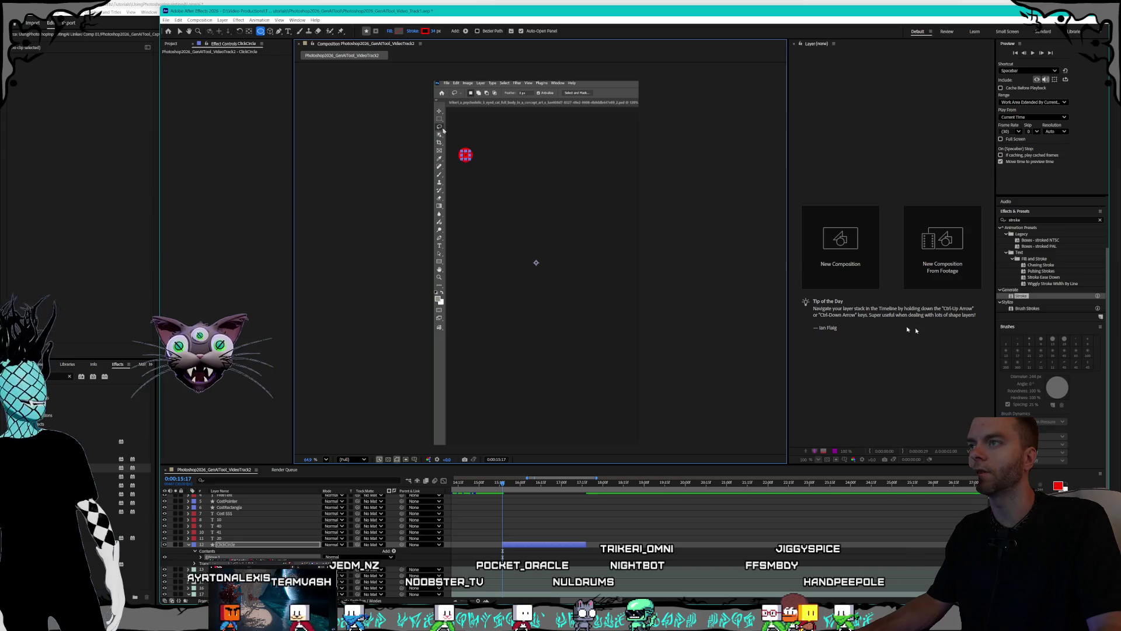
scroll(1052, 262, "down", 2)
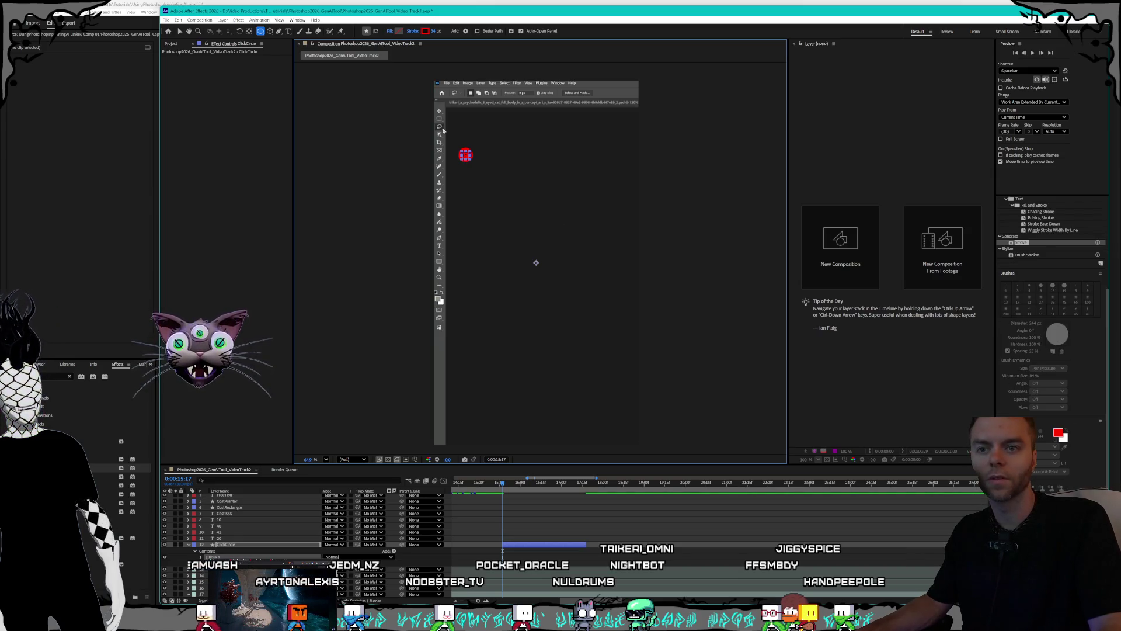
scroll(1028, 305, "up", 4)
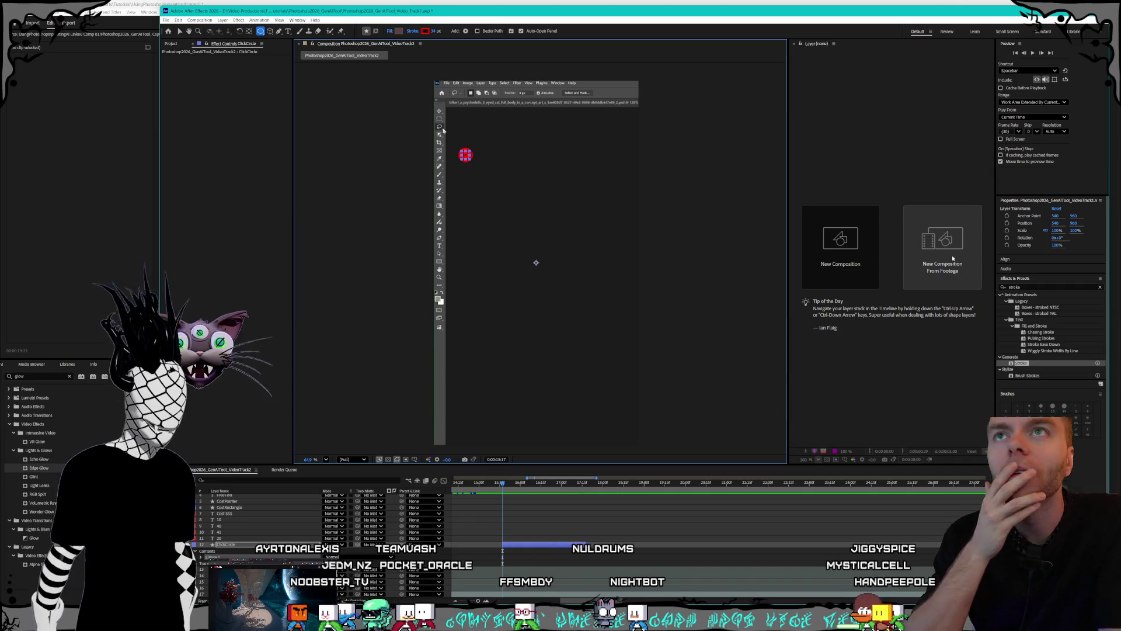
scroll(1051, 292, "down", 4)
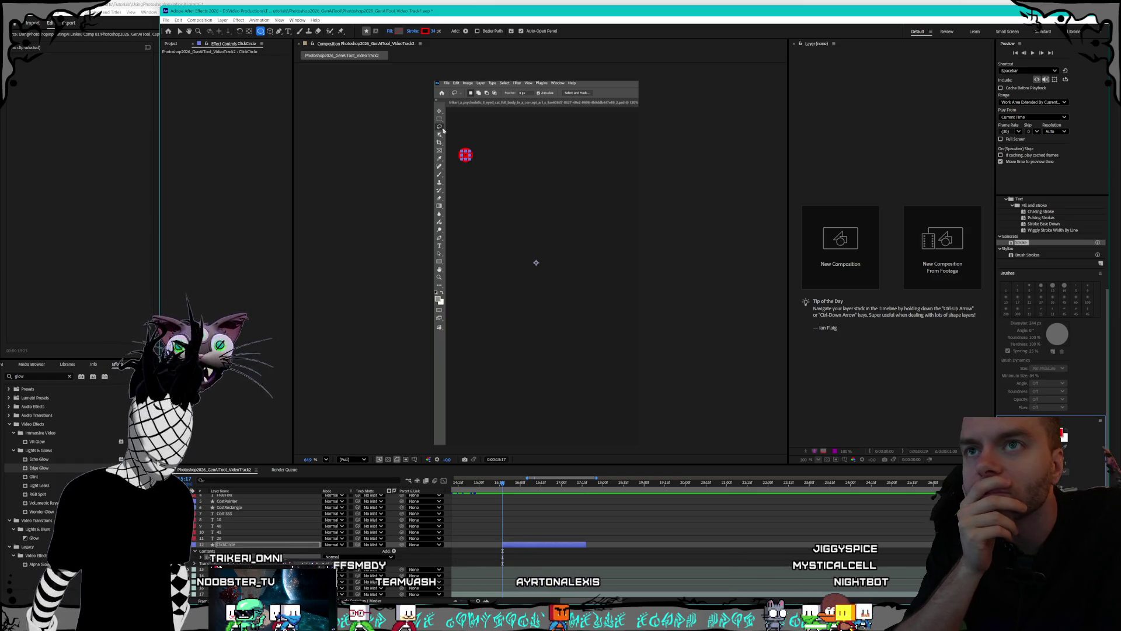
scroll(1024, 324, "up", 4)
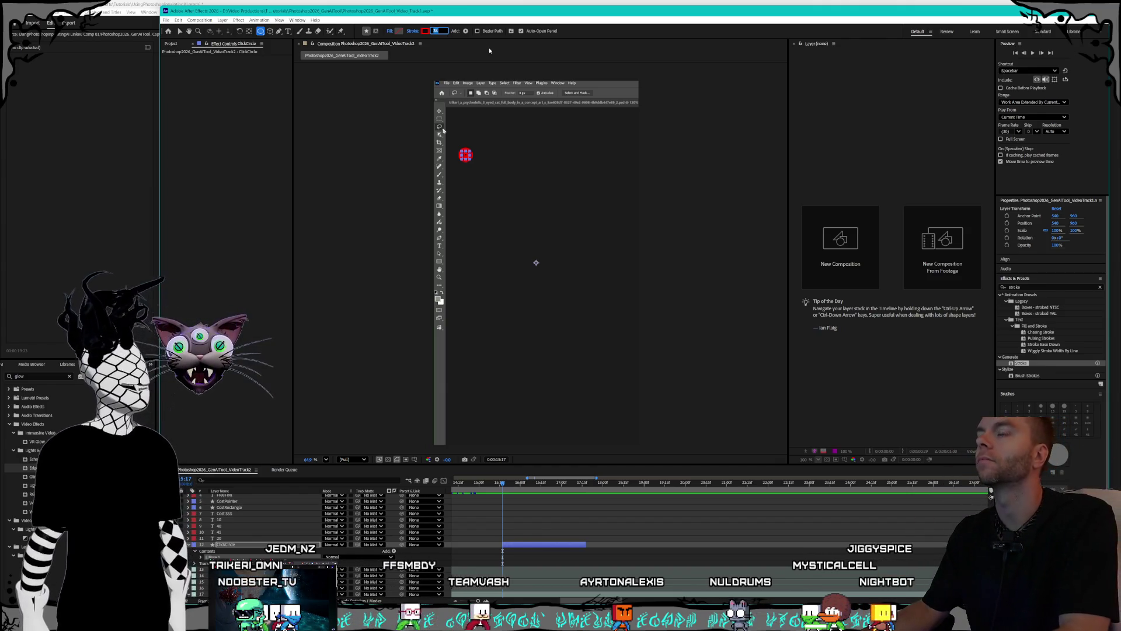
- Give the circle a 4 px stroke in cyan 00FBFF
type("4")
key("Return")
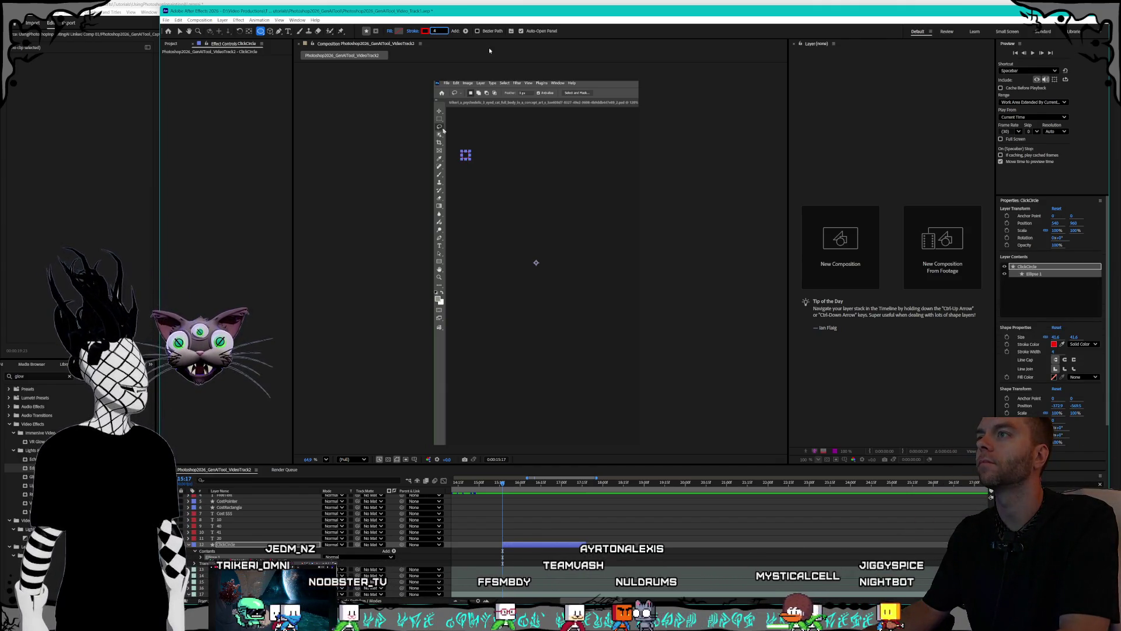
left_click(425, 31)
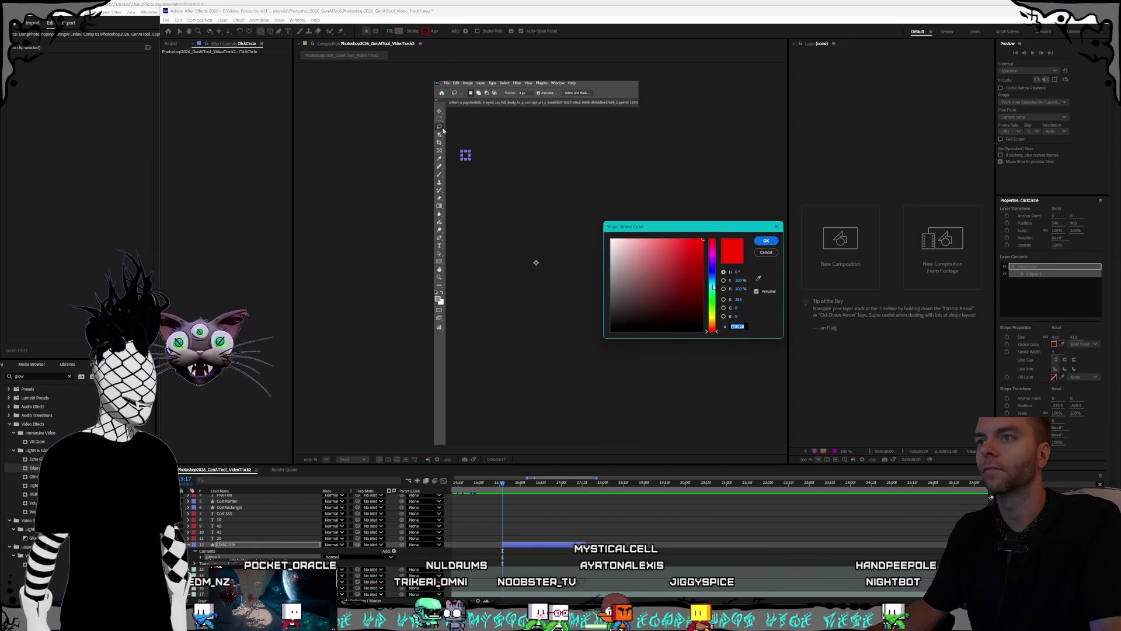
left_click(712, 284)
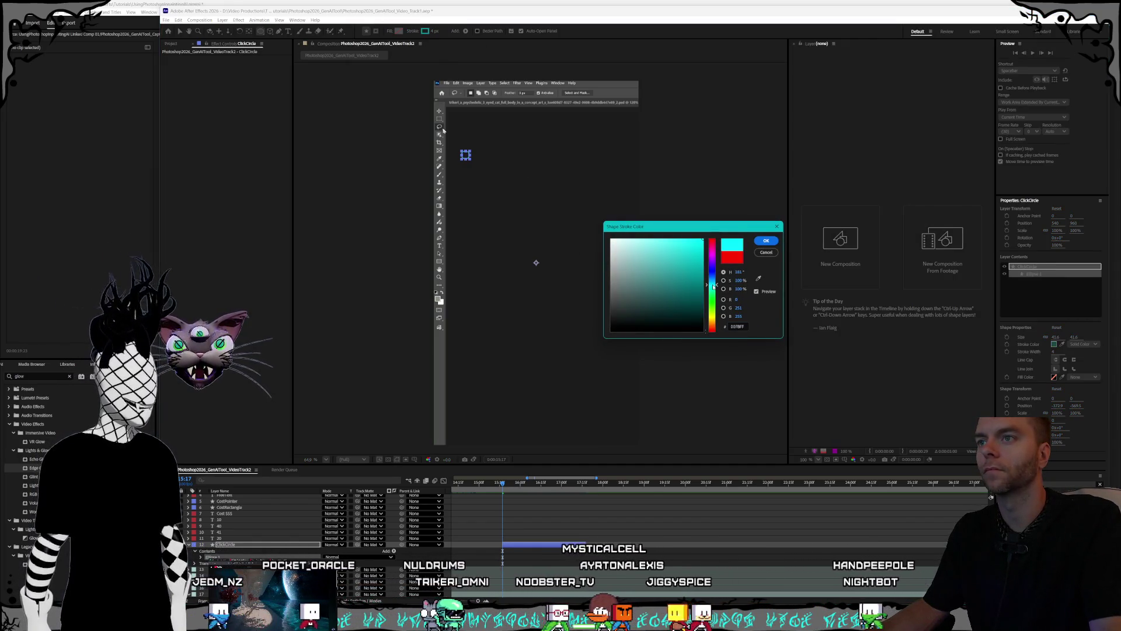
left_click(766, 240)
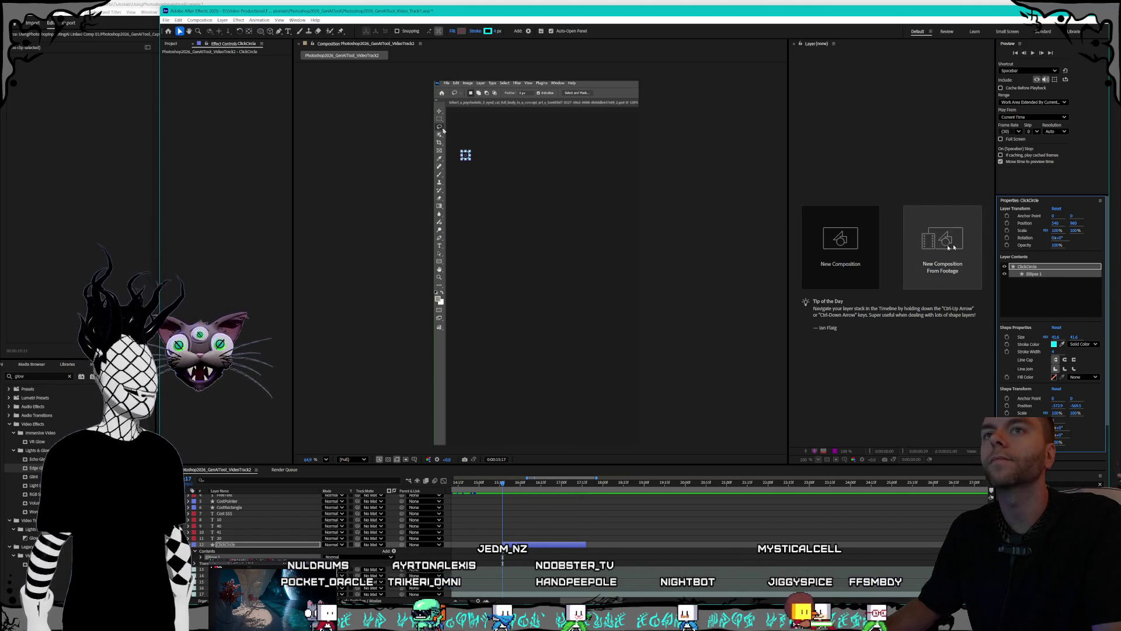
- Place the cyan circle on a toolbar tool via its Position values and shrink its Scale
left_click_drag(1060, 224, 1014, 223)
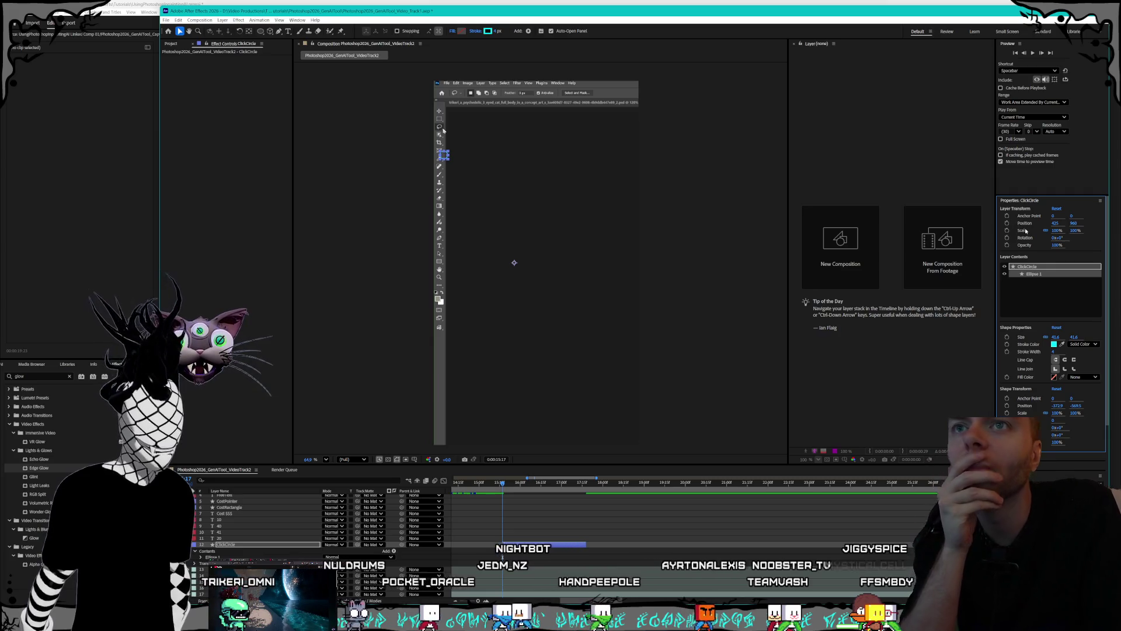
key("ctrl+z")
key("ctrl+z")
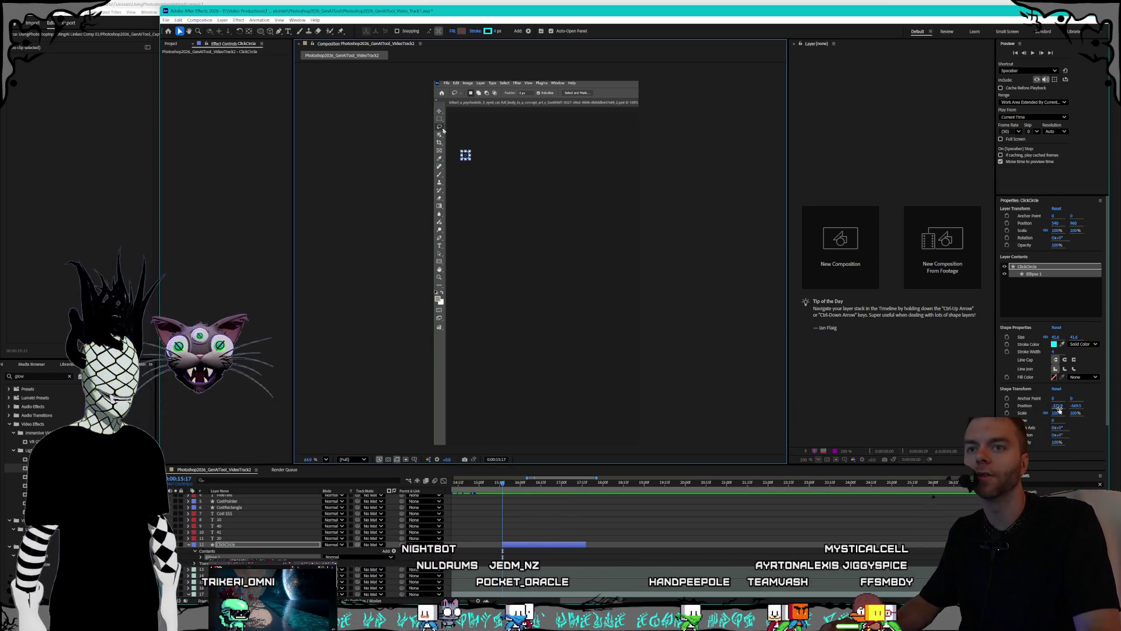
left_click_drag(1056, 406, 1045, 405)
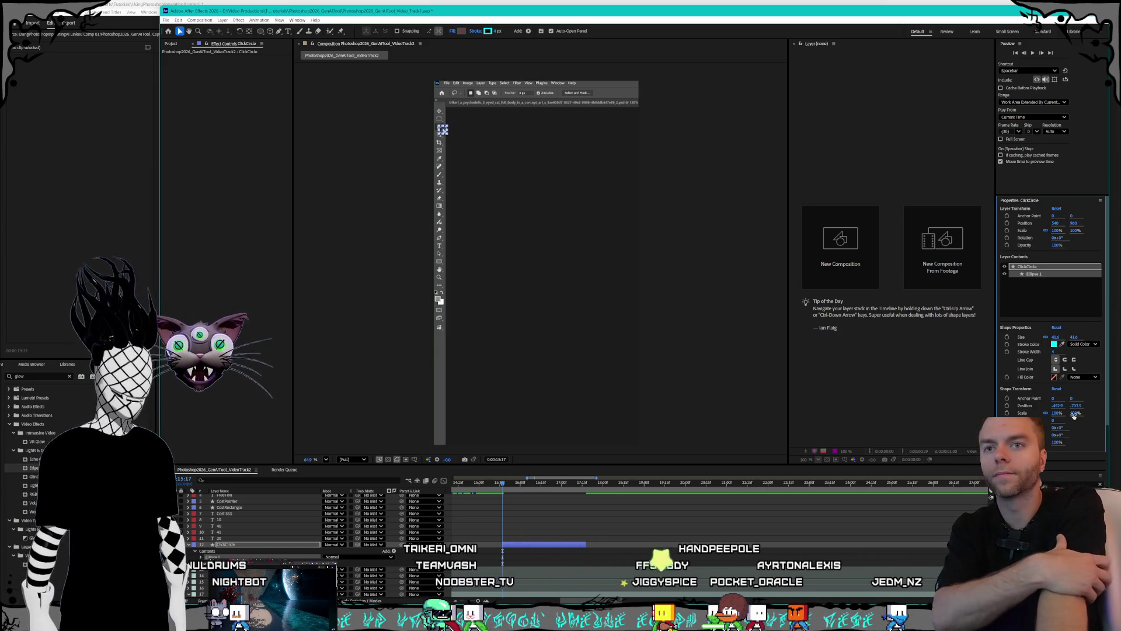
left_click_drag(1073, 413, 1039, 413)
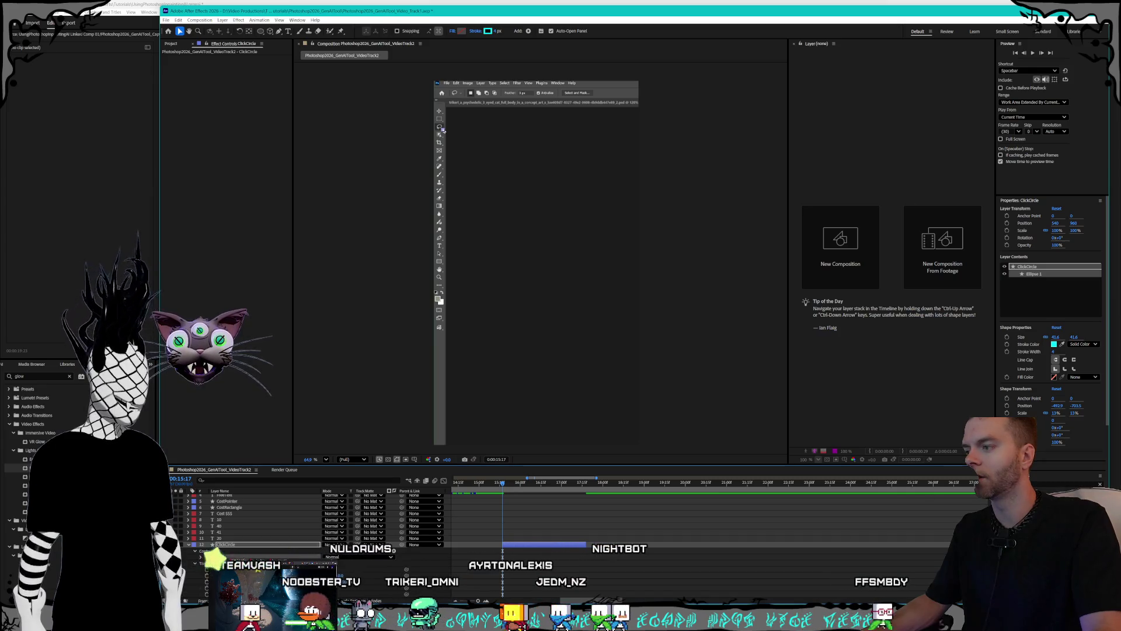
left_click(195, 564)
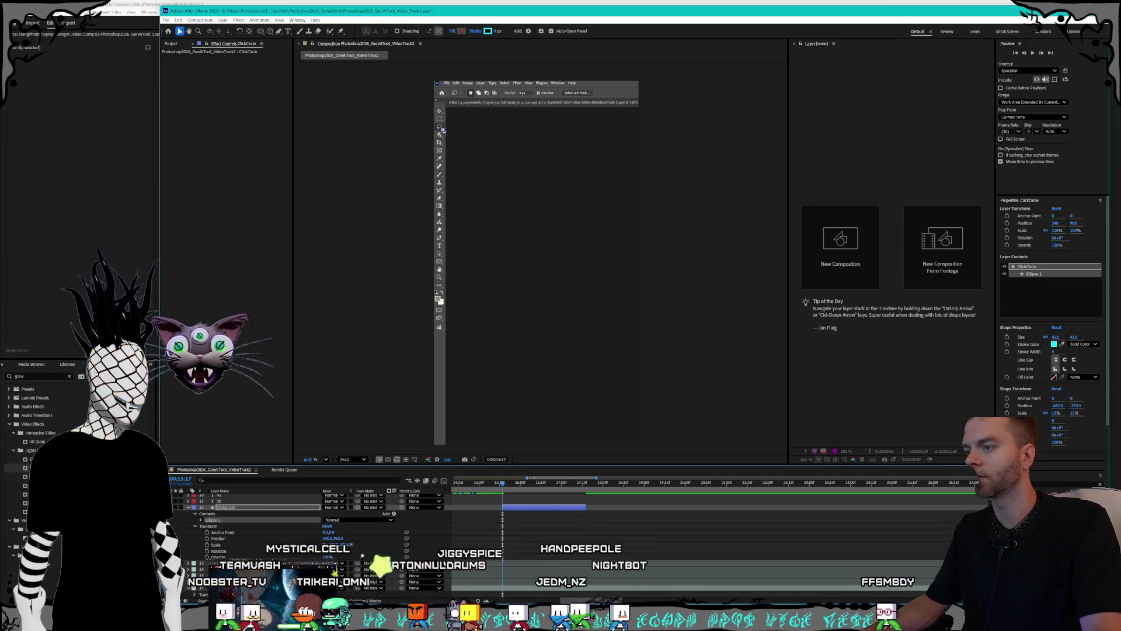
- Add starting Scale keyframes to the ClickCircle layer and its ellipse shape
left_click(206, 544)
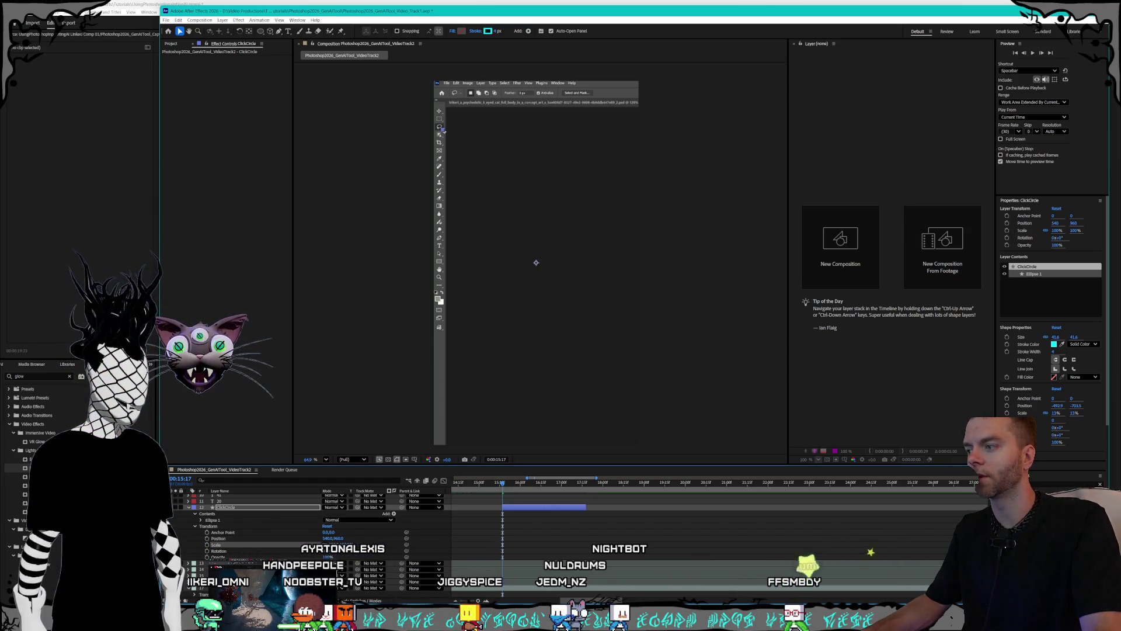
left_click(1007, 413)
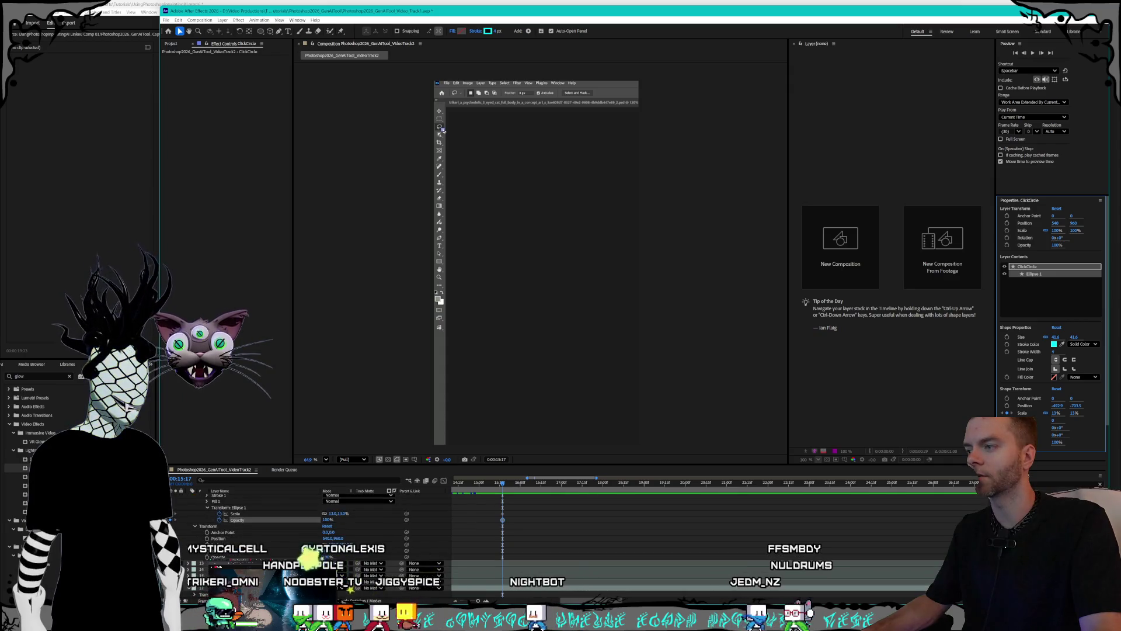
scroll(538, 524, "up", 3)
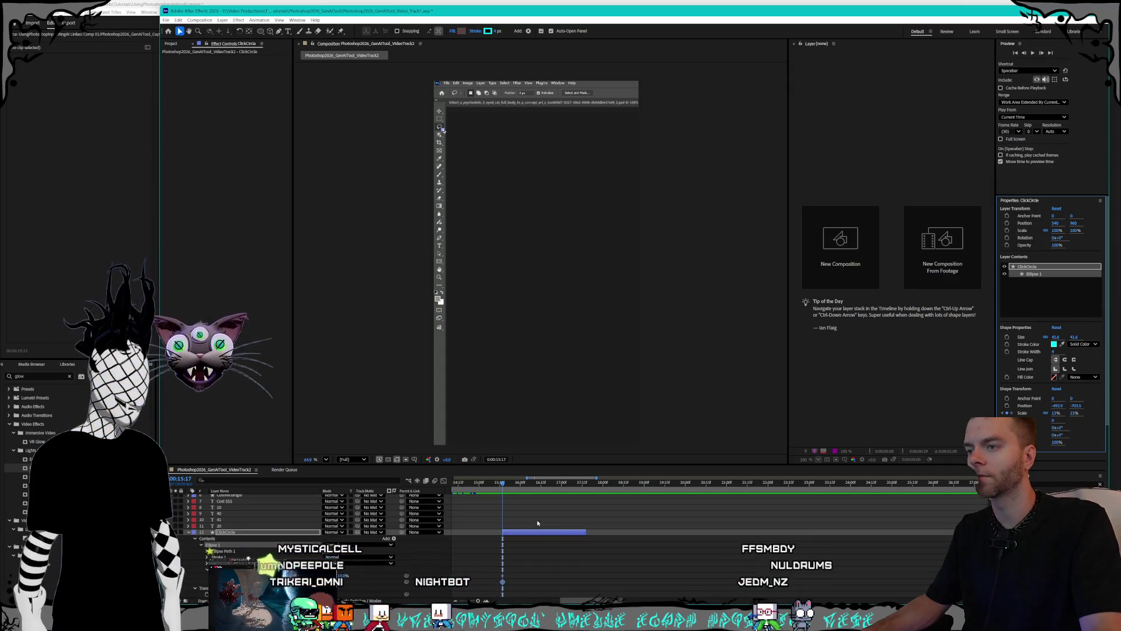
- Trim the ClickCircle layer's out point at the playhead and set shape scale to 100%
left_click(584, 483)
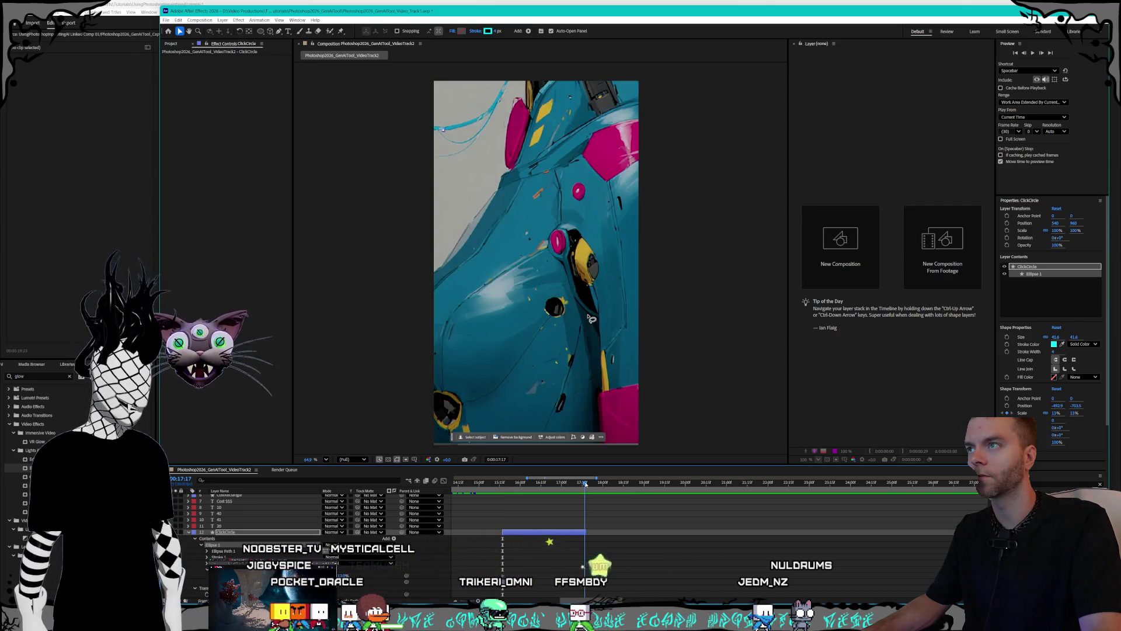
mouse_move(585, 483)
left_mouse_down()
mouse_move(498, 485)
mouse_move(508, 485)
left_mouse_up()
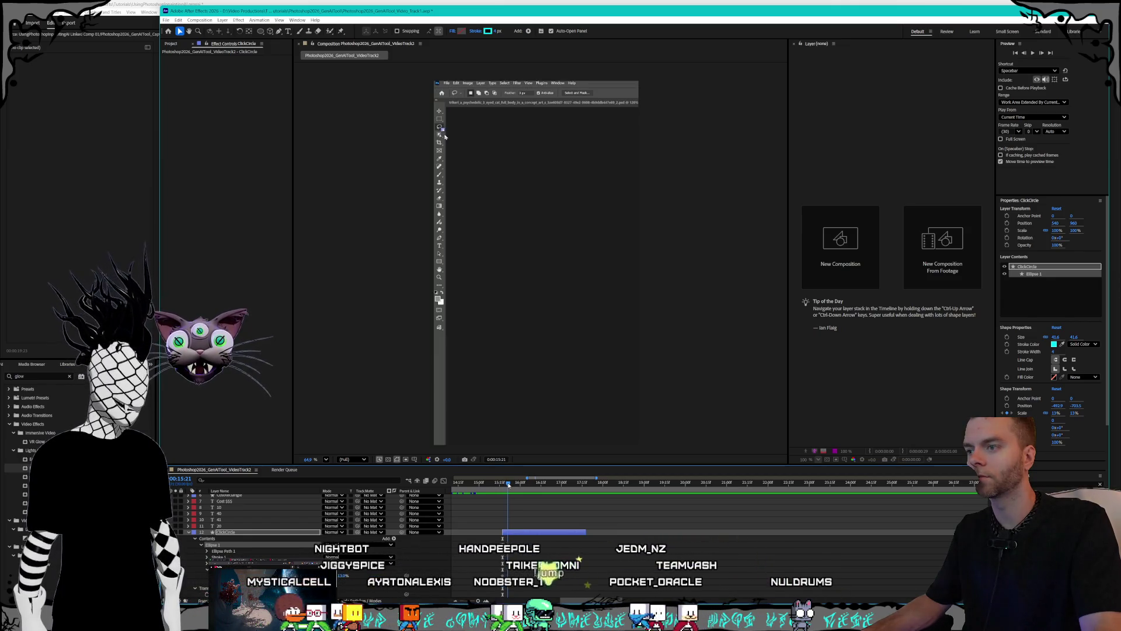
left_click(553, 536)
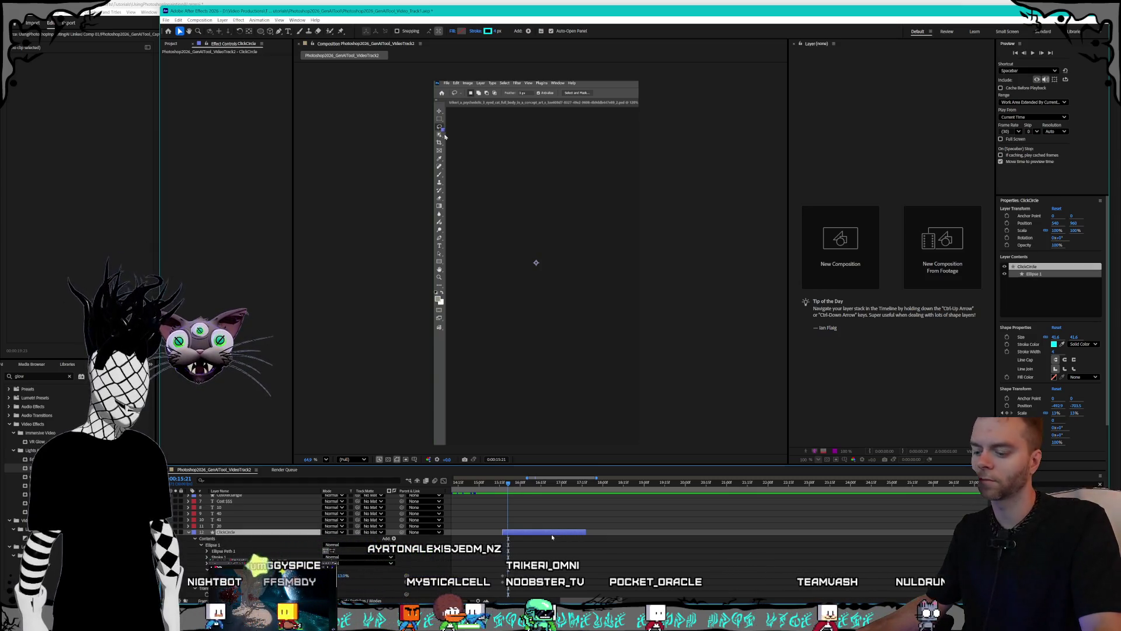
key("alt+bracketright")
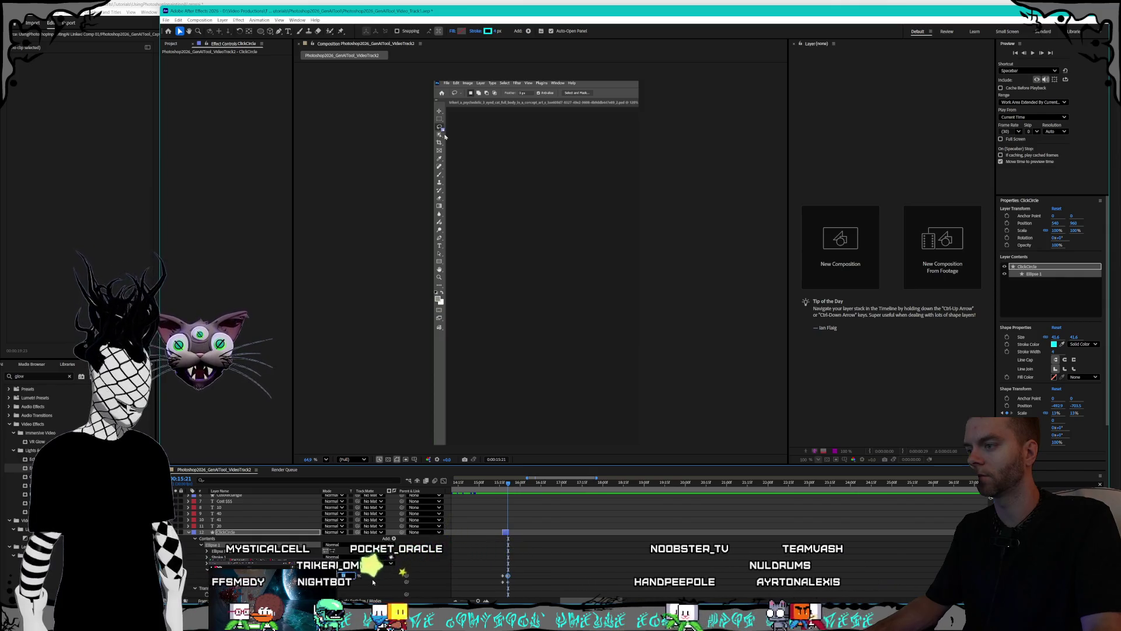
key("Return")
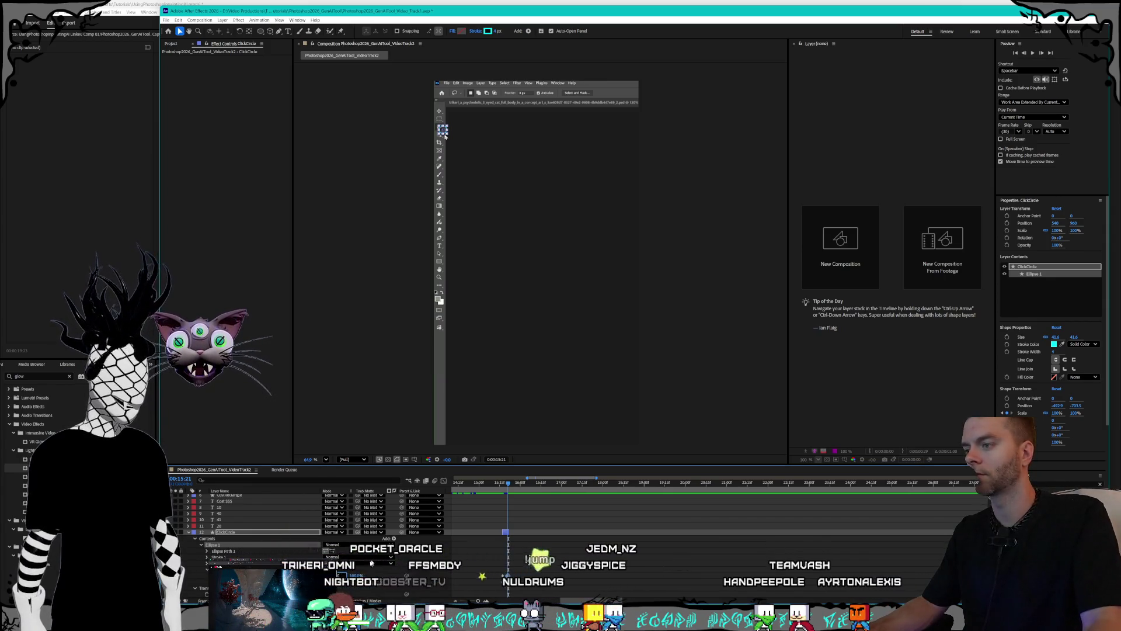
- Preview the circle's scale pop from just before it appears
left_click(446, 136)
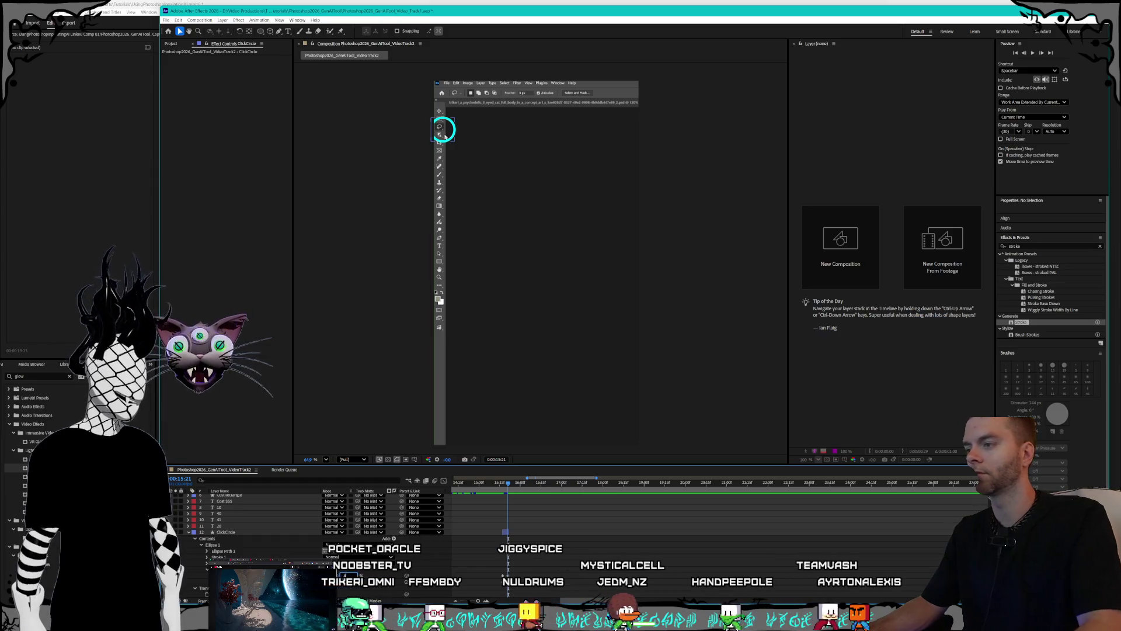
left_click(361, 547)
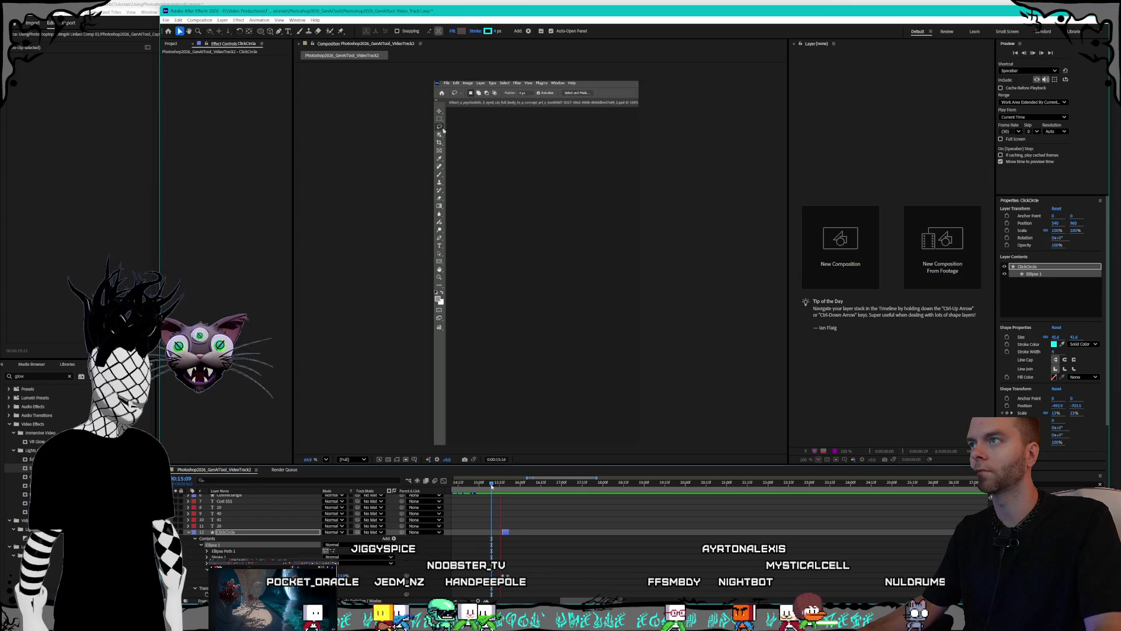
left_click(496, 484)
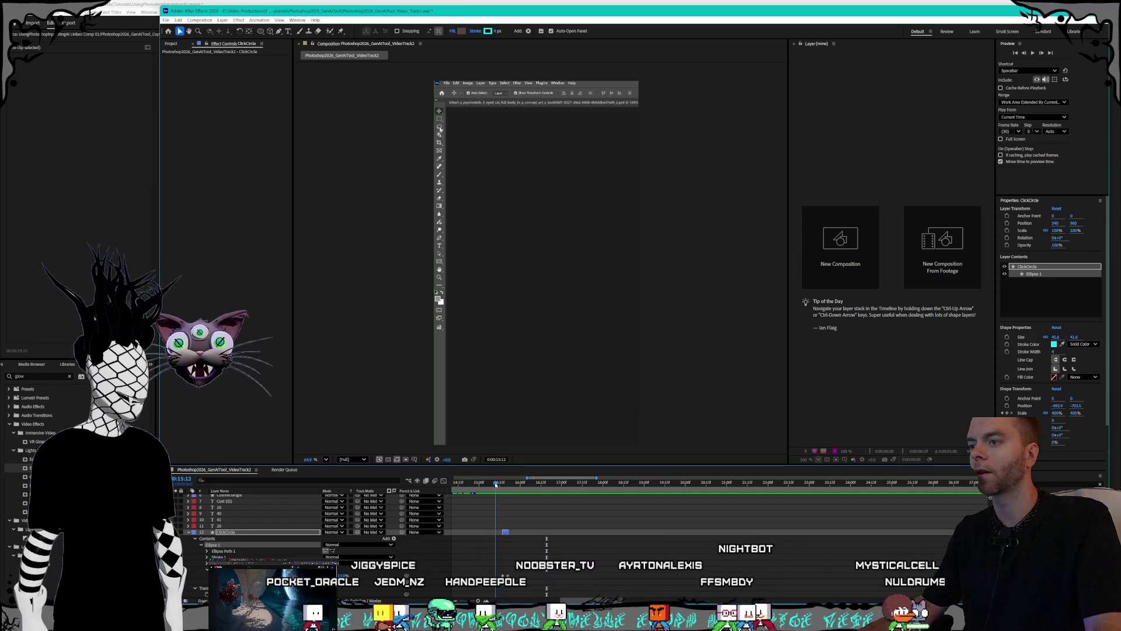
left_click(493, 484)
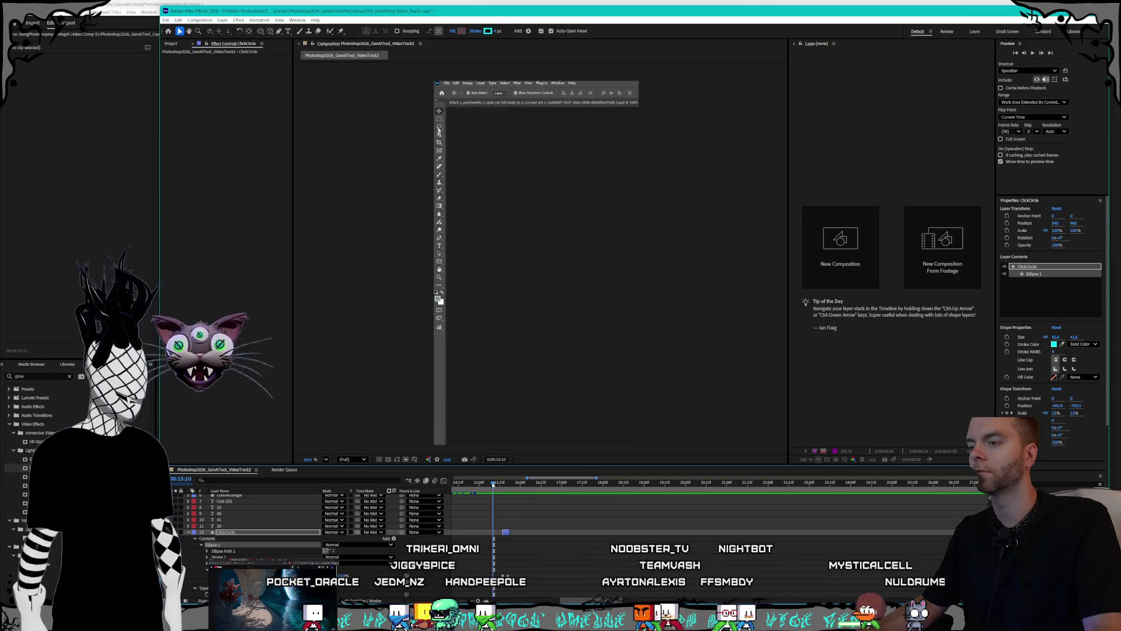
key("space")
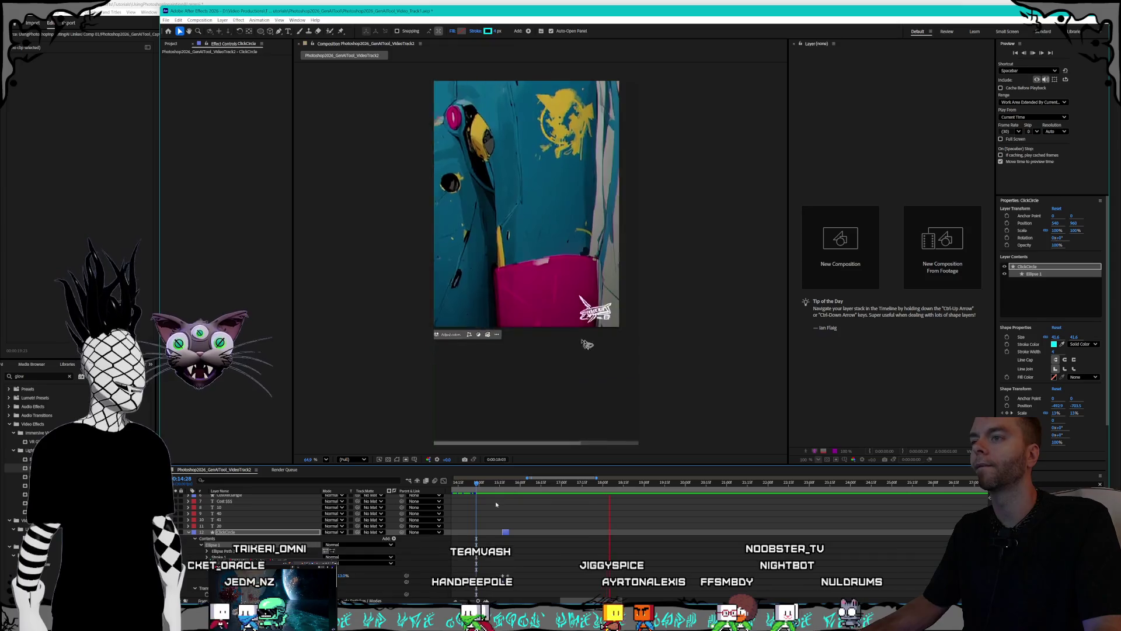
key("space")
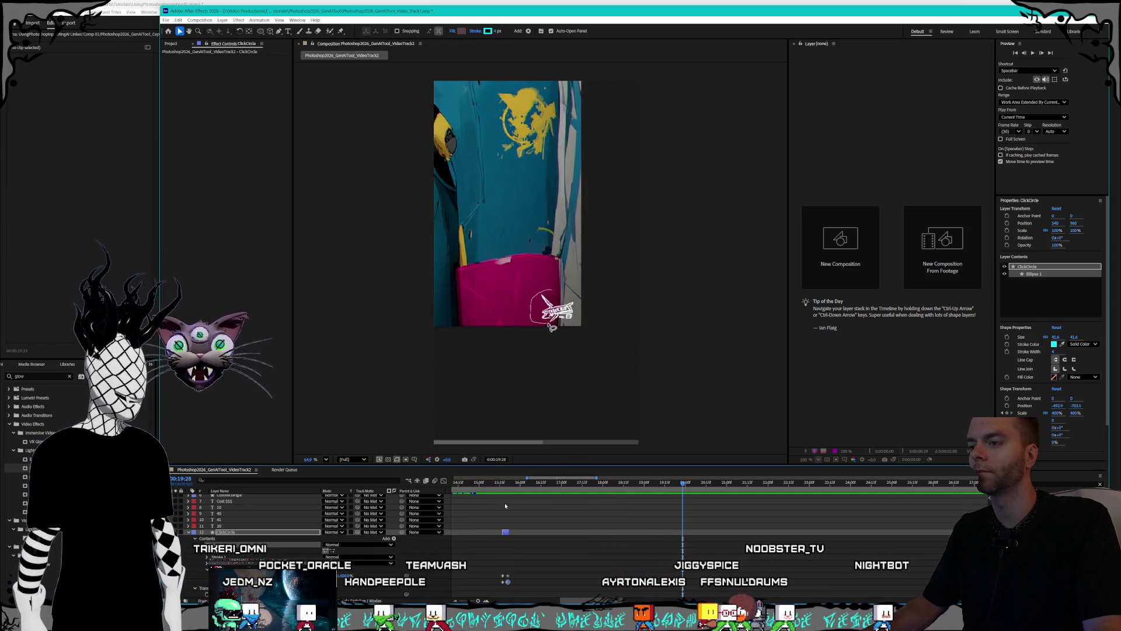
left_click(502, 483)
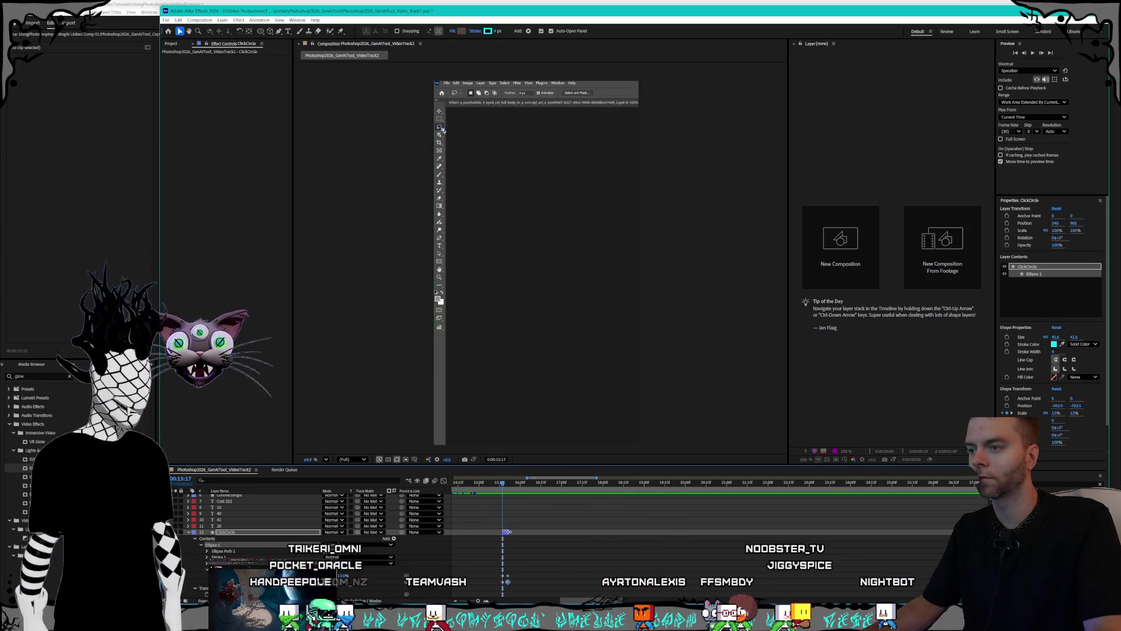
- Select the ClickCircle layer and zoom the time ruler around the playhead
left_click(511, 532)
scroll(503, 538, "up", 5, "alt")
scroll(569, 601, "down", 1, "alt")
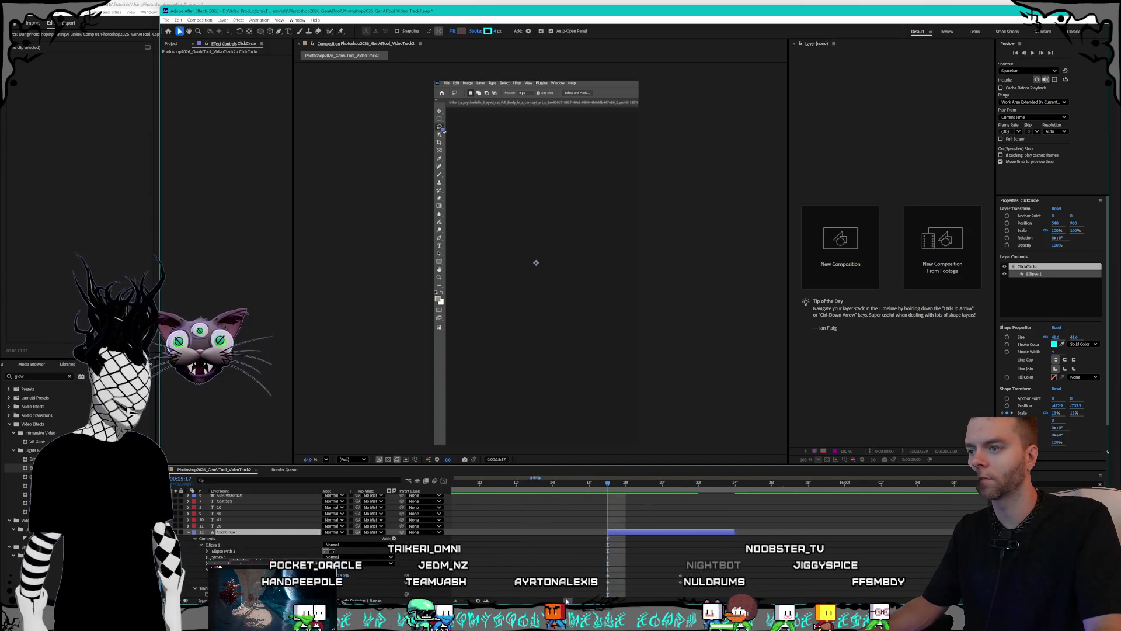
- Apply Easy Ease to the ClickCircle keyframes in the Graph Editor
left_click(670, 481)
left_click_drag(628, 561, 616, 579)
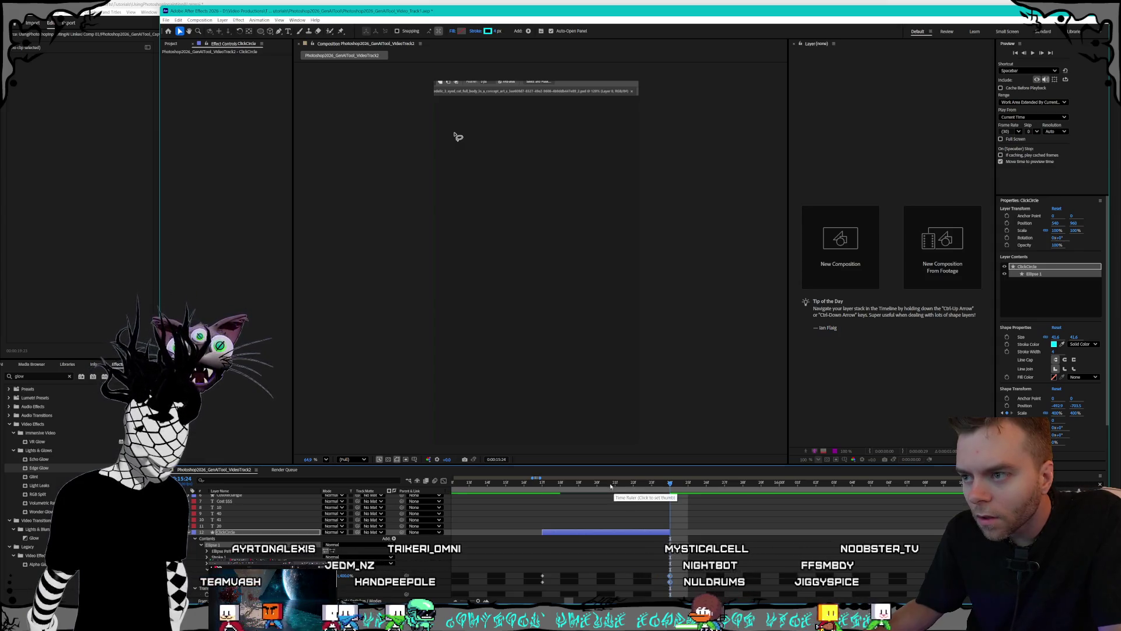
left_click(571, 484)
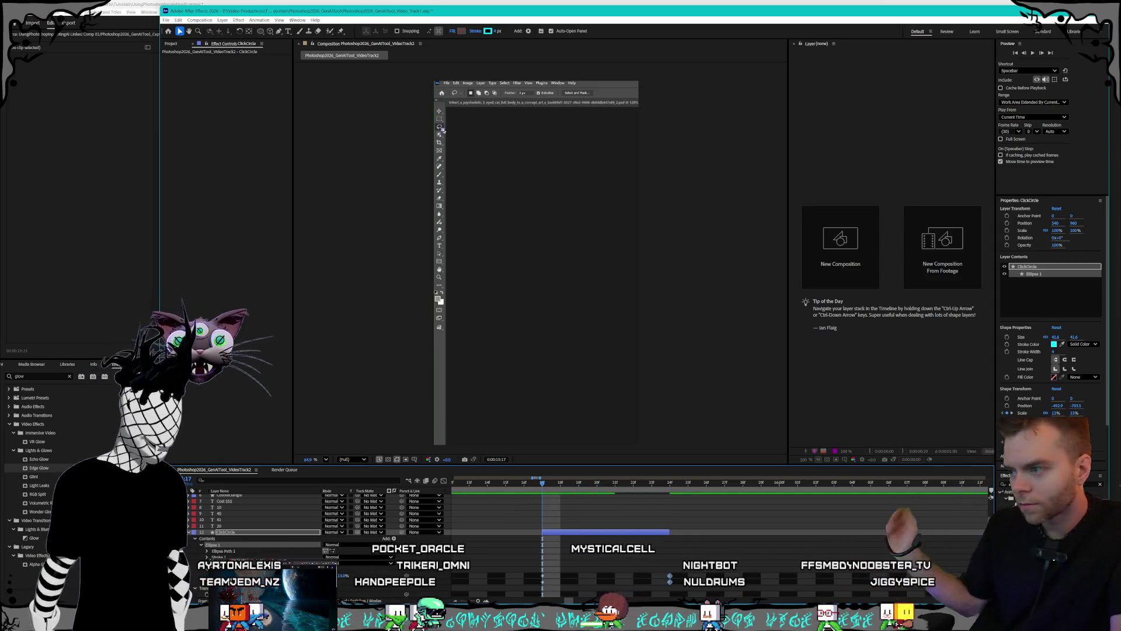
left_click_drag(635, 582, 518, 587)
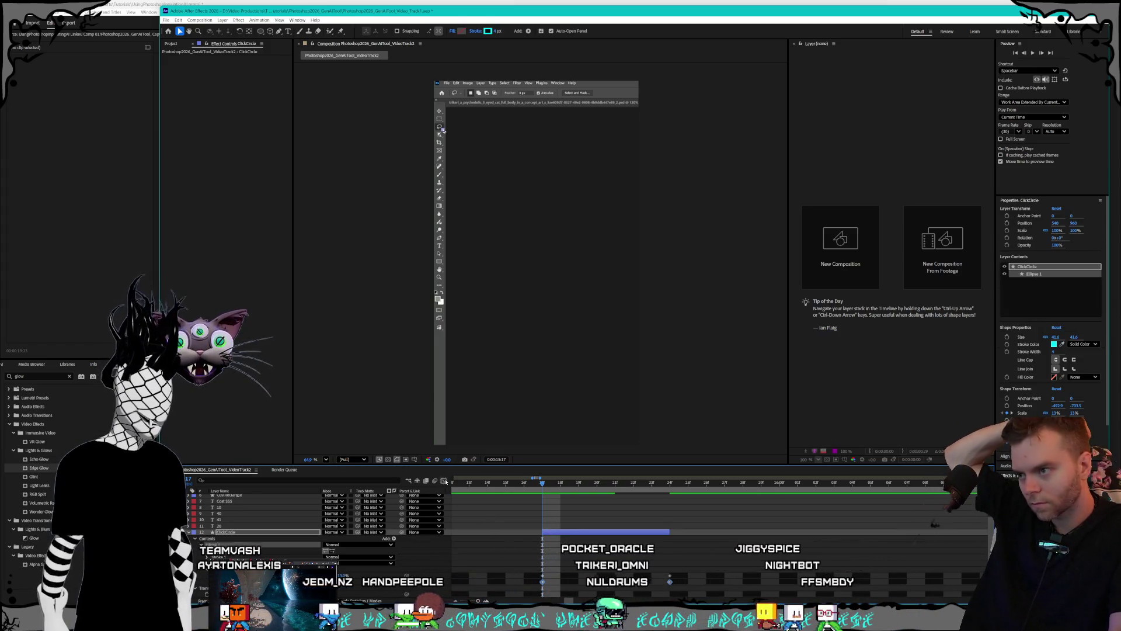
key("shift+F3")
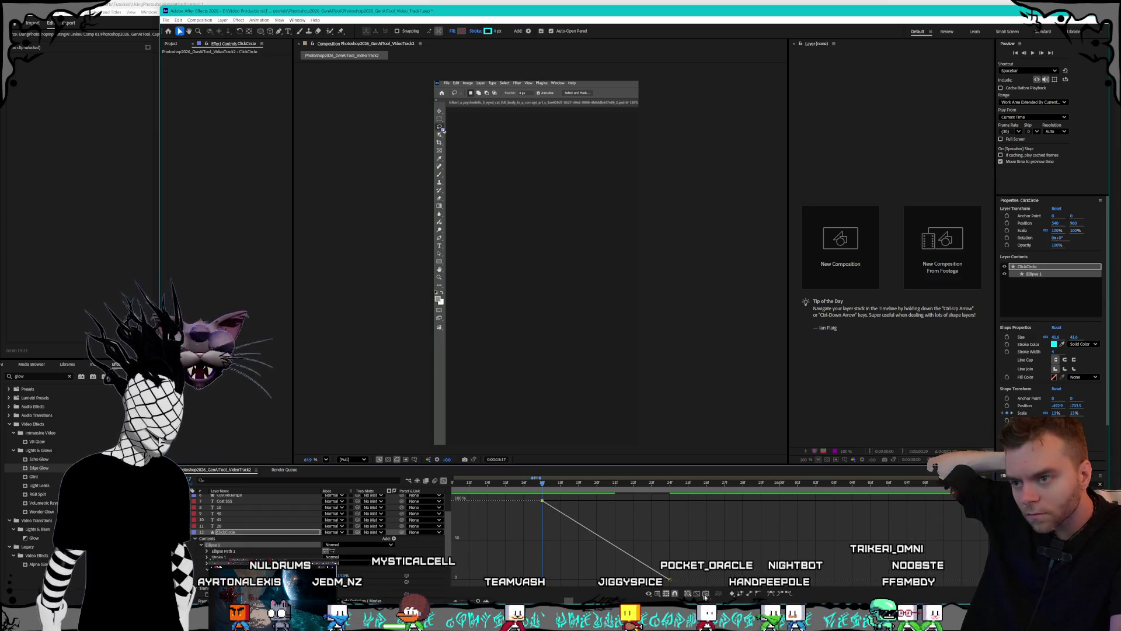
left_click(788, 594)
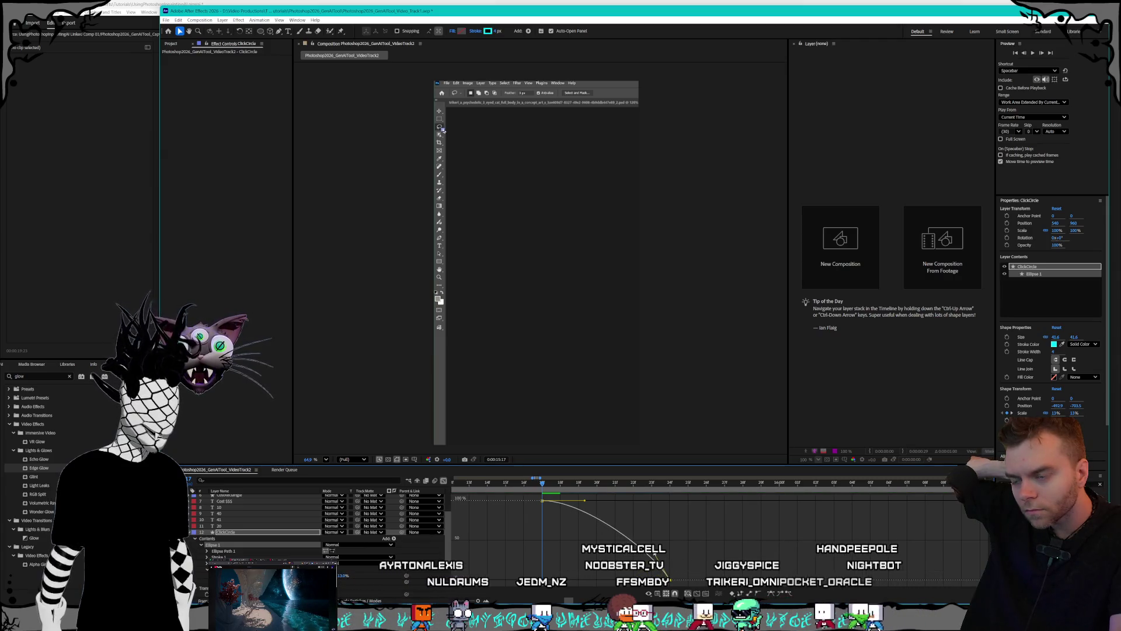
- Preview the eased ring animation in the layer-bar and graph views
left_click(444, 482)
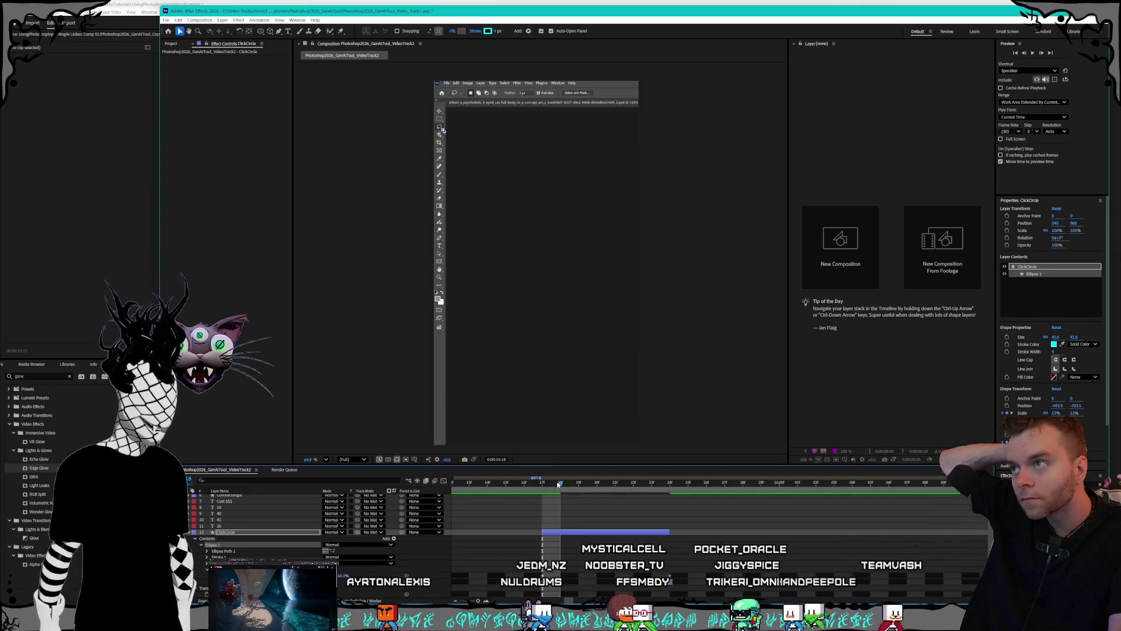
mouse_move(618, 488)
left_mouse_down()
mouse_move(655, 491)
mouse_move(539, 497)
left_mouse_up()
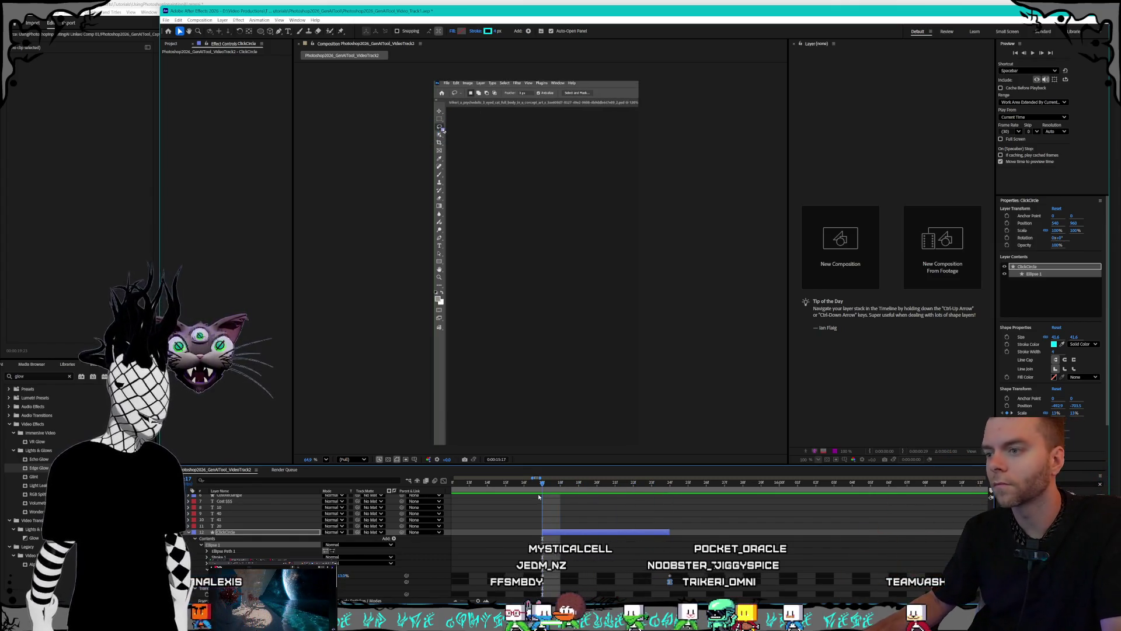
key("shift+F3")
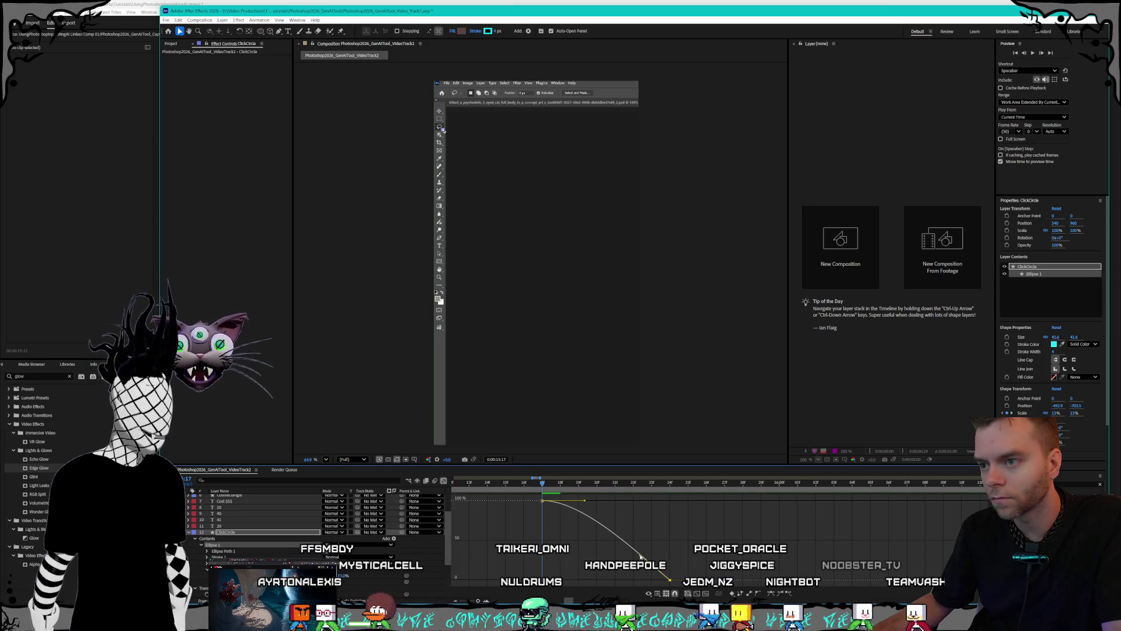
left_click(443, 482)
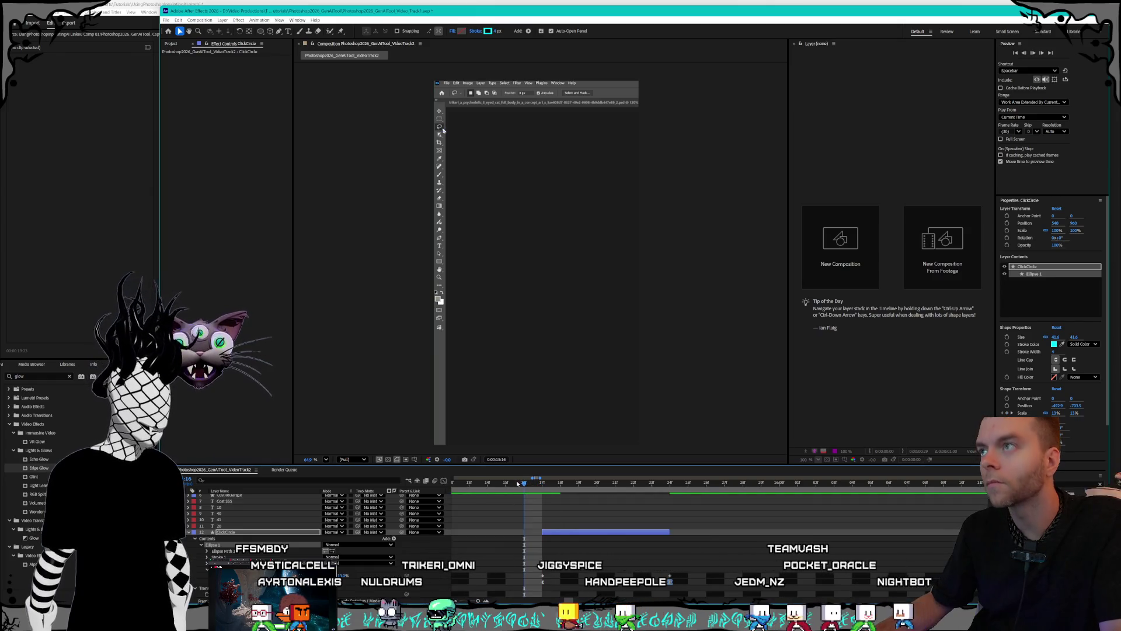
key("space")
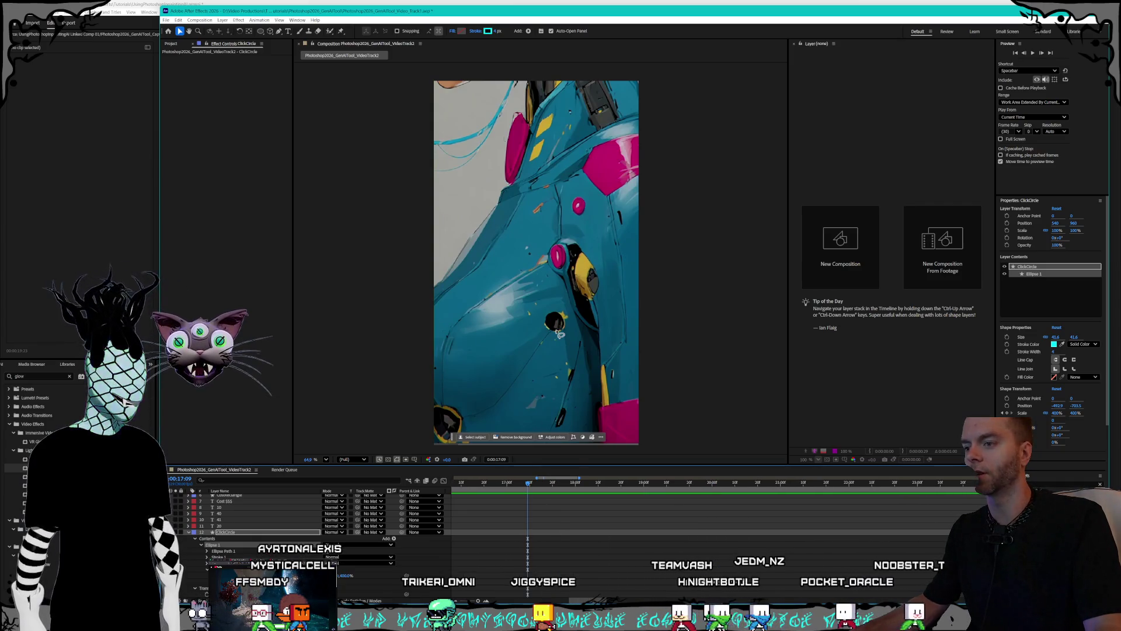
scroll(641, 505, "down", 2)
- Slide the ClickCircle layer slightly later so it starts near 0:00:15:17
left_click(635, 484)
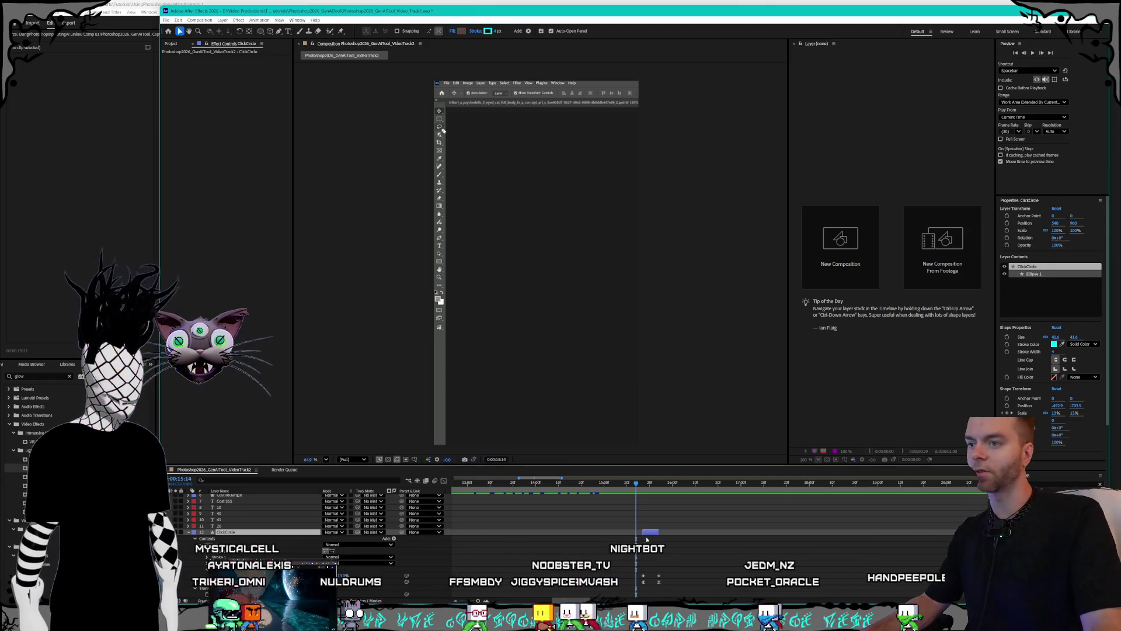
mouse_move(659, 532)
left_mouse_down()
mouse_move(672, 535)
mouse_move(660, 533)
left_mouse_up()
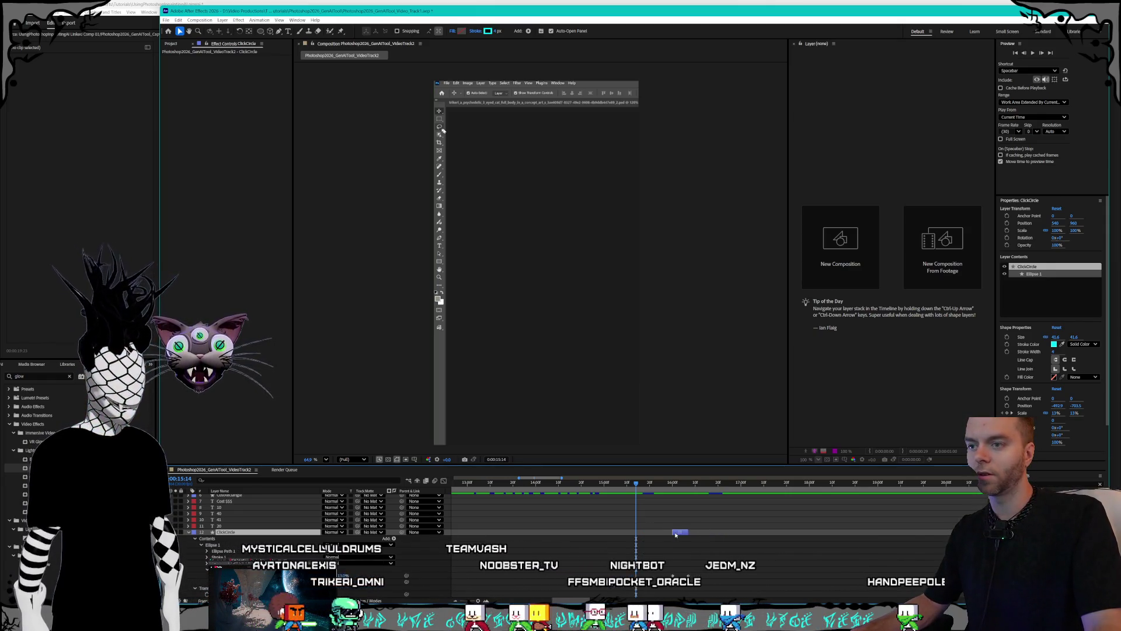
left_click(643, 484)
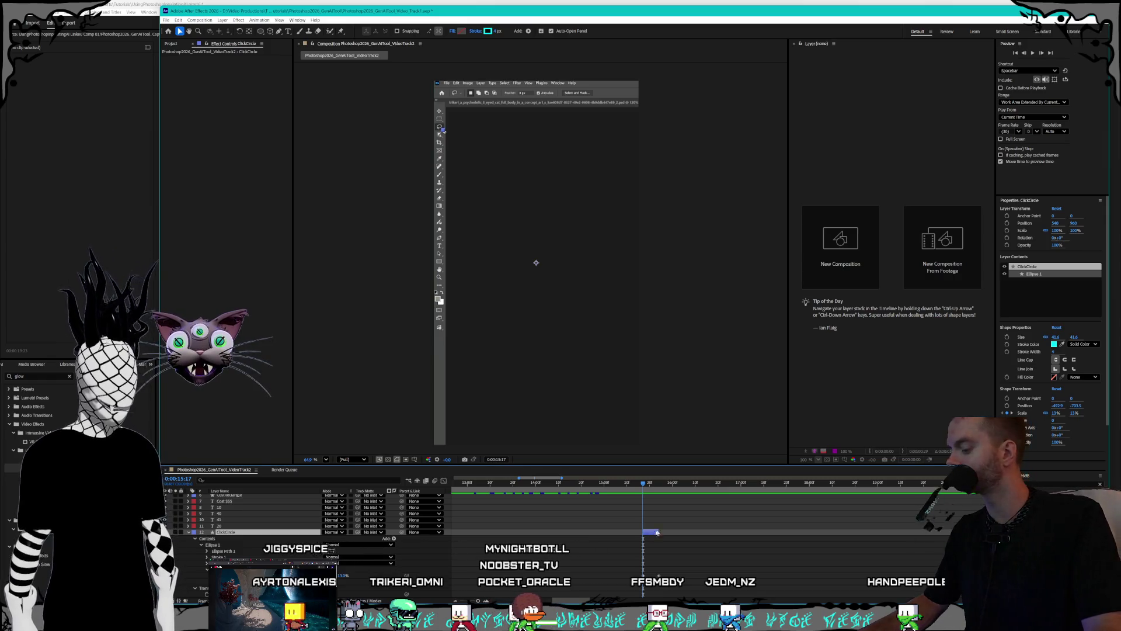
left_click(700, 484)
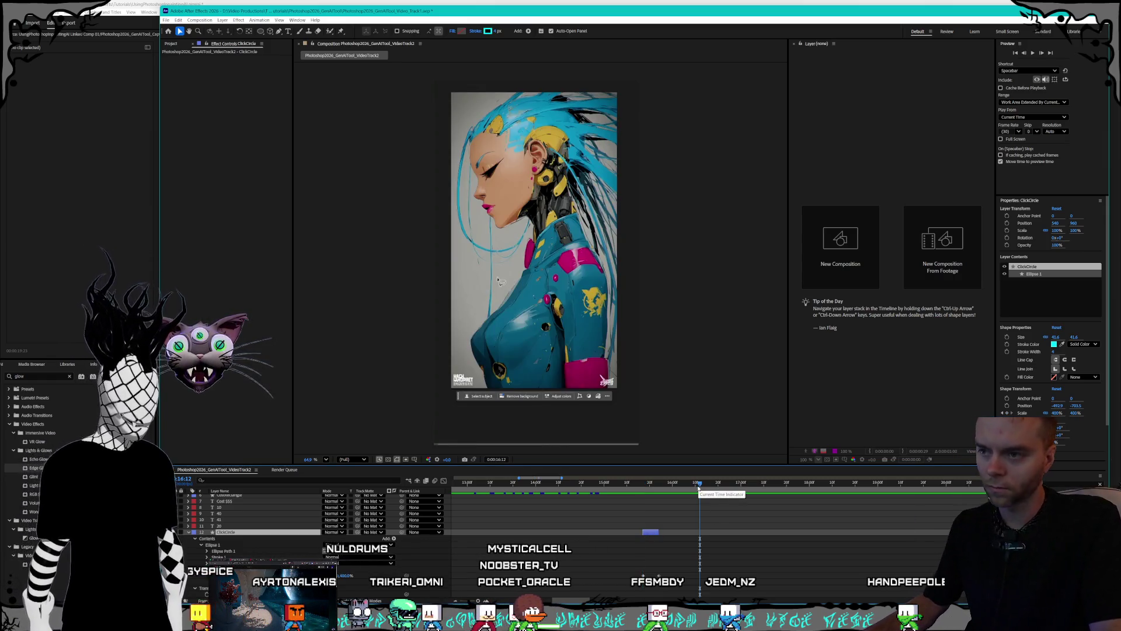
- Duplicate ClickCircle into ClickCircle 2 and select the copy
key("ctrl+d")
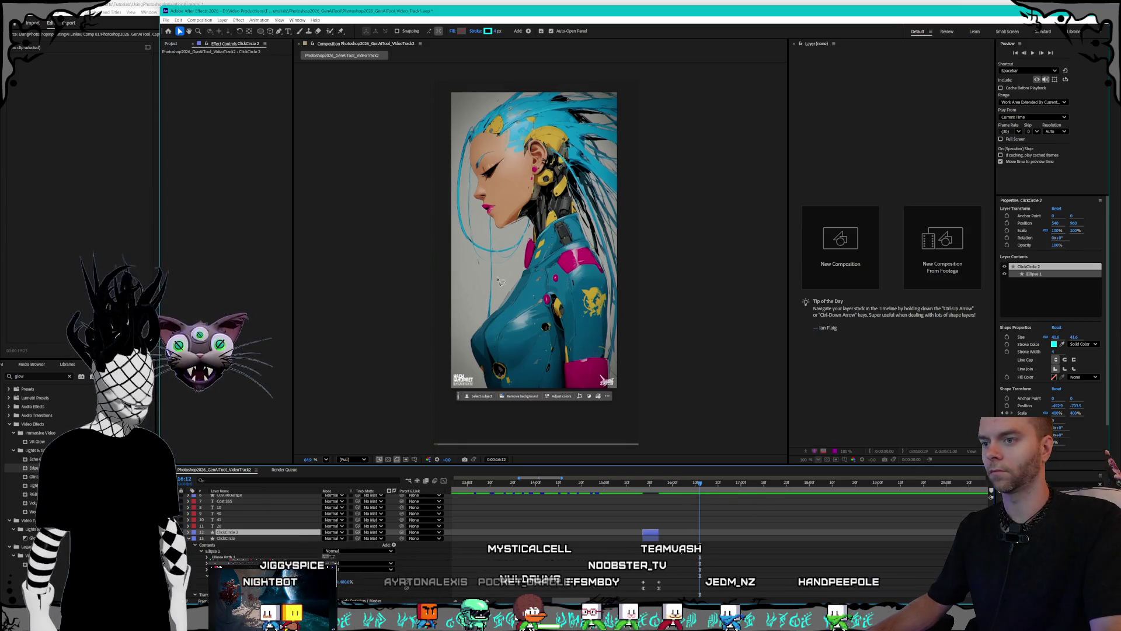
key("ctrl+Down")
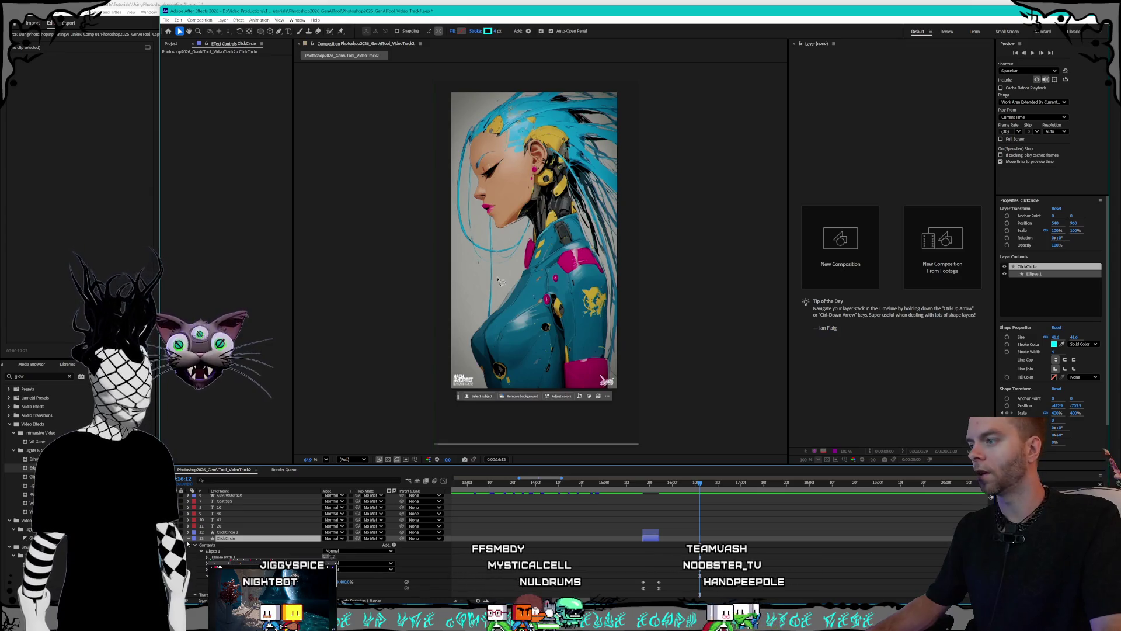
key("ctrl+grave")
left_click(240, 552)
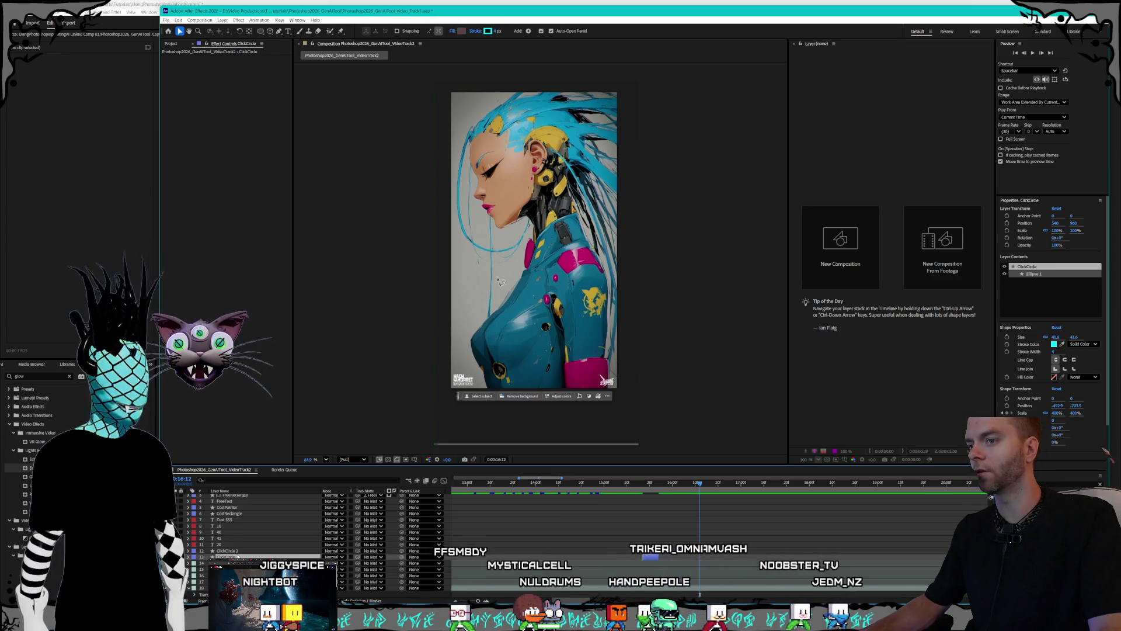
key("minus")
key("space")
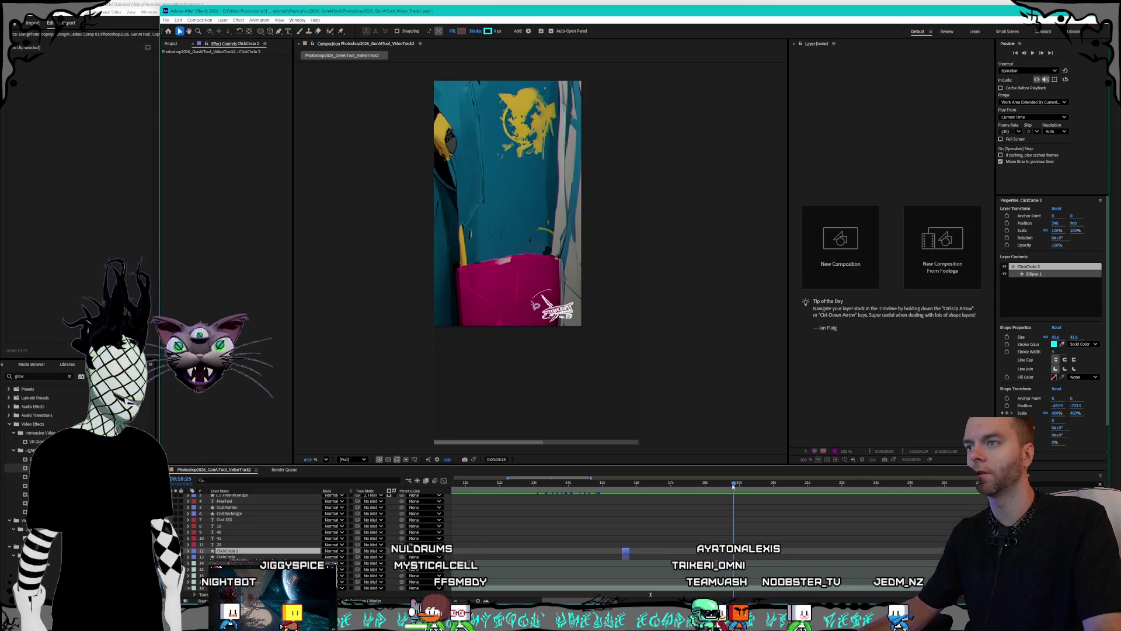
- Move the playhead to 0:00:24:29, where the logo is selected
left_click_drag(766, 491, 916, 494)
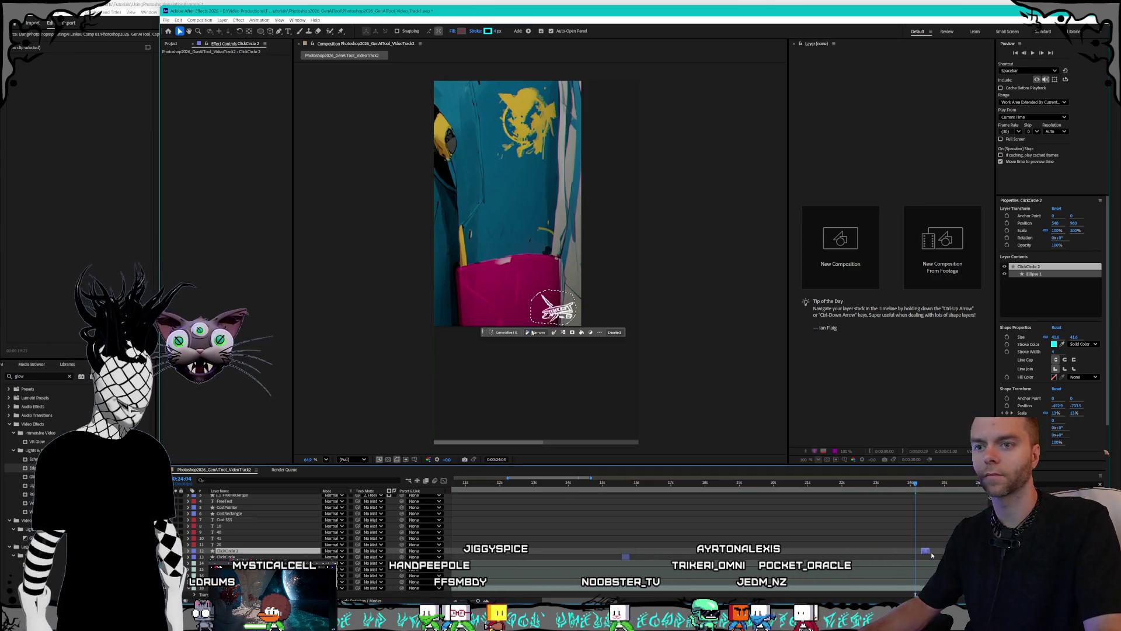
scroll(604, 485, "right", 5)
left_click_drag(603, 485, 637, 486)
left_click(630, 483)
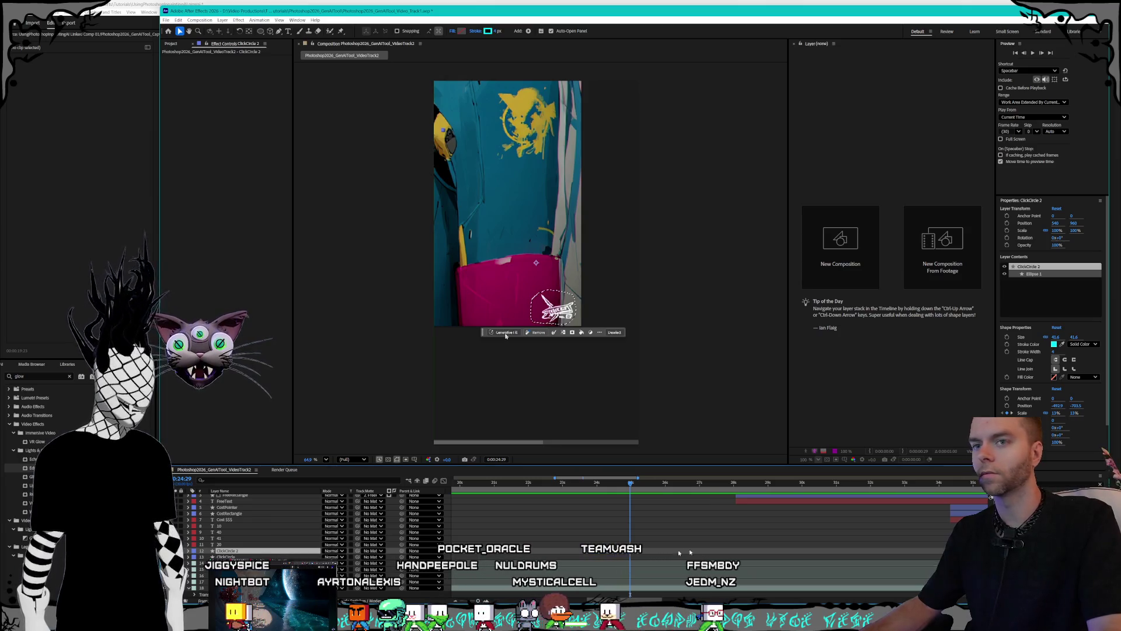
- Scrub ClickCircle 2's Position so the ring sits over the logo area
left_click(1056, 409)
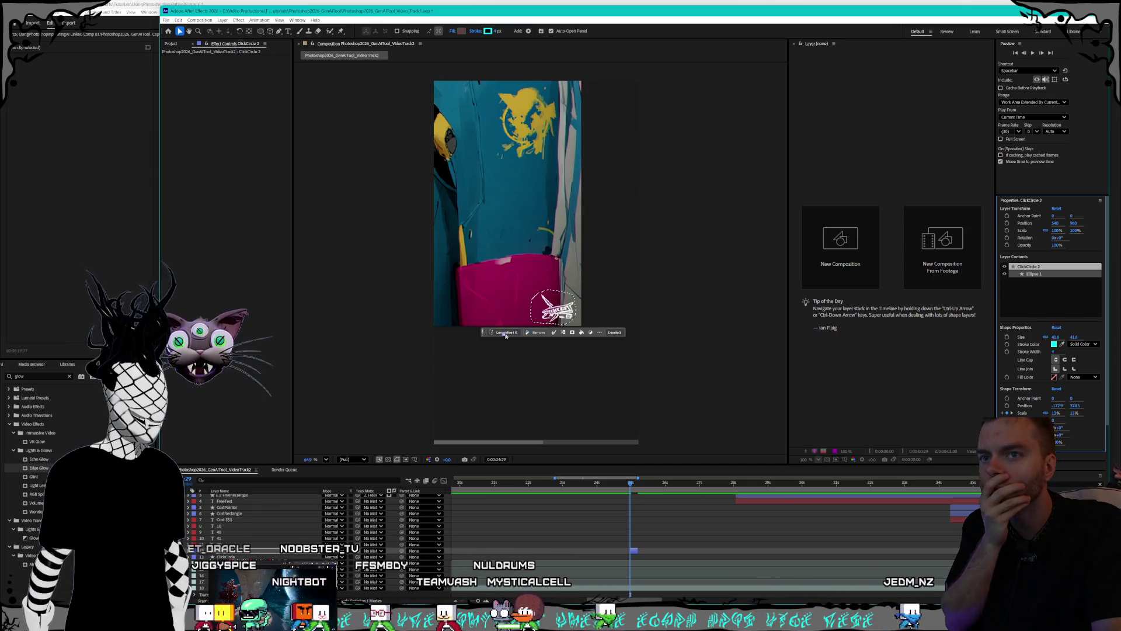
left_click_drag(1058, 407, 1061, 405)
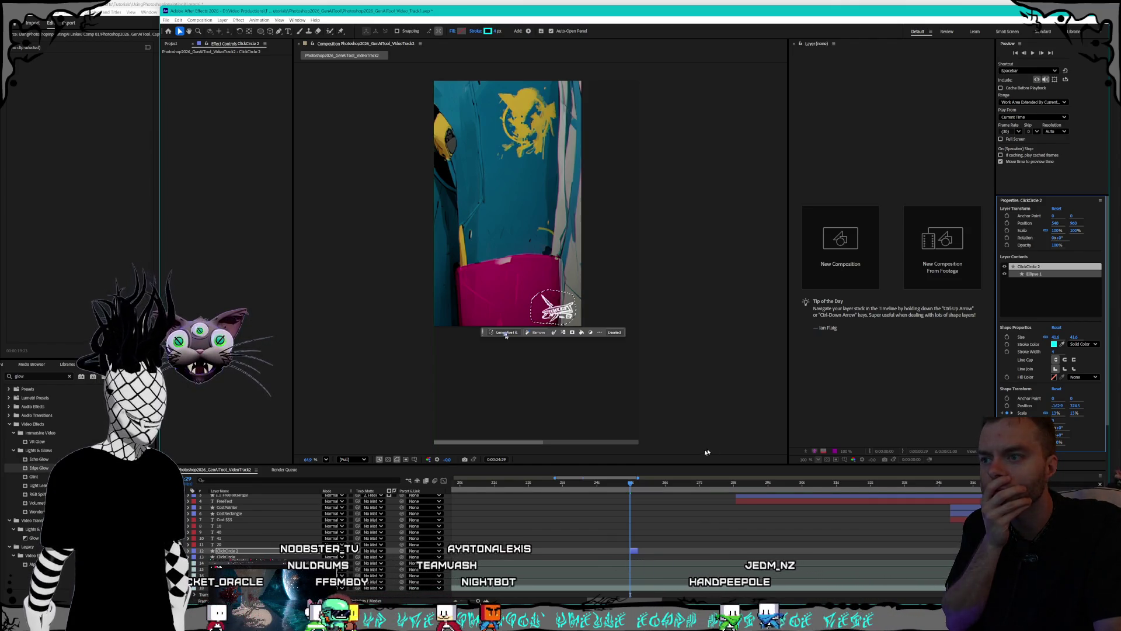
left_click_drag(630, 484, 622, 485)
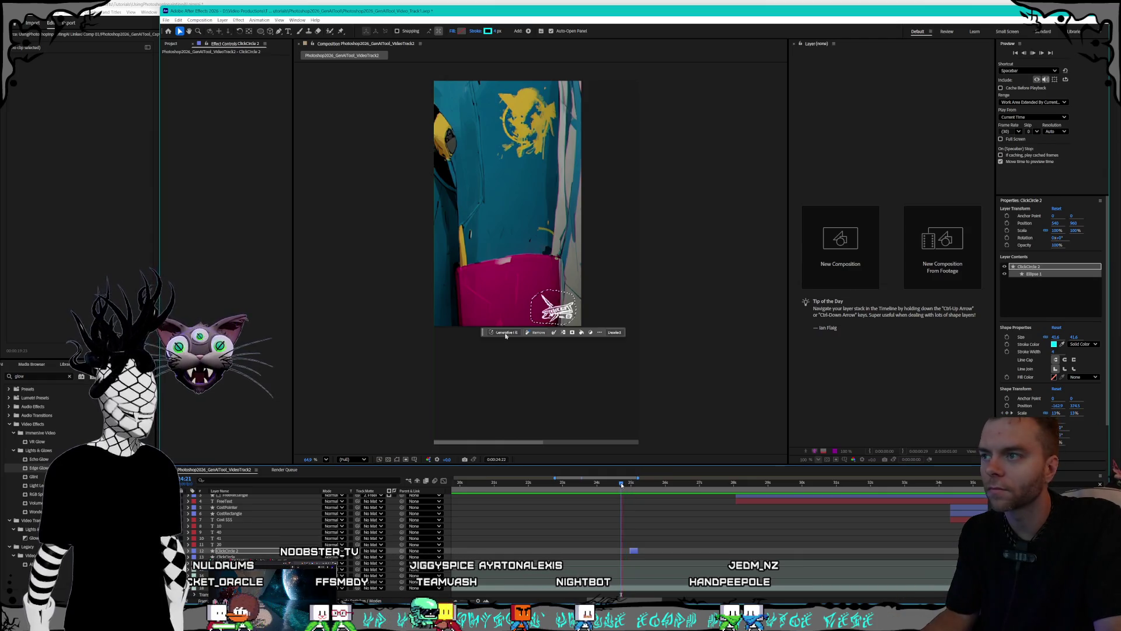
left_click(574, 333)
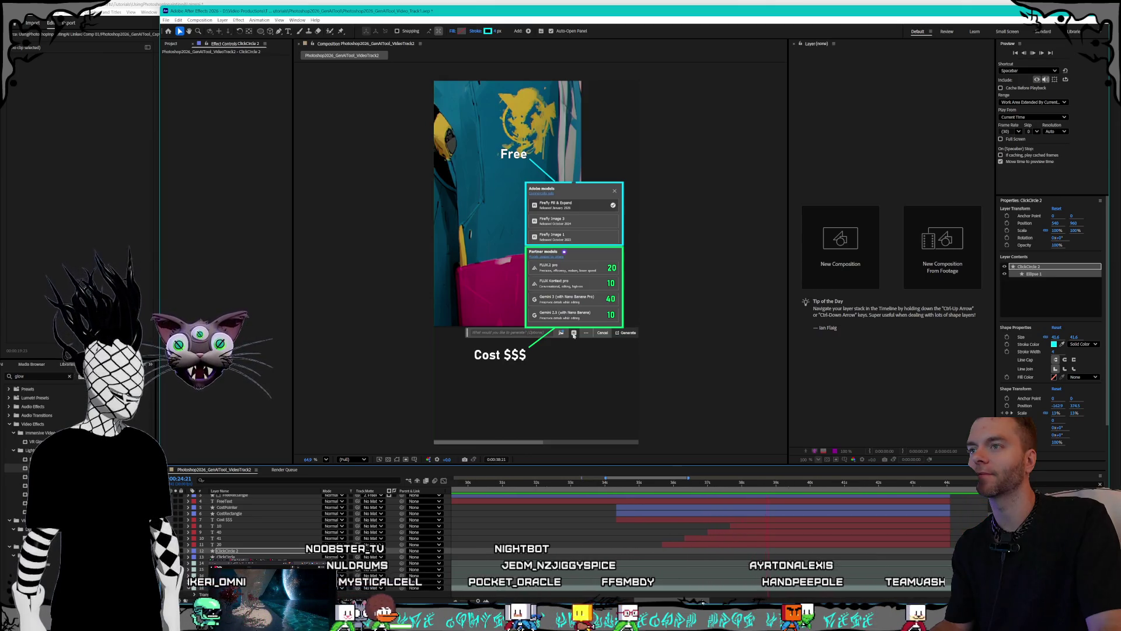
- Zoom the timeline out to the whole comp and duplicate the ClickCircle 3 layer
mouse_move(709, 601)
left_mouse_down()
mouse_move(729, 602)
mouse_move(703, 600)
left_mouse_up()
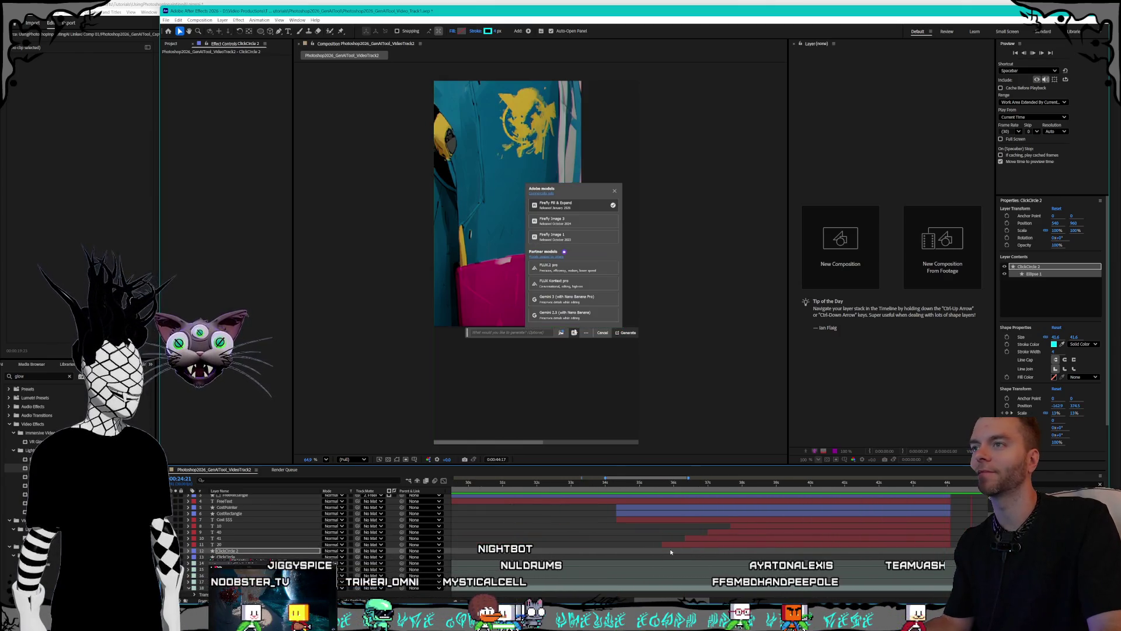
key("semicolon")
type("remove logo")
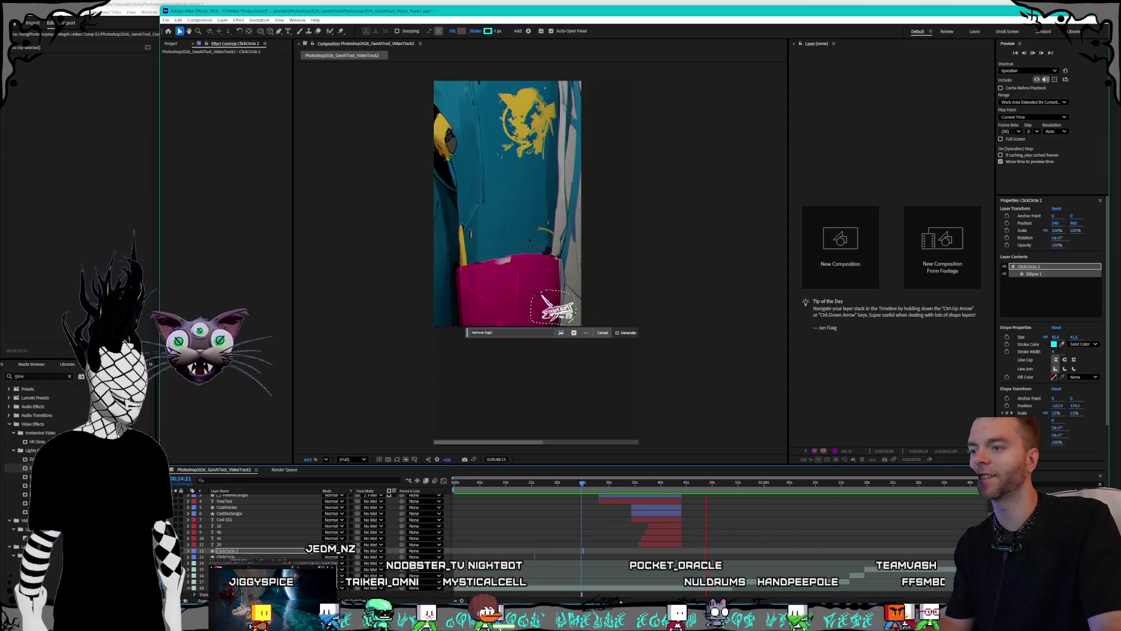
scroll(585, 534, "up", 3)
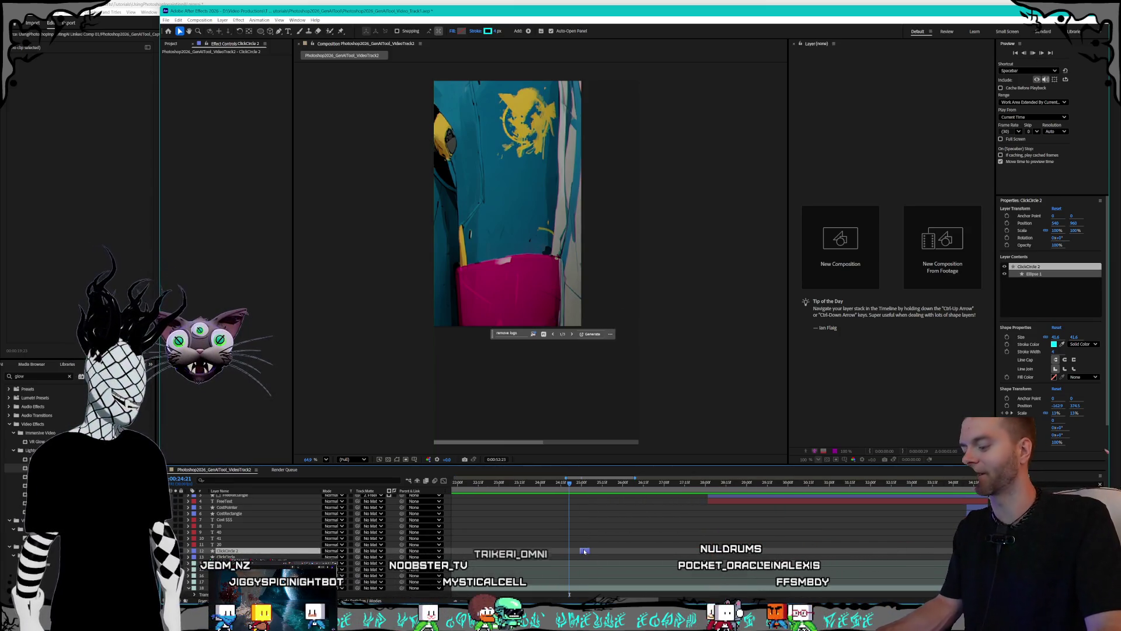
key("ctrl+d")
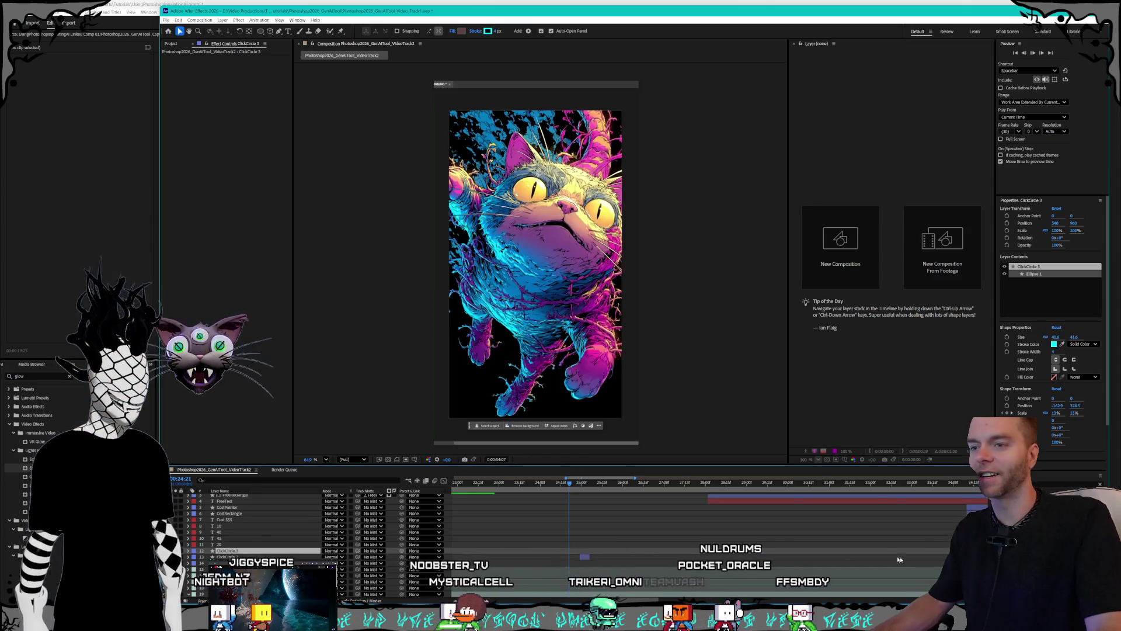
left_click(887, 559)
- Scrub to about 0:49 and paste the circle as ClickCircle 4 around the logo
scroll(751, 481, "right", 3)
left_click(752, 484)
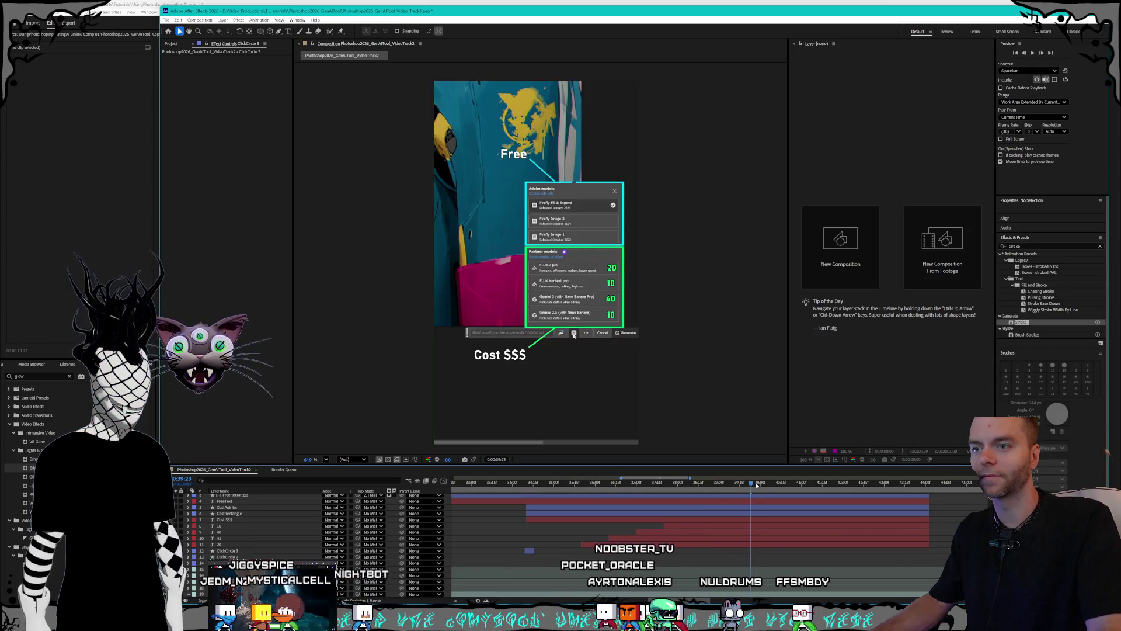
left_click_drag(931, 482, 937, 483)
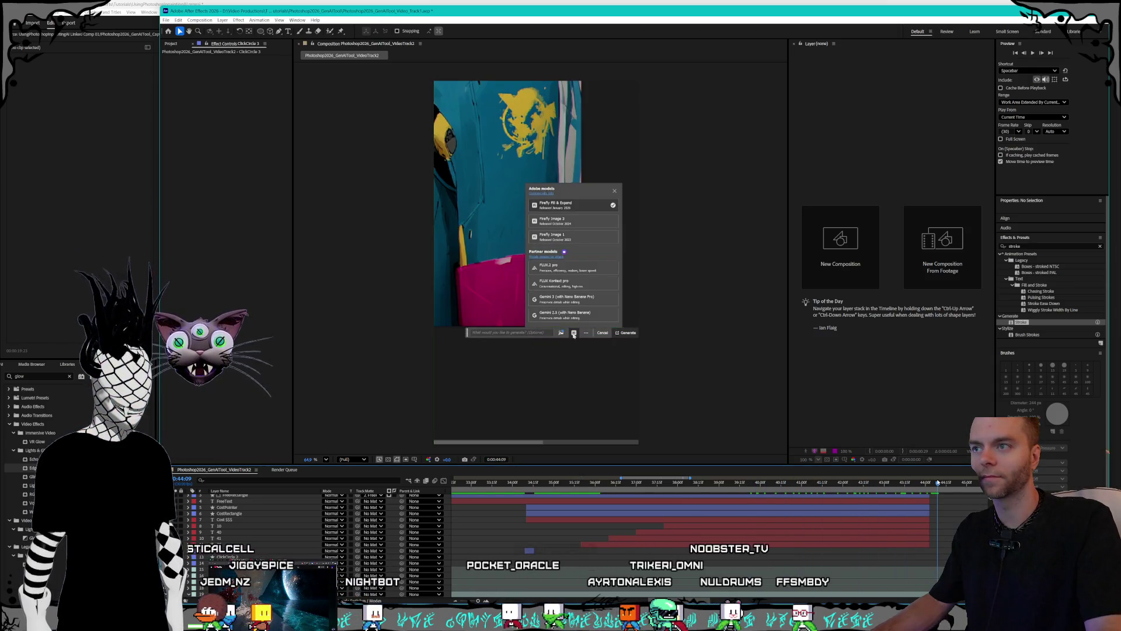
left_click(624, 550)
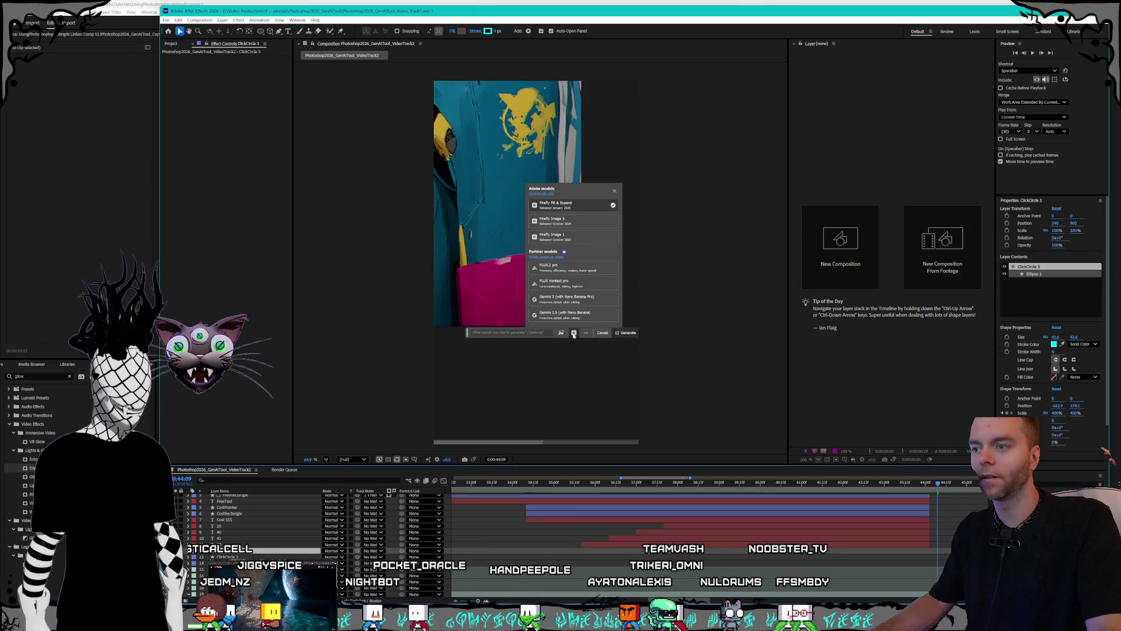
scroll(708, 599, "right", 5)
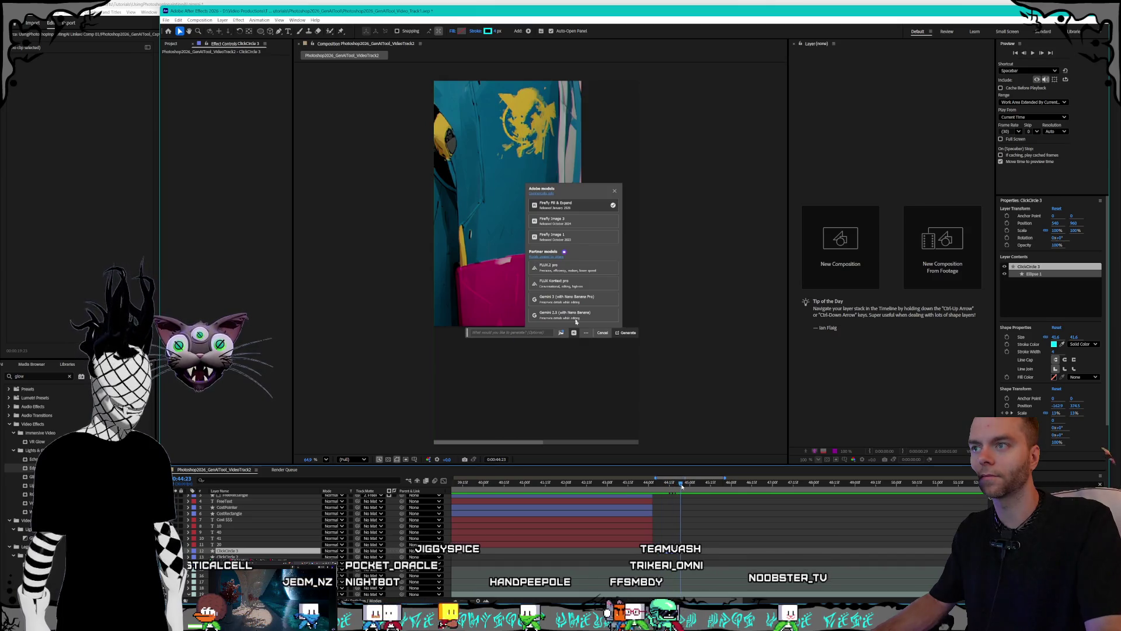
left_click_drag(688, 484, 696, 484)
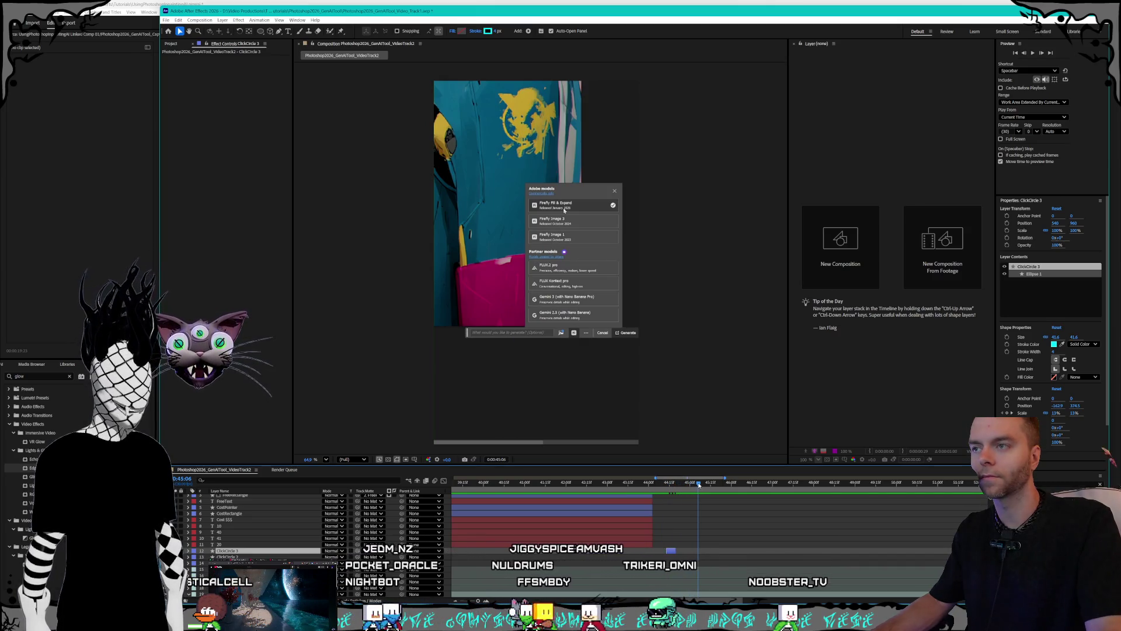
left_click_drag(699, 485, 722, 483)
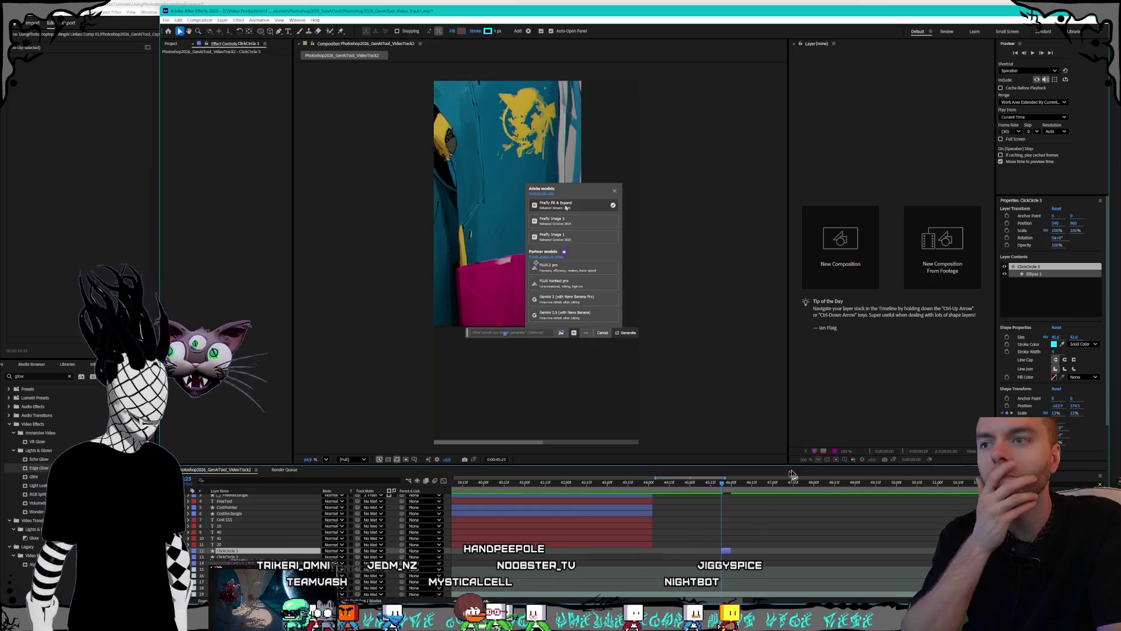
left_click(732, 484)
key("ctrl+v")
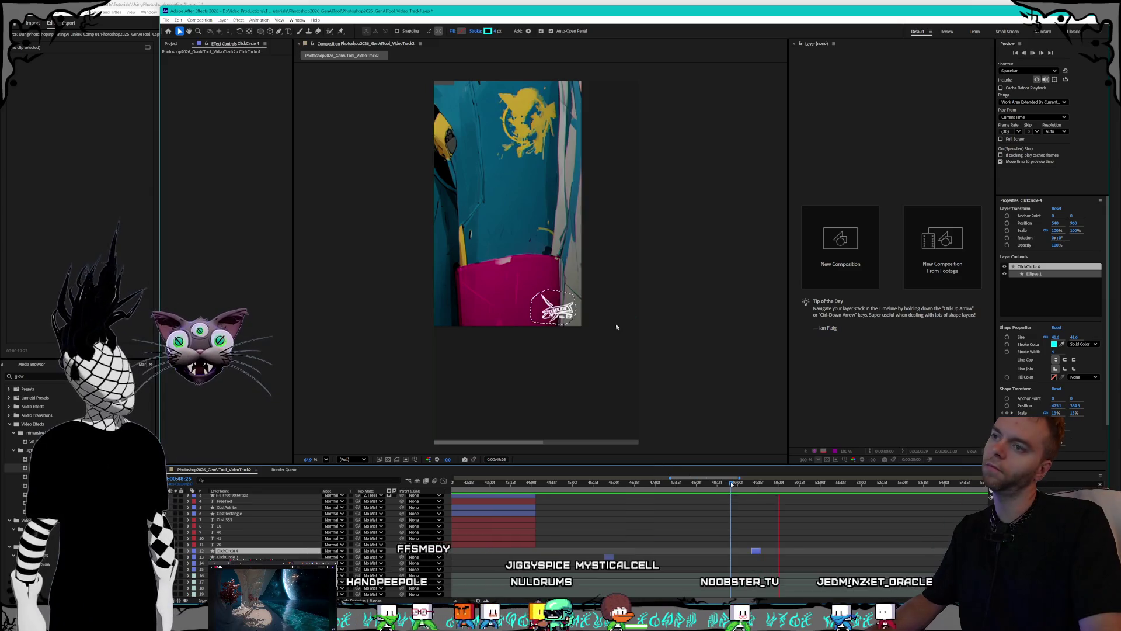
- Check frames around 0:49, preview from the start, and park at 0:00:15:01
left_click(732, 484)
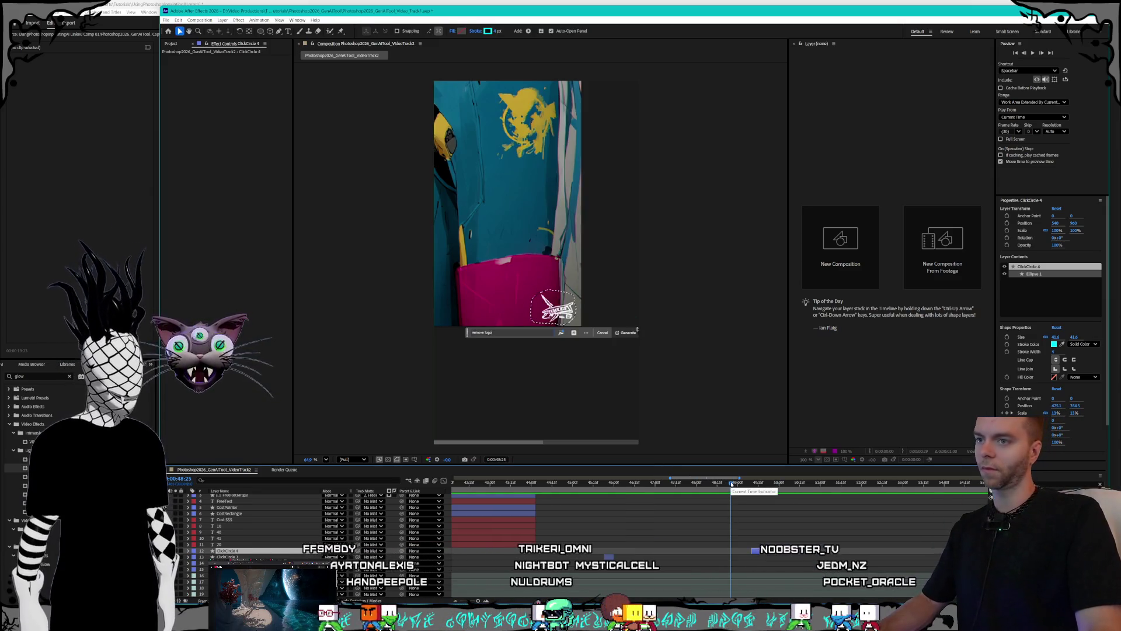
left_click(739, 485)
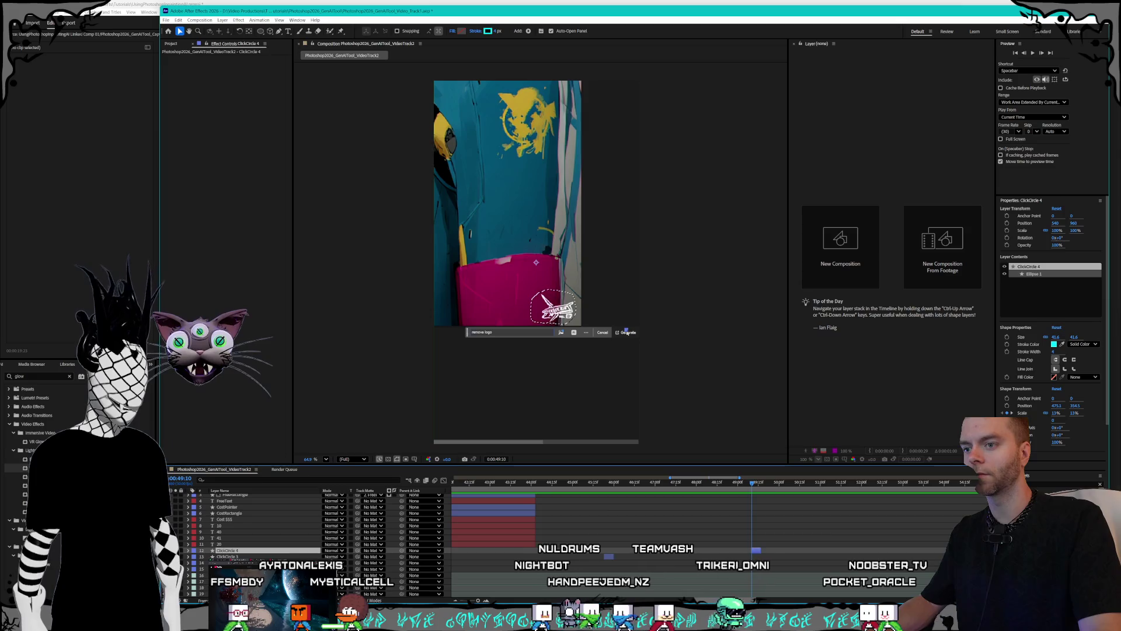
scroll(545, 584, "left", 10)
scroll(544, 584, "down", 5)
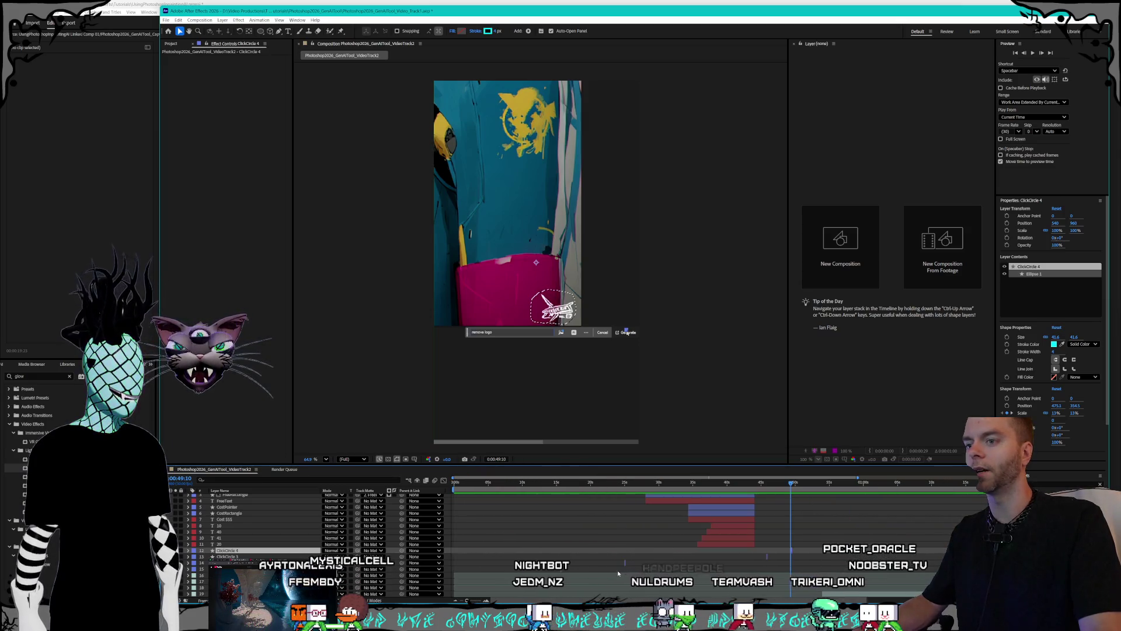
left_click(503, 482)
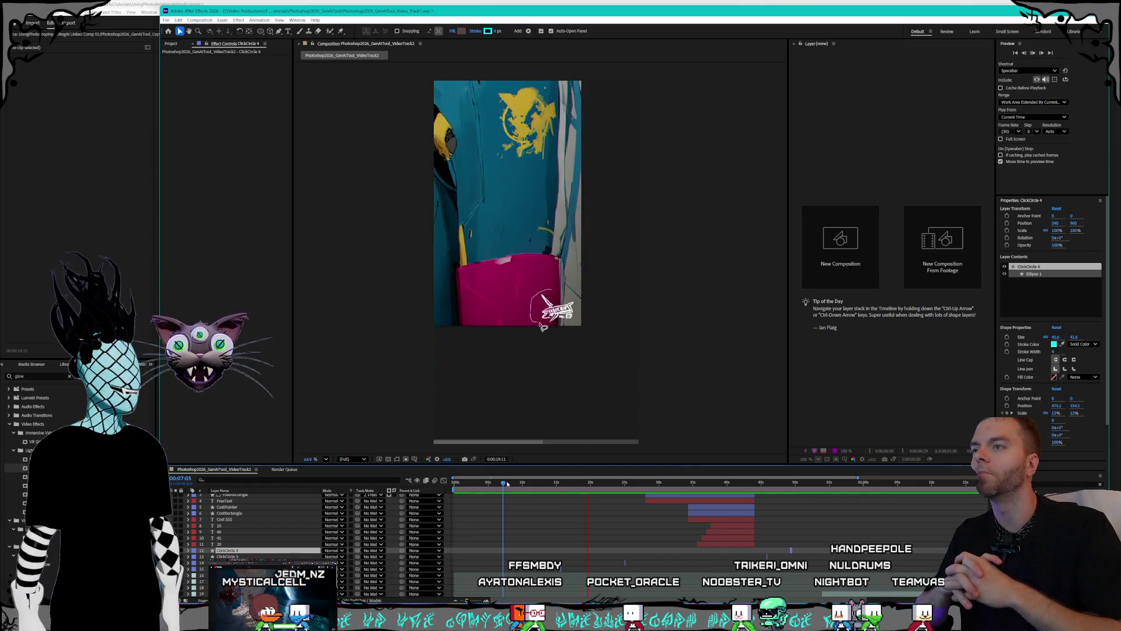
left_click(494, 482)
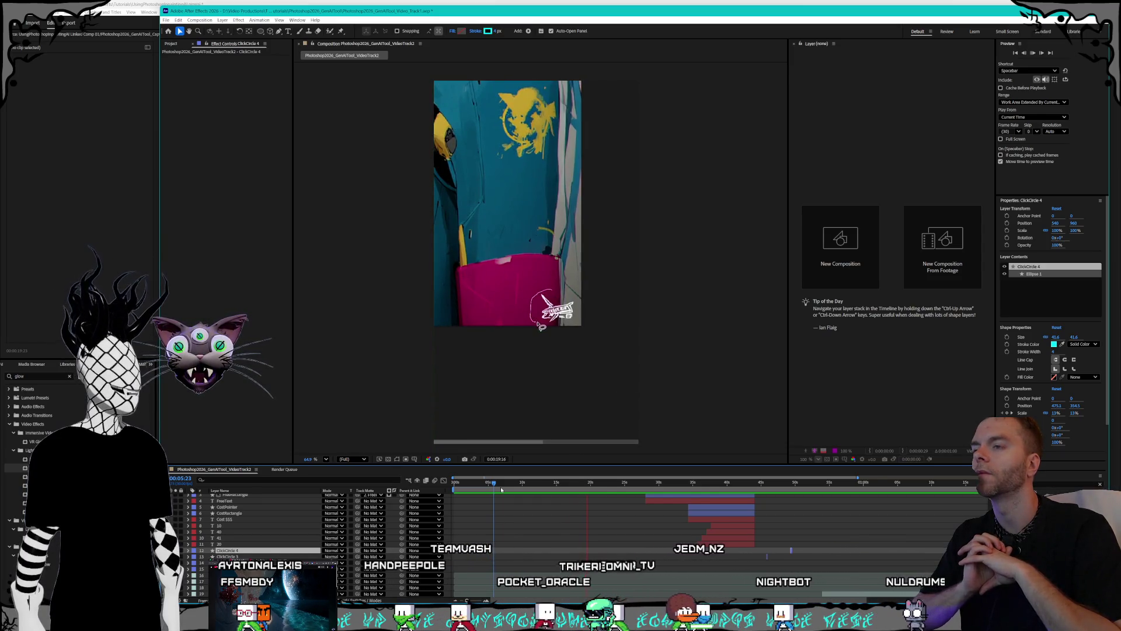
left_click(562, 482)
key("Page_Up")
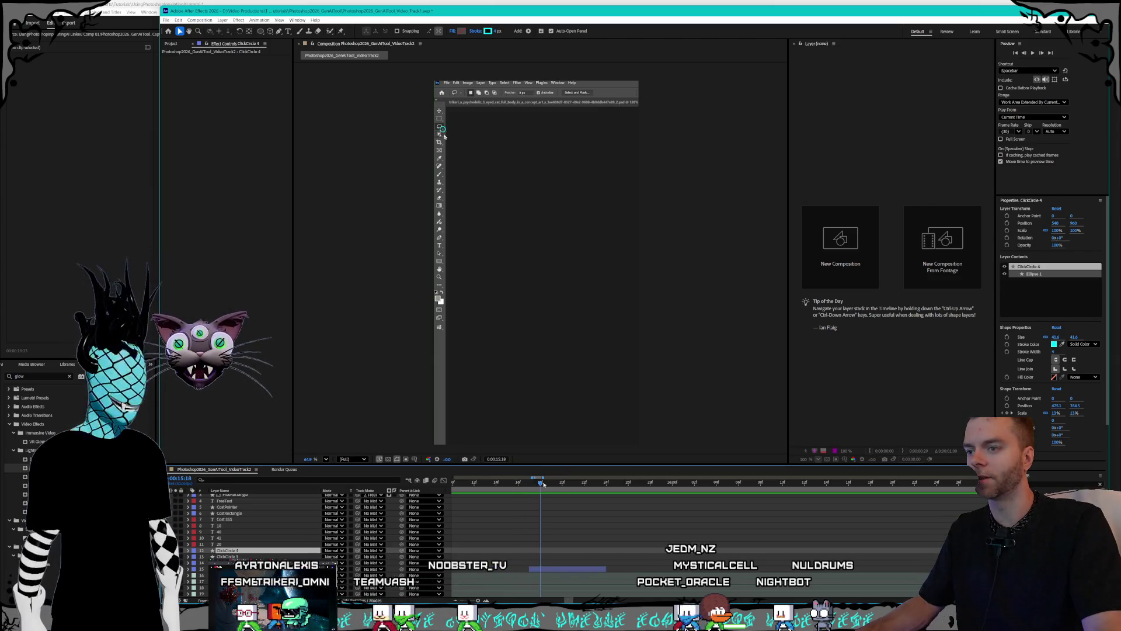
- At 15:23, reveal the ClickCircle keyframes and set the ellipse Scale keyframe to 600%
left_click_drag(541, 484, 606, 489)
left_click(453, 133)
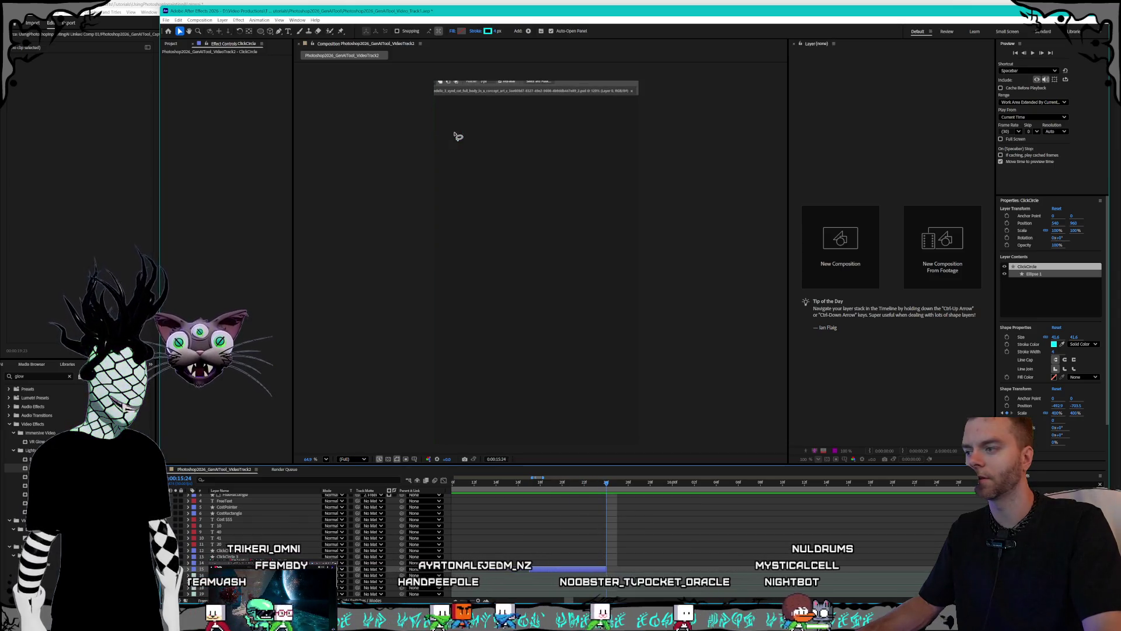
key("u")
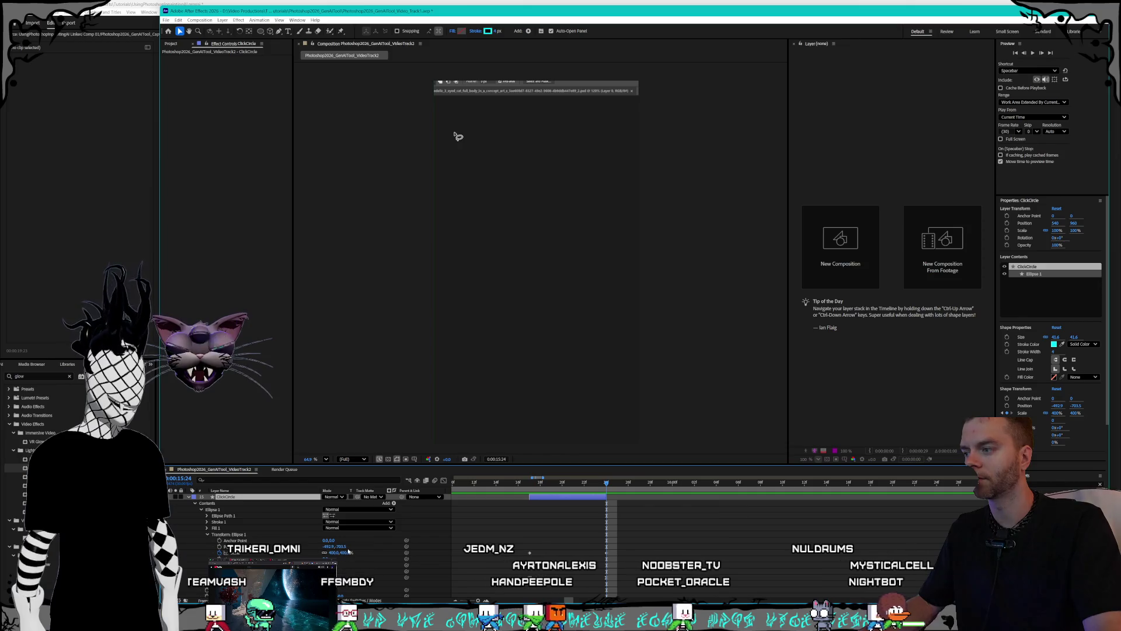
left_click(334, 553)
type("600")
key("Return")
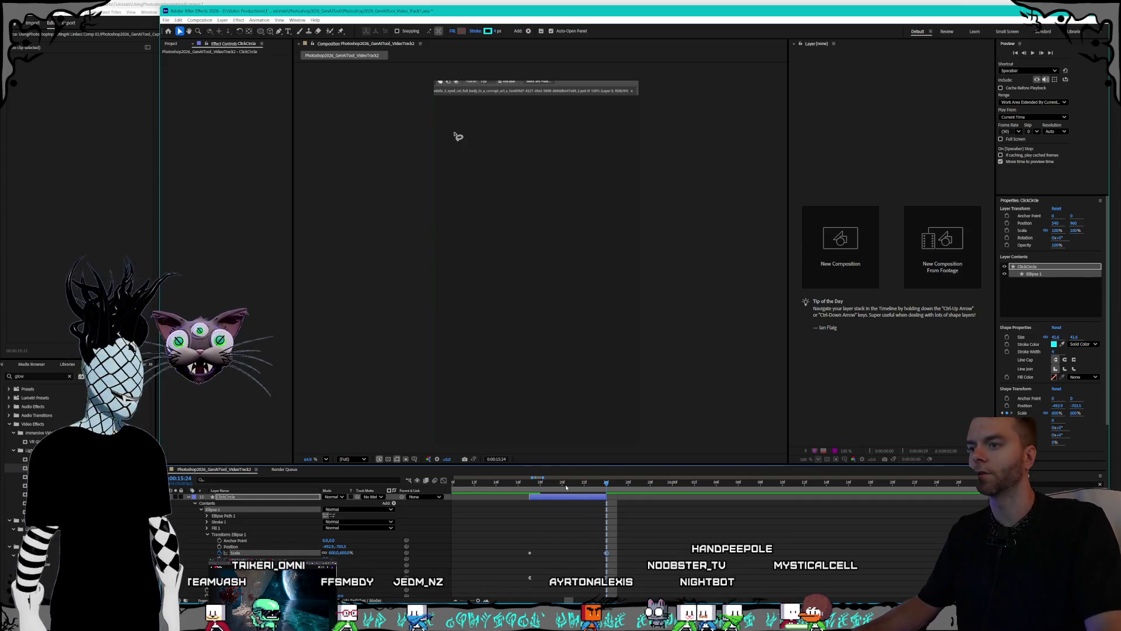
- Preview the circle pop between 15:13 and 15:17
left_click(496, 482)
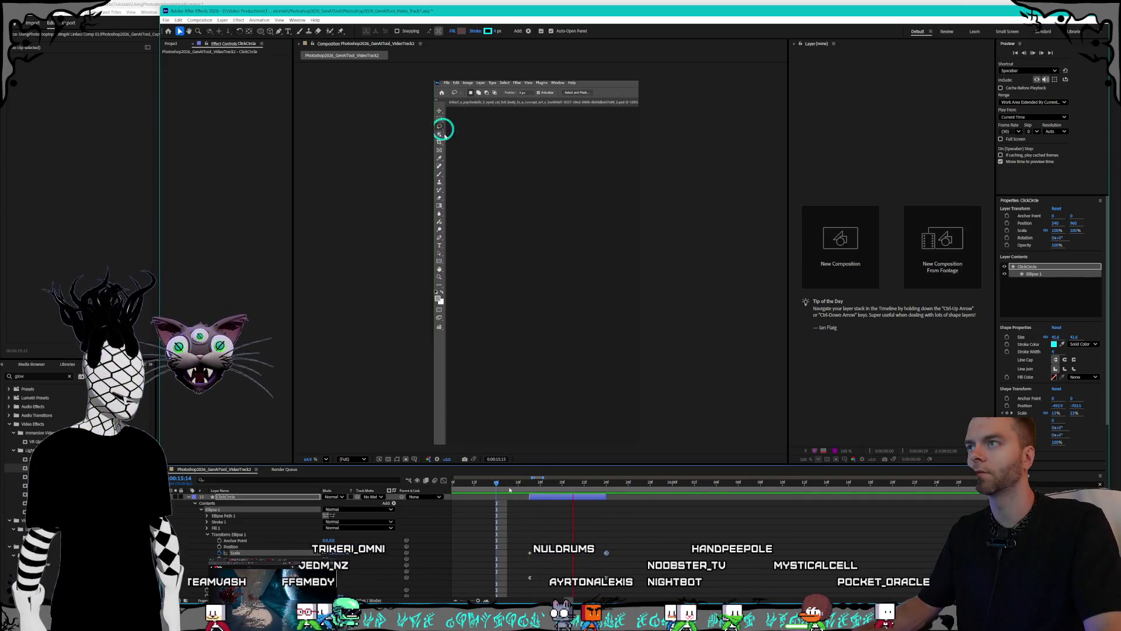
key("space")
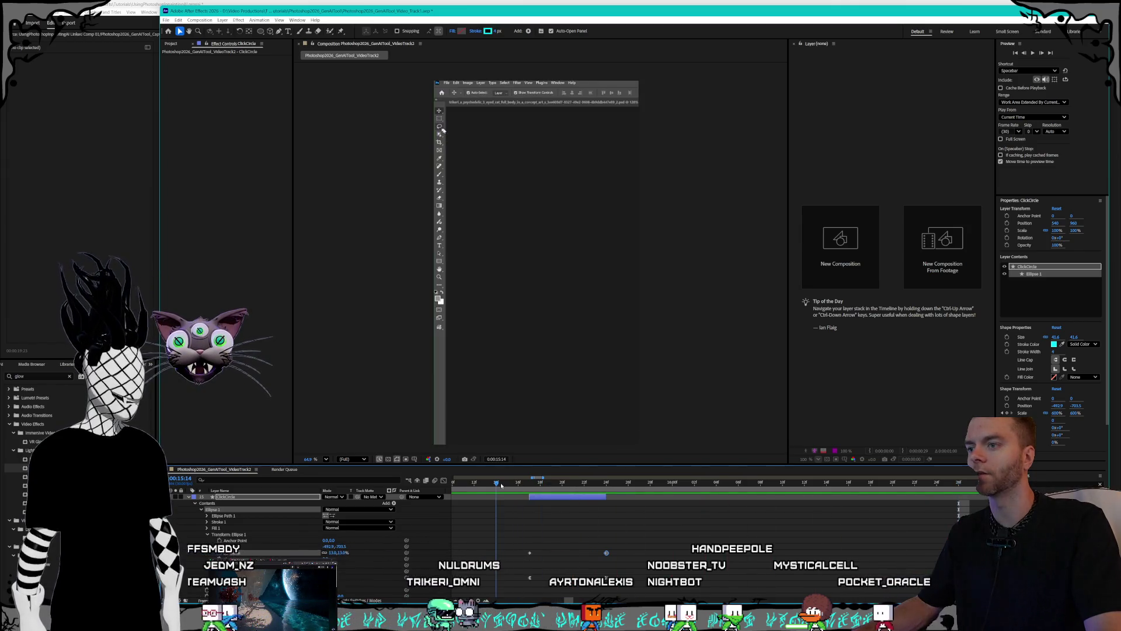
left_click(495, 485)
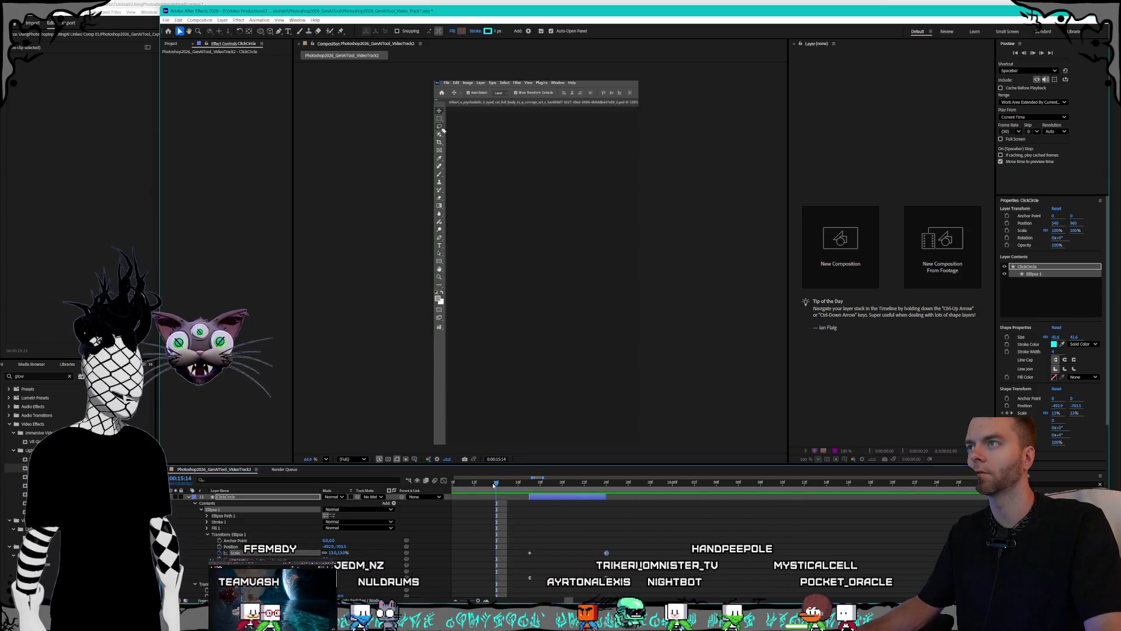
left_click(531, 484)
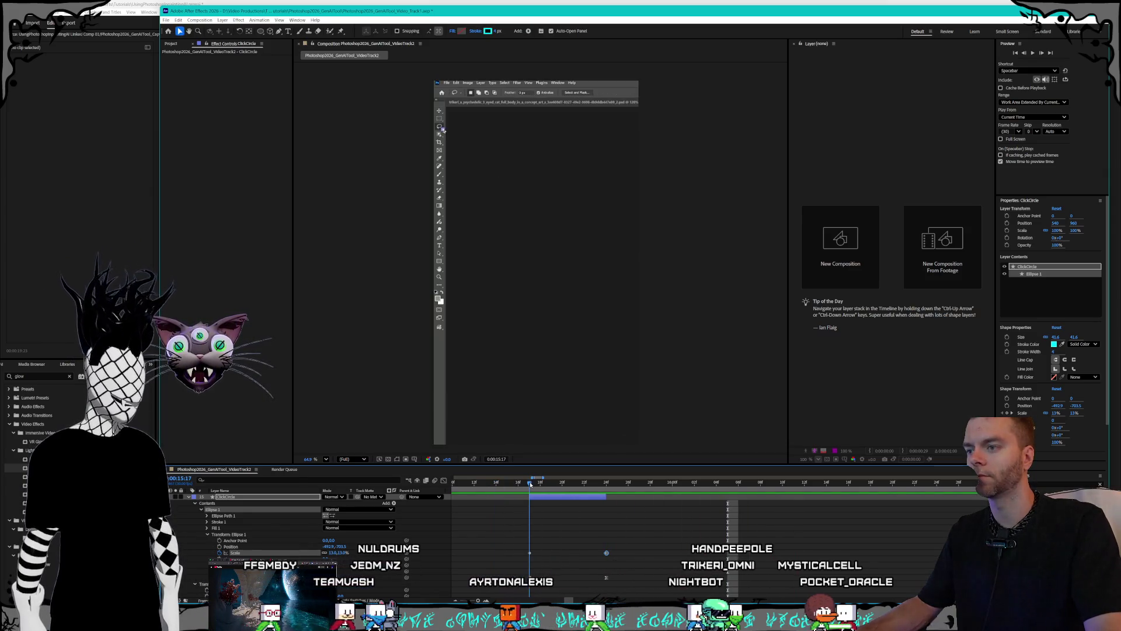
left_click(496, 484)
left_click(530, 484)
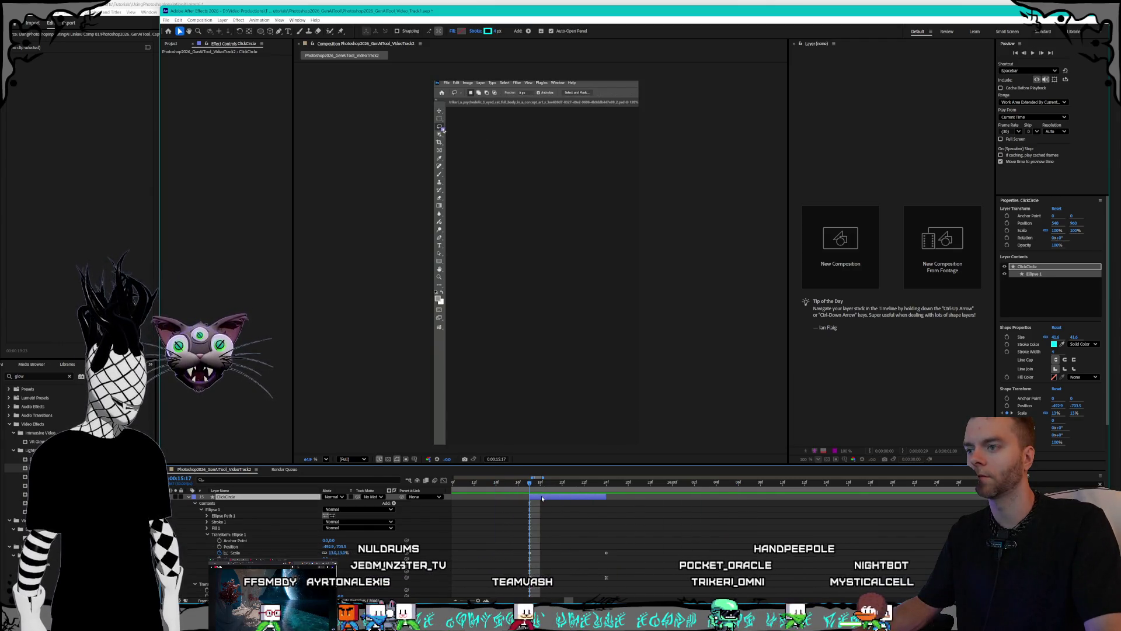
left_click(1056, 351)
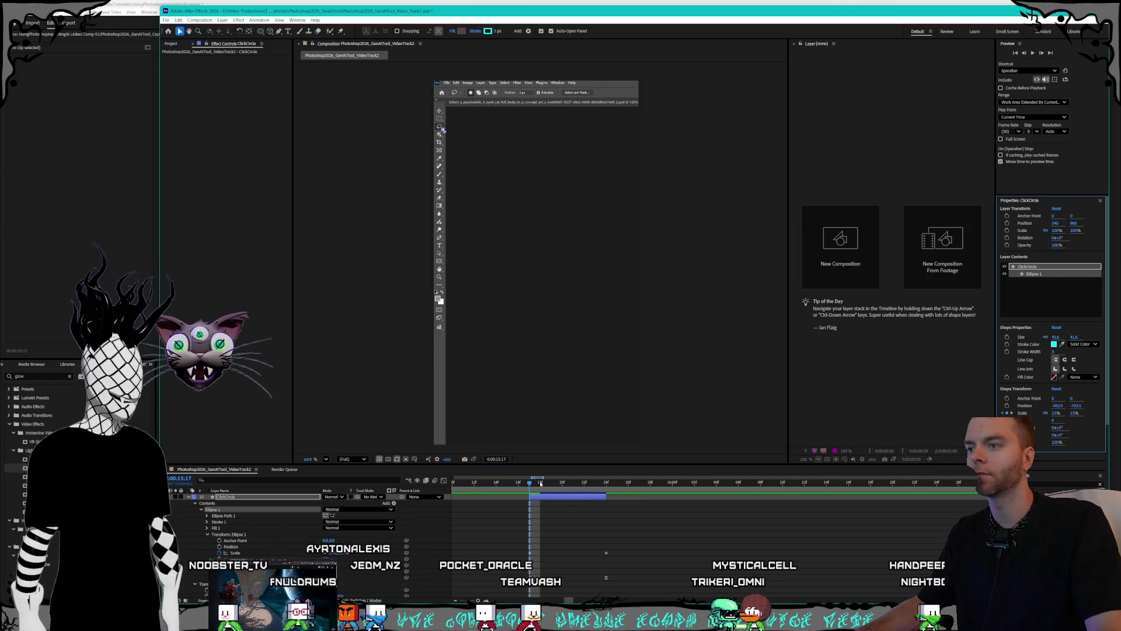
left_click_drag(529, 482, 490, 478)
key("space")
key("space")
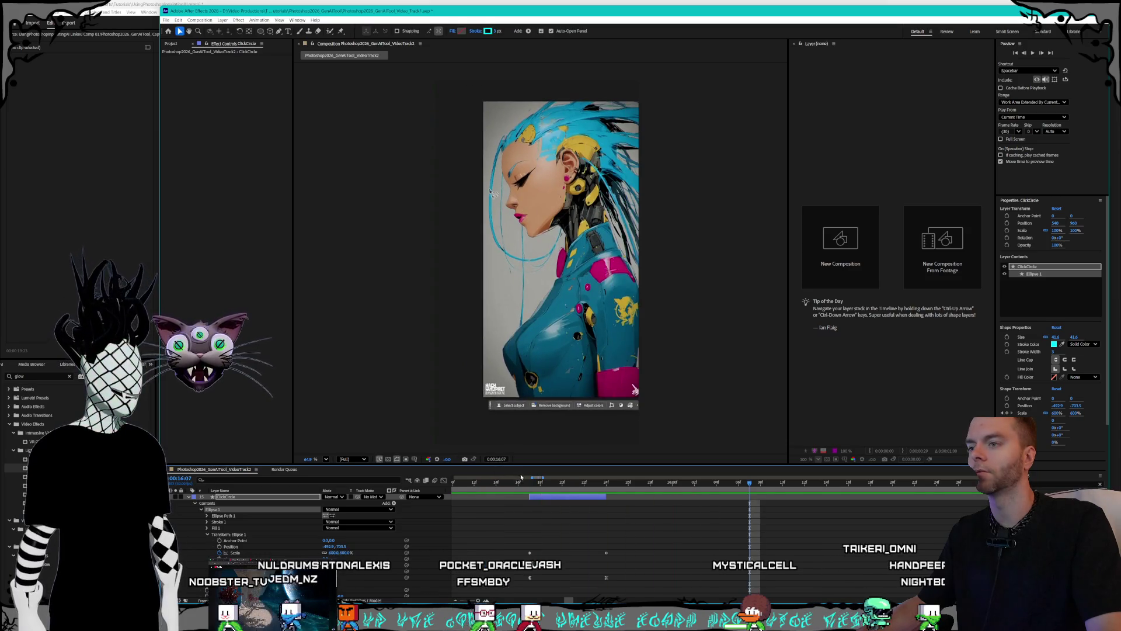
- Set the 15:24 Ellipse 1 Scale keyframe to 800%, replay from 15:14, and collapse the properties
left_click(606, 484)
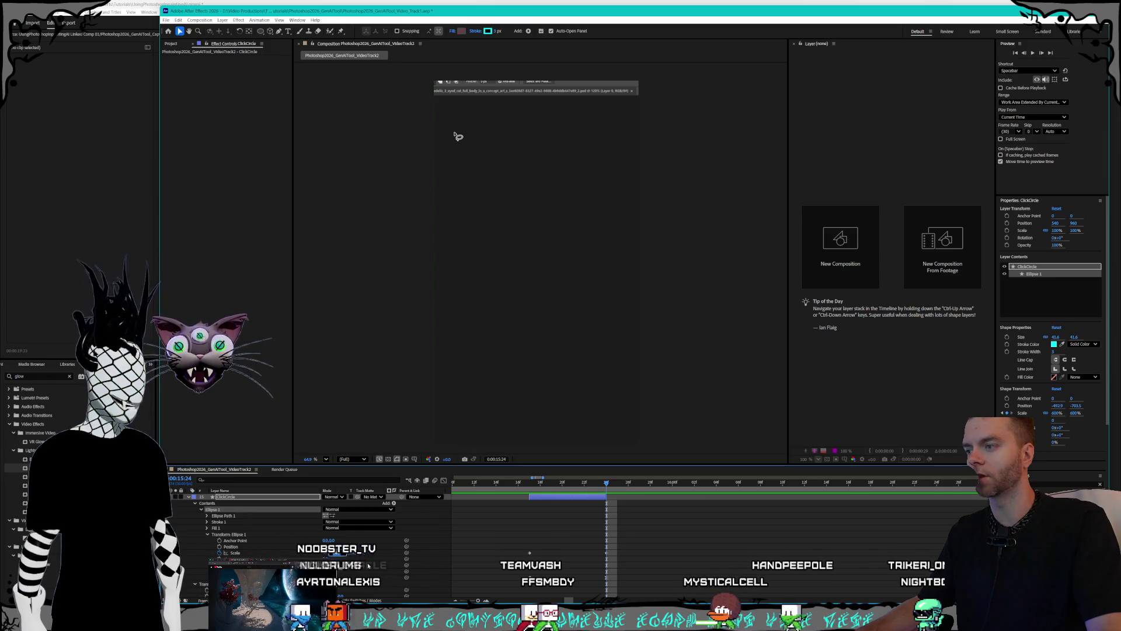
type("800")
key("Return")
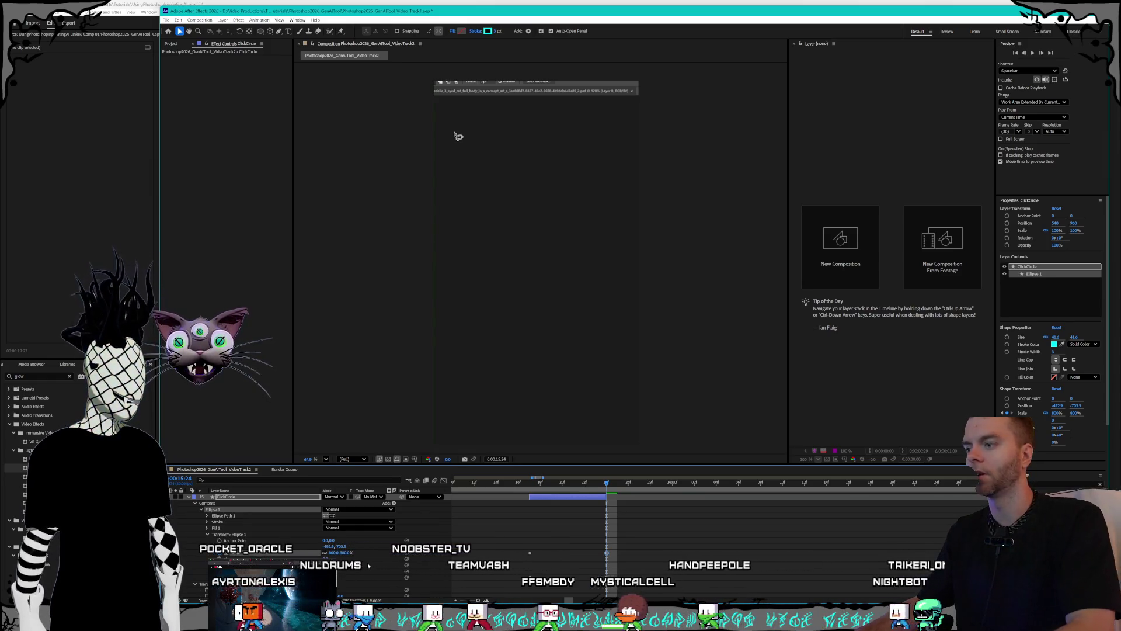
left_click(517, 483)
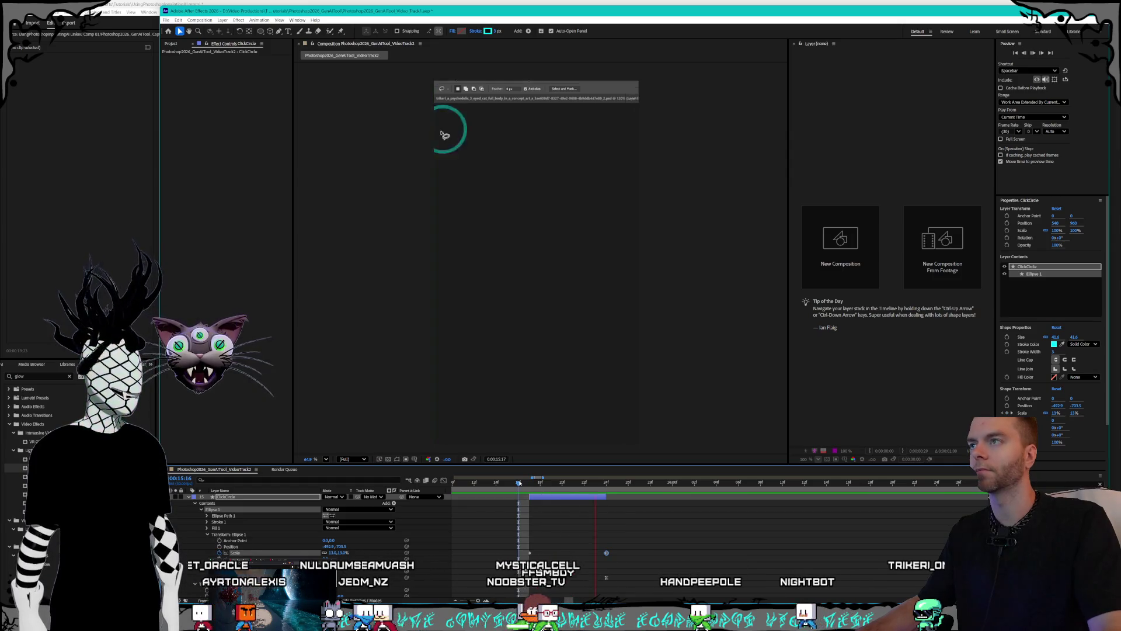
left_click_drag(517, 482, 497, 482)
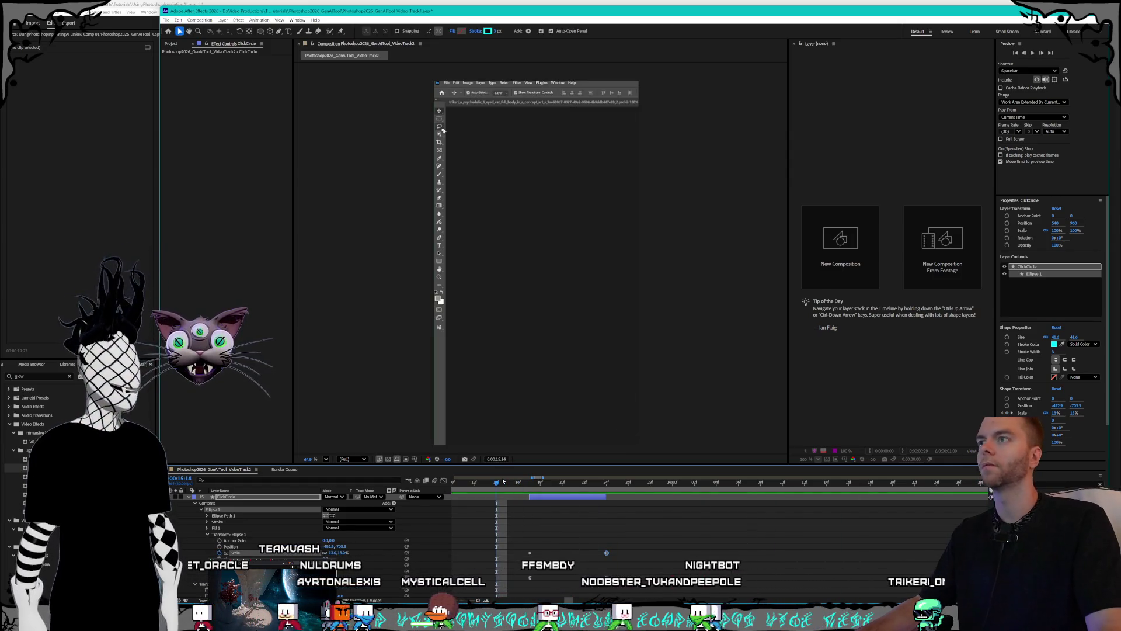
key("space")
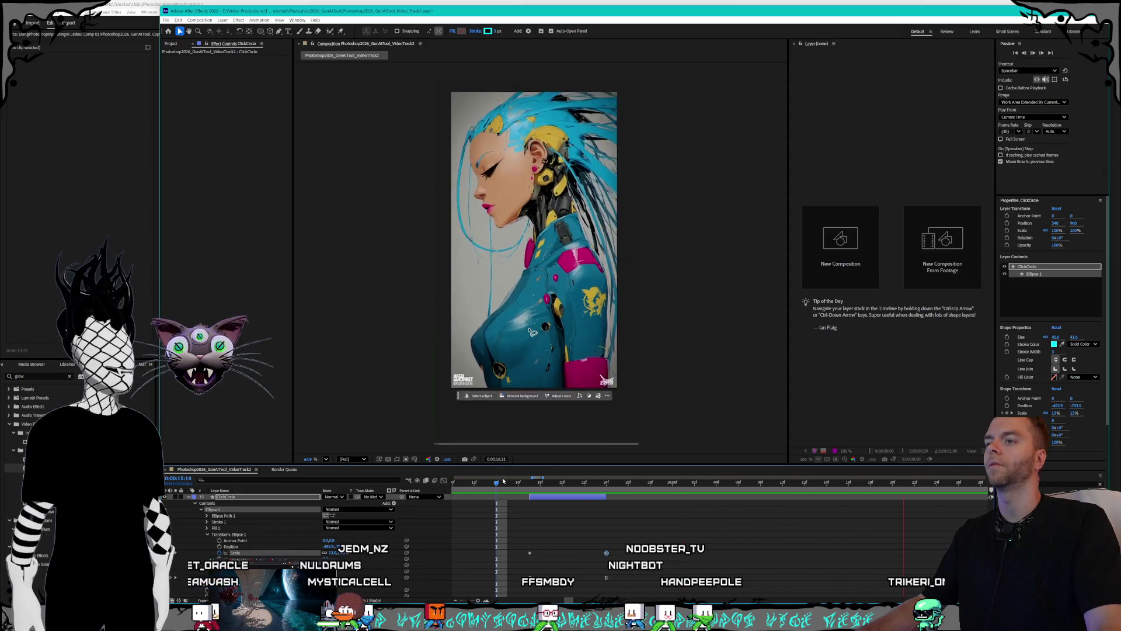
key("semicolon")
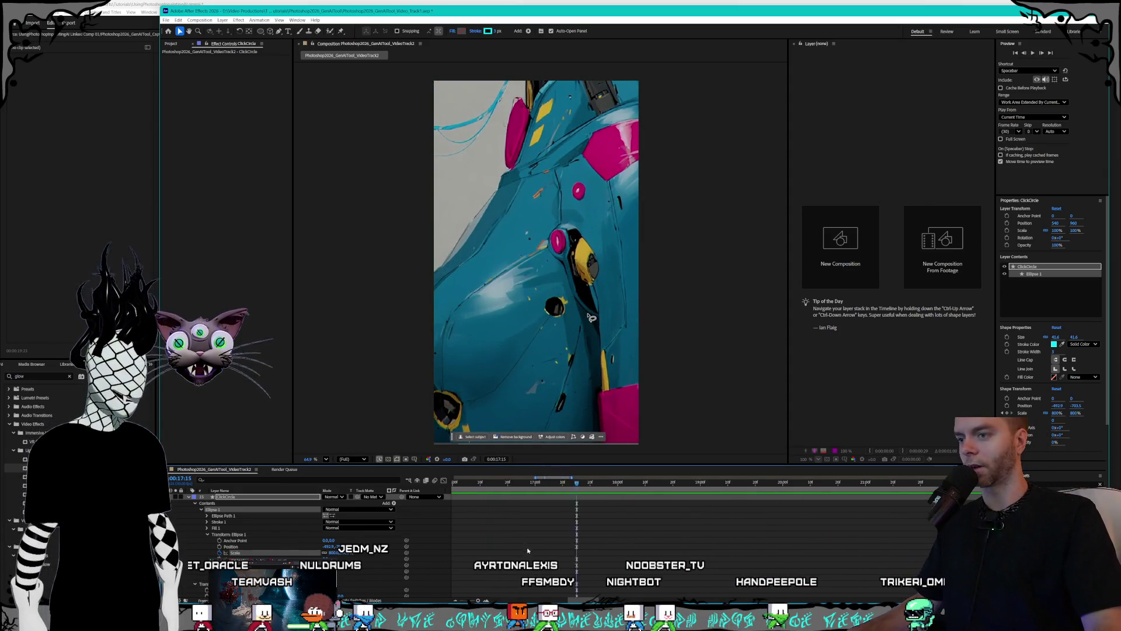
key("ctrl+grave")
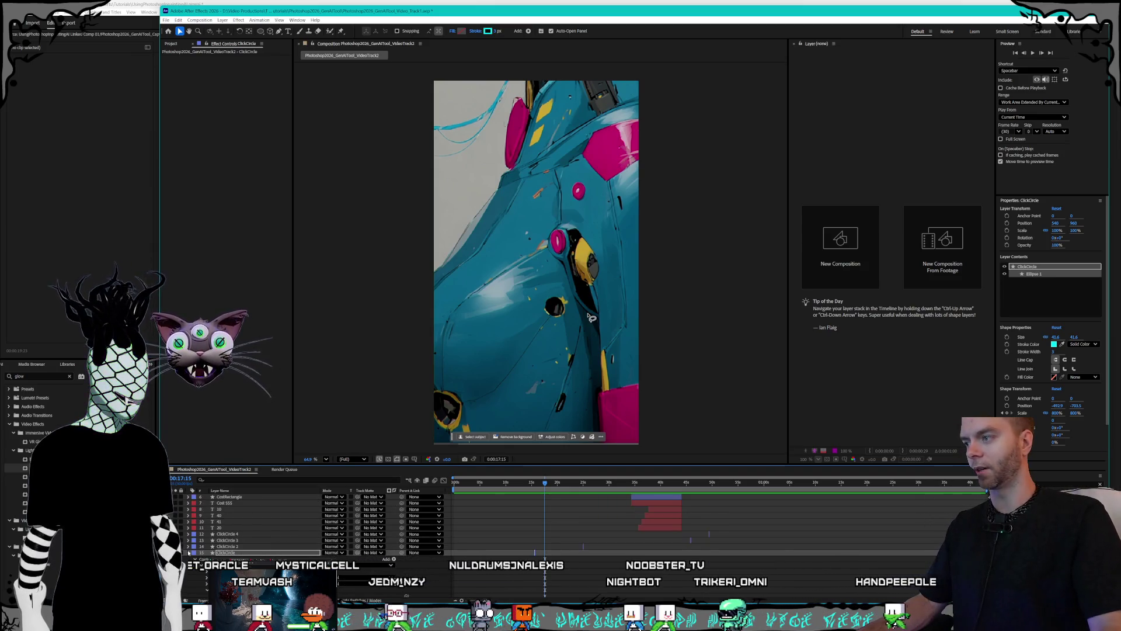
- Collapse layer 15 and scrub from 13s to the 0:00:15:17 Photoshop screenshot frame
left_click(189, 553)
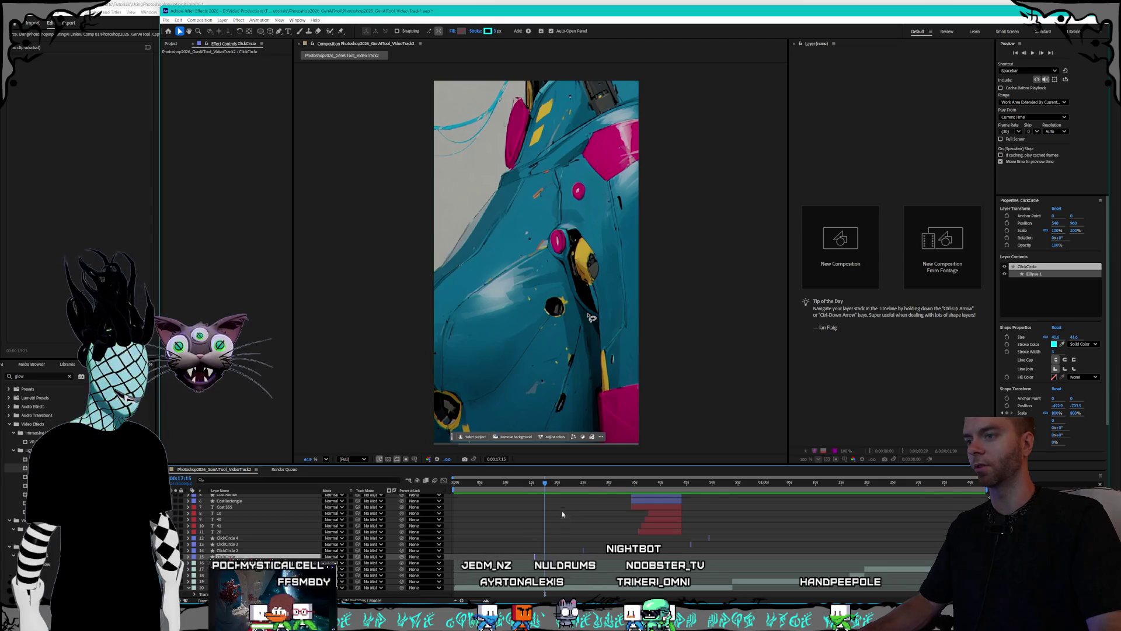
left_click(522, 484)
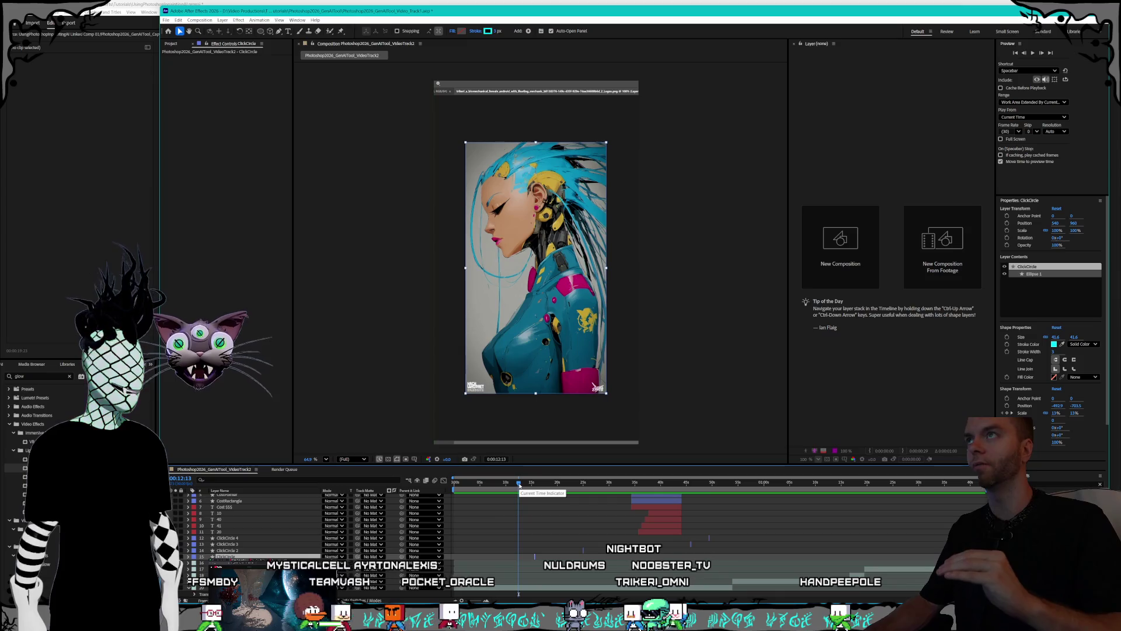
left_click_drag(520, 485, 525, 485)
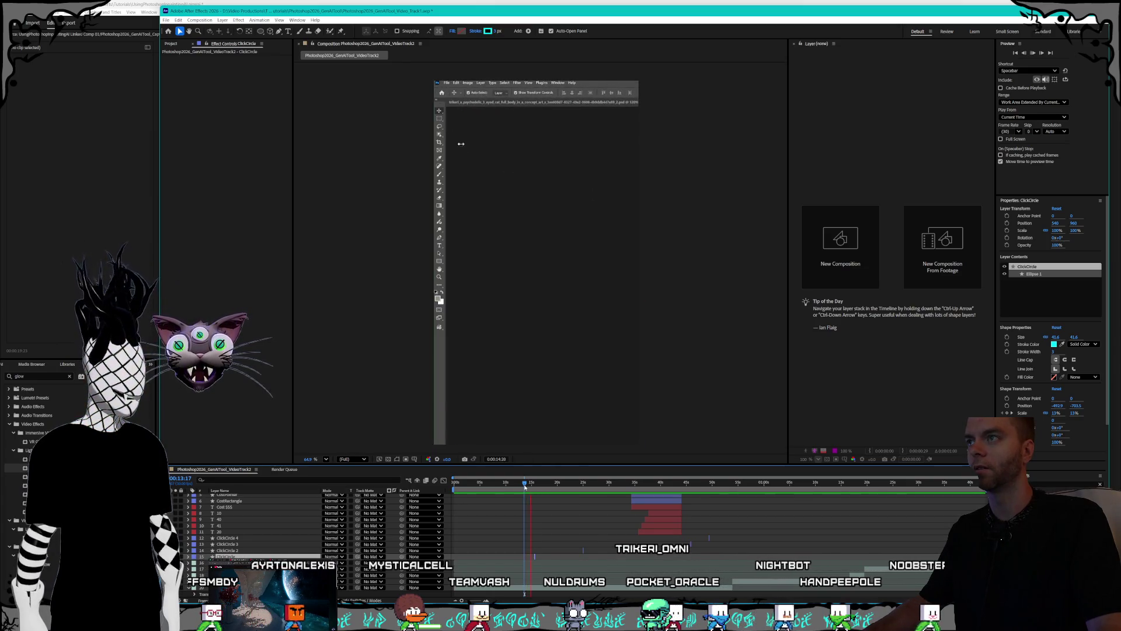
left_click_drag(524, 486, 534, 487)
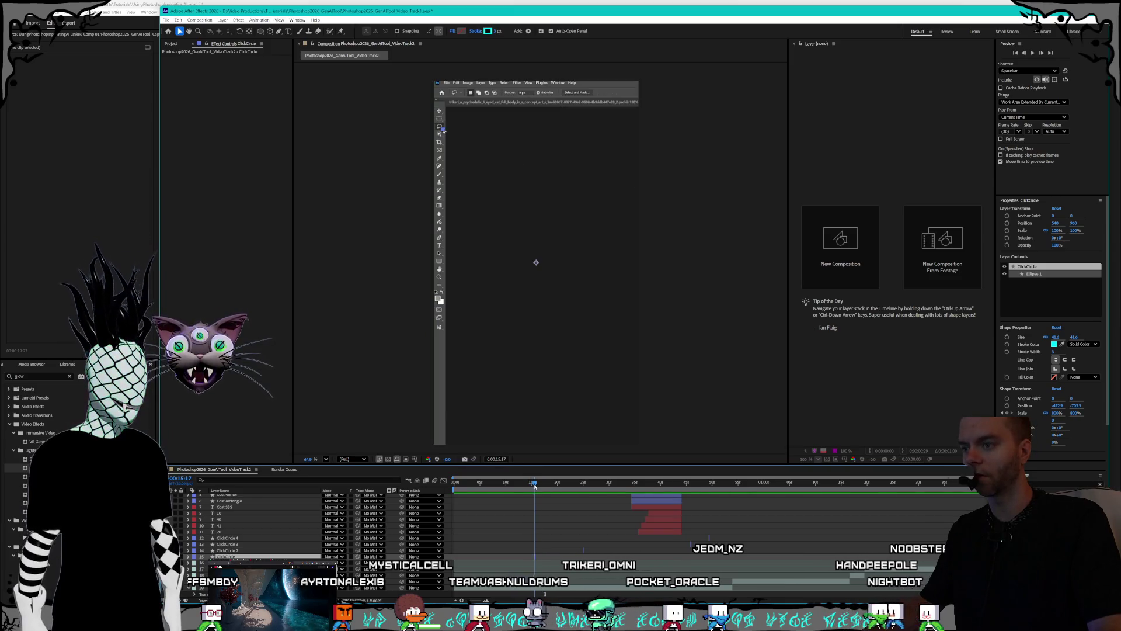
left_click(261, 550)
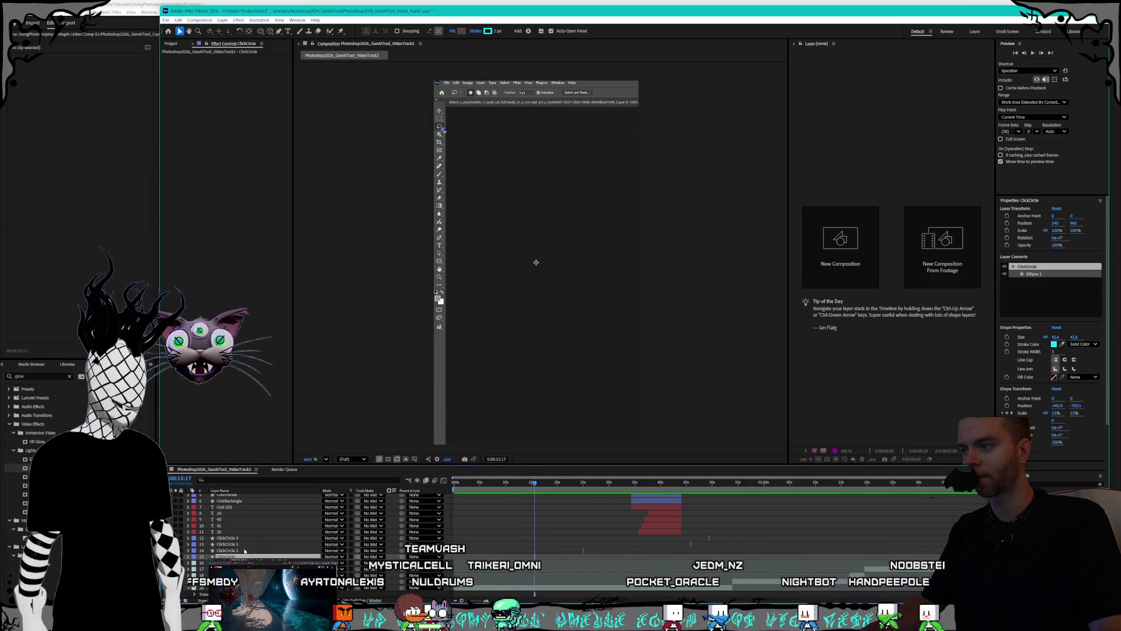
- Duplicate the ClickCircle 5 layer to create ClickCircle 6
left_click(262, 555)
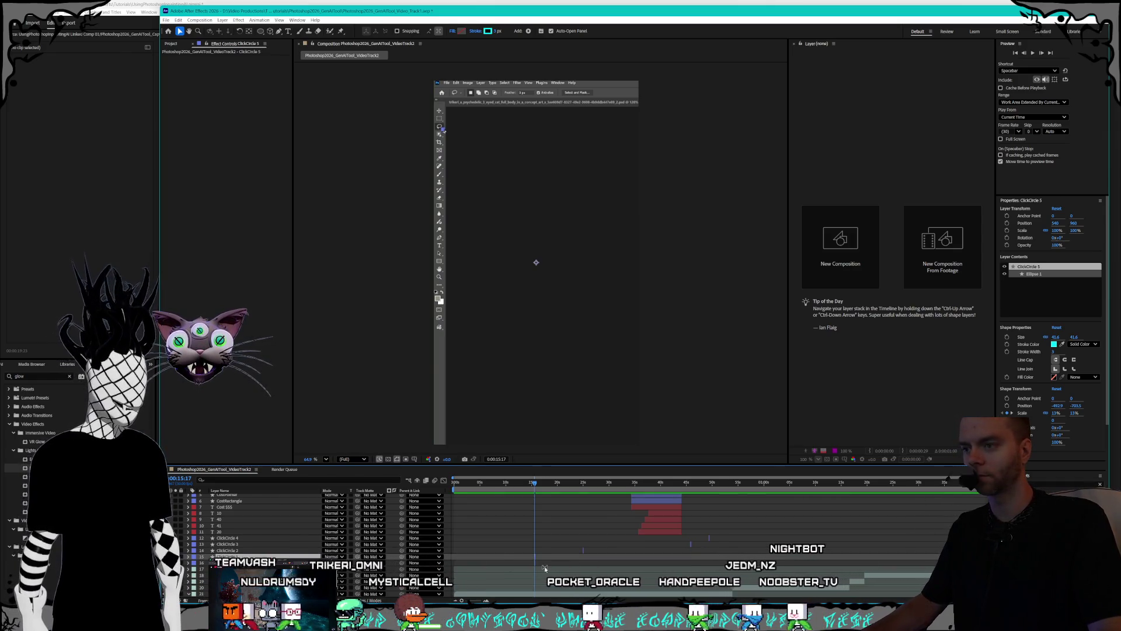
scroll(526, 564, "up", 5)
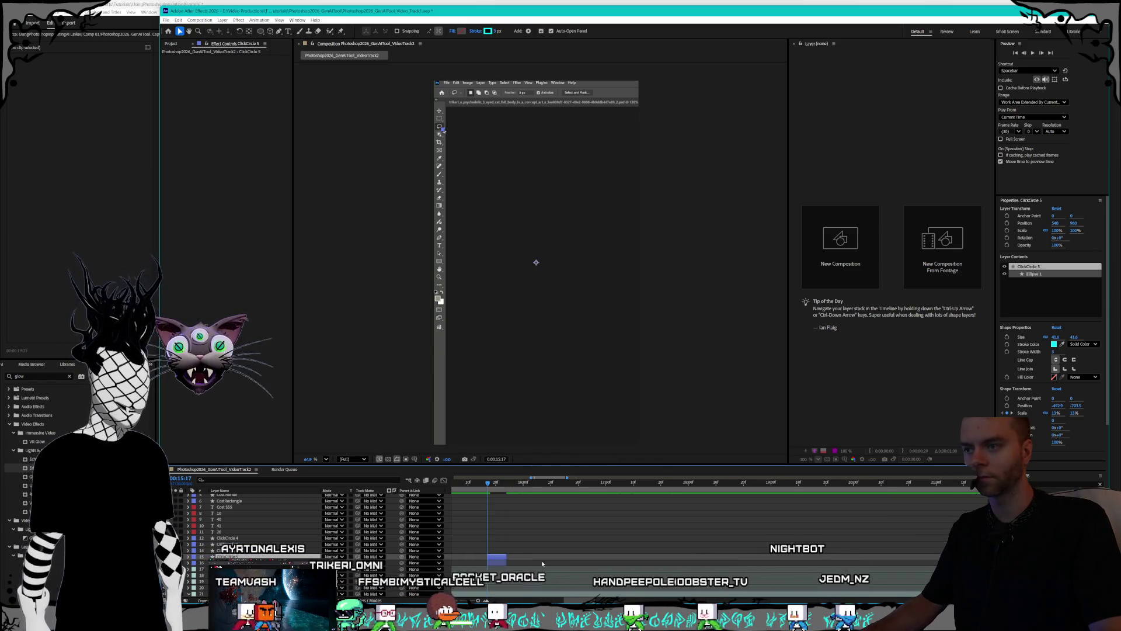
scroll(520, 556, "down", 3)
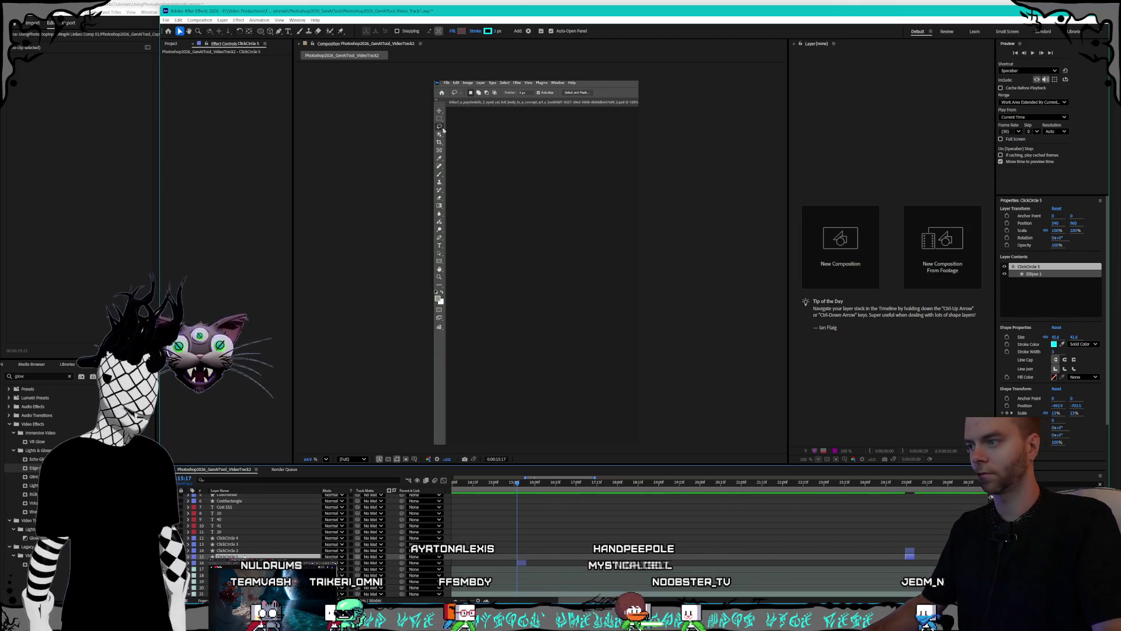
left_click(242, 551)
left_click(245, 552)
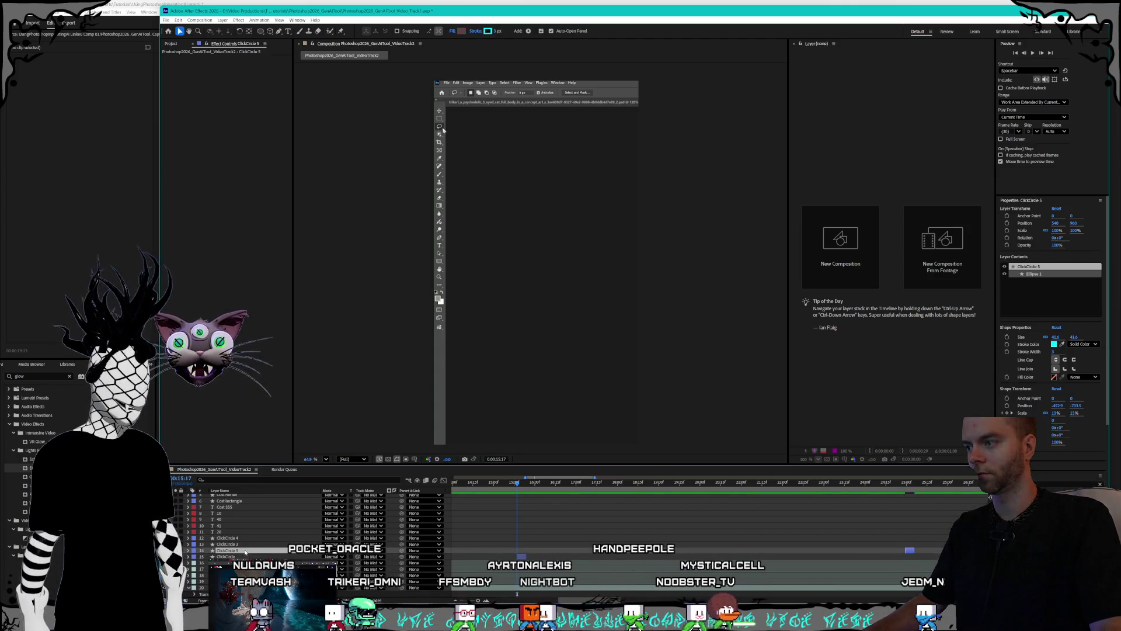
key("ctrl+d")
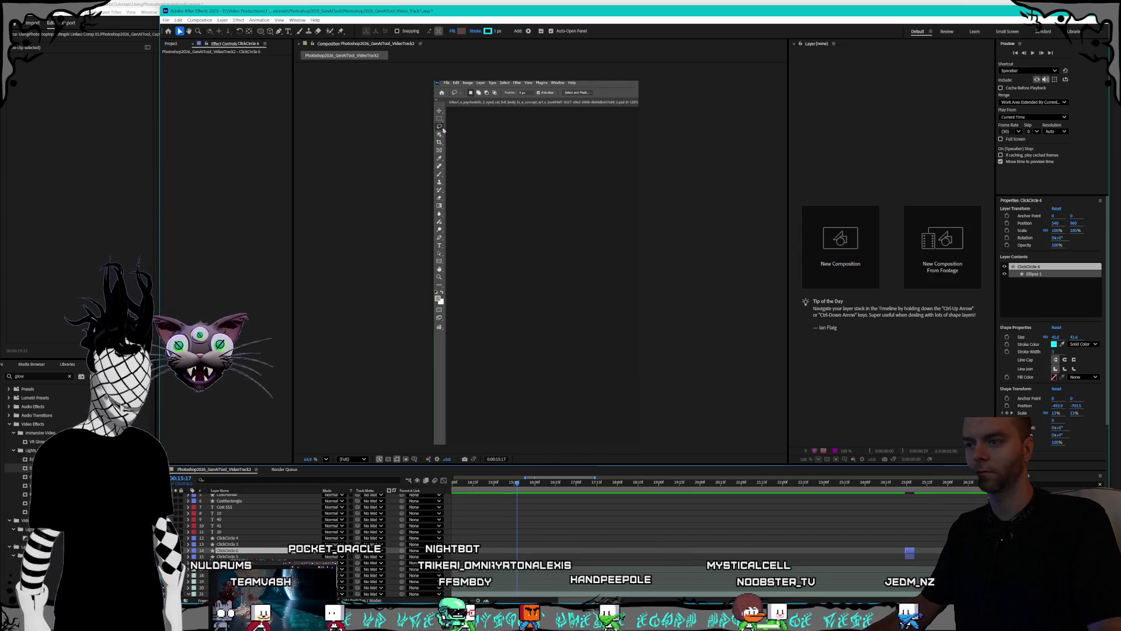
left_click_drag(491, 600, 647, 599)
left_click_drag(478, 600, 473, 599)
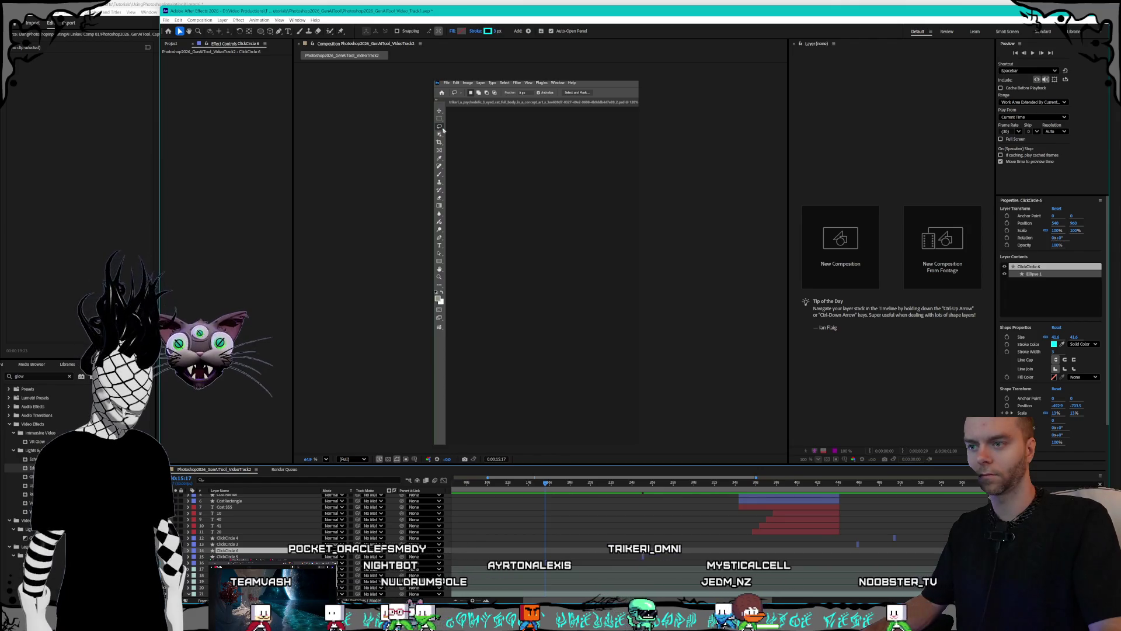
- Drag the ClickCircle 6 bar later in the timeline
scroll(643, 553, "up", 5)
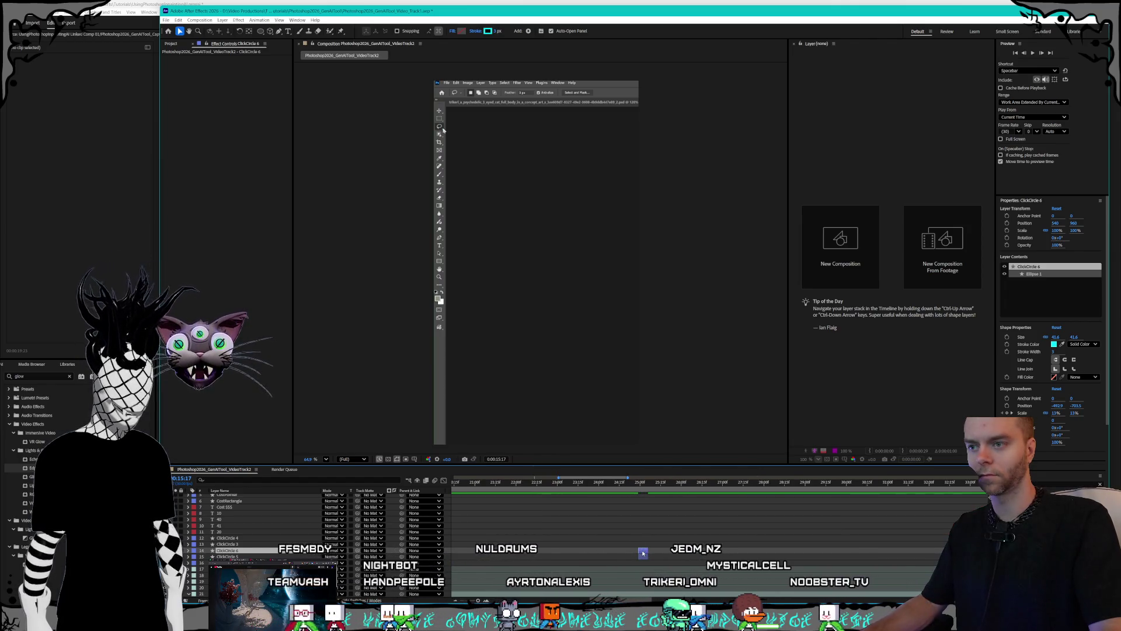
scroll(925, 567, "down", 3)
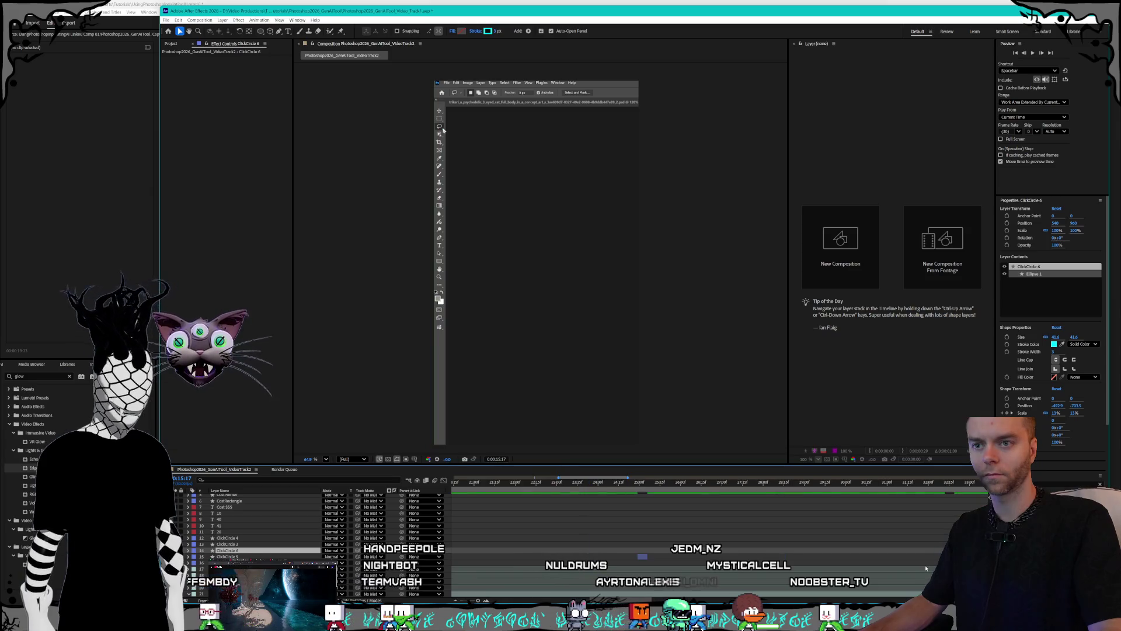
scroll(922, 564, "down", 1)
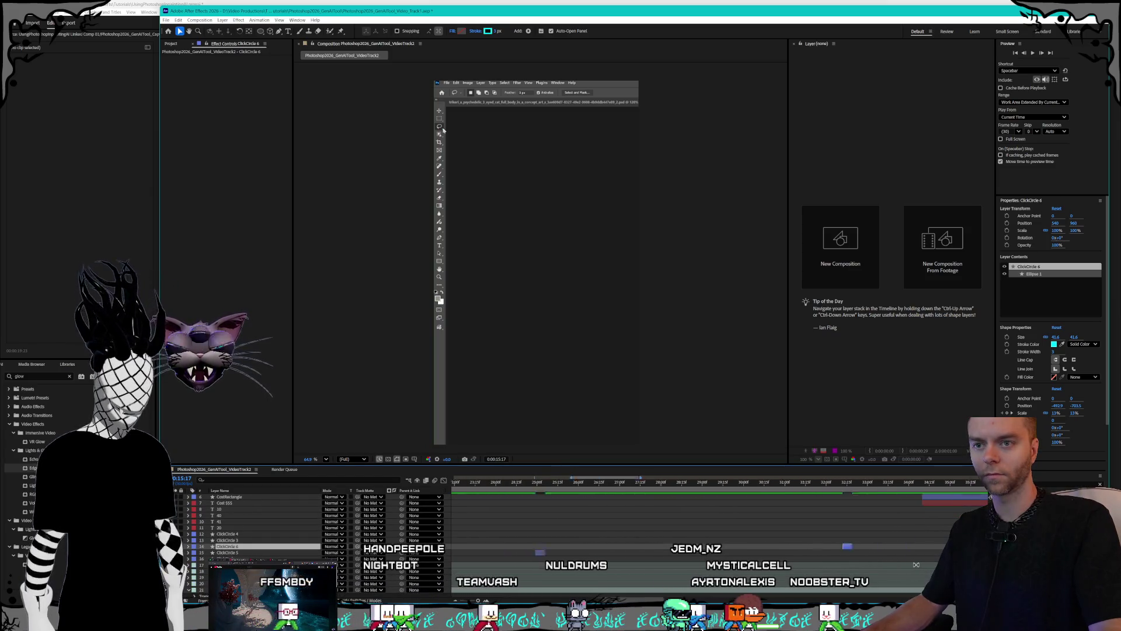
scroll(917, 565, "down", 5)
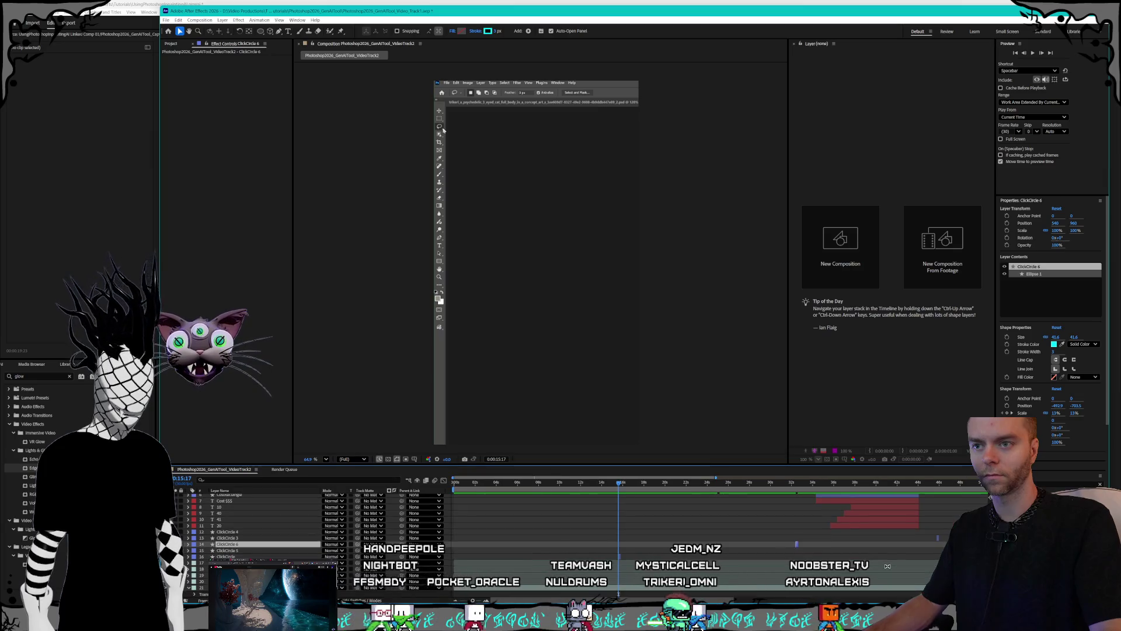
scroll(879, 560, "right", 2)
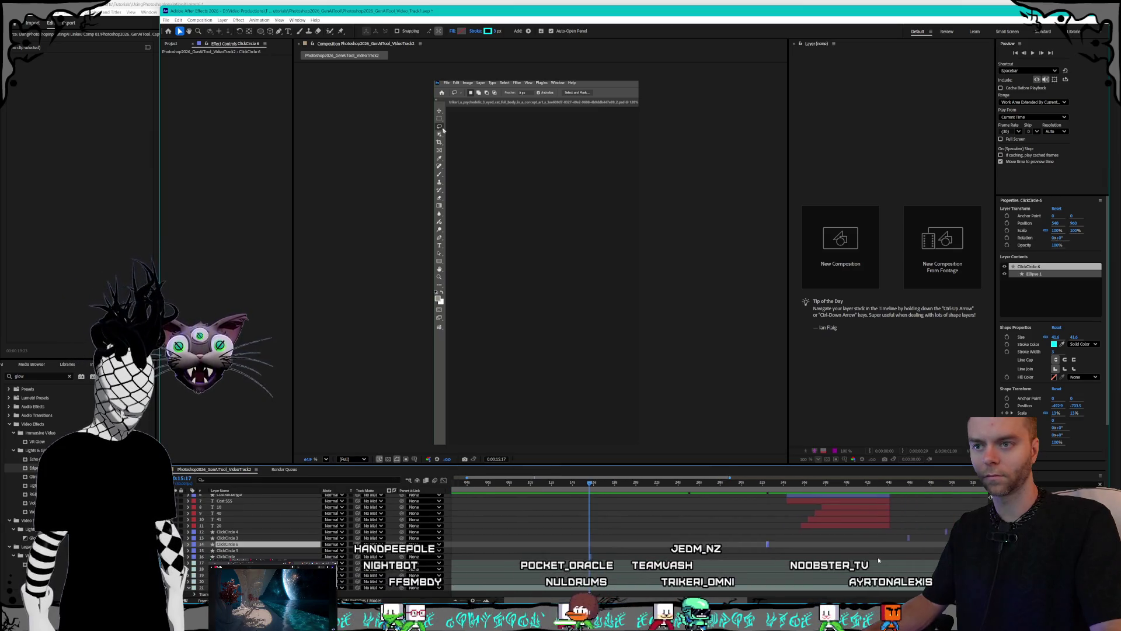
scroll(735, 543, "up", 5)
scroll(703, 551, "left", 2)
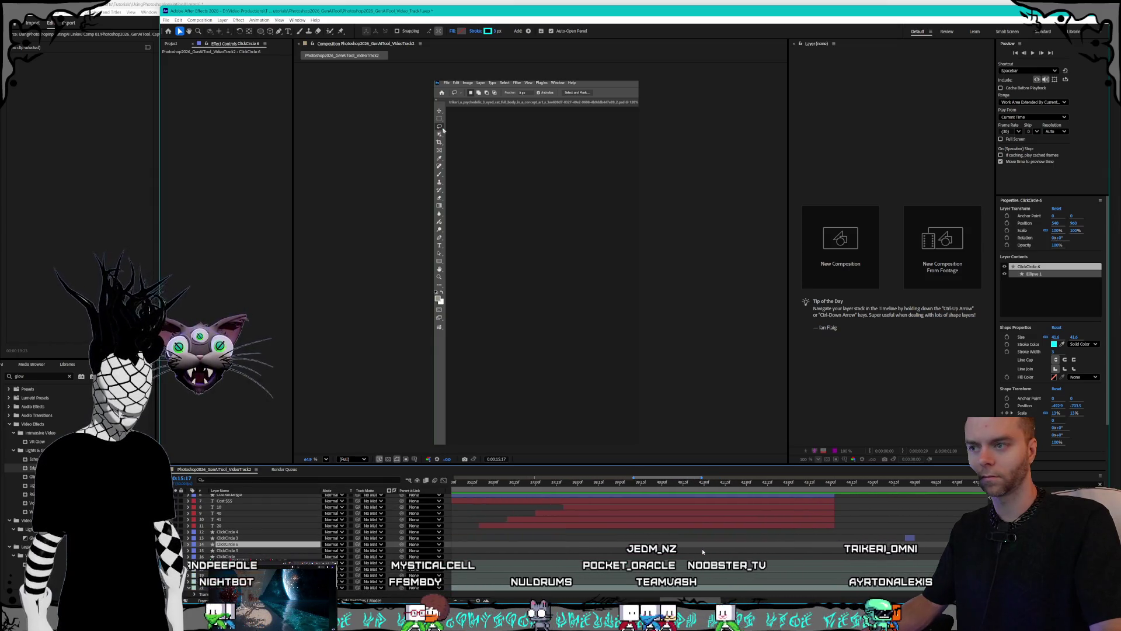
scroll(703, 549, "down", 2)
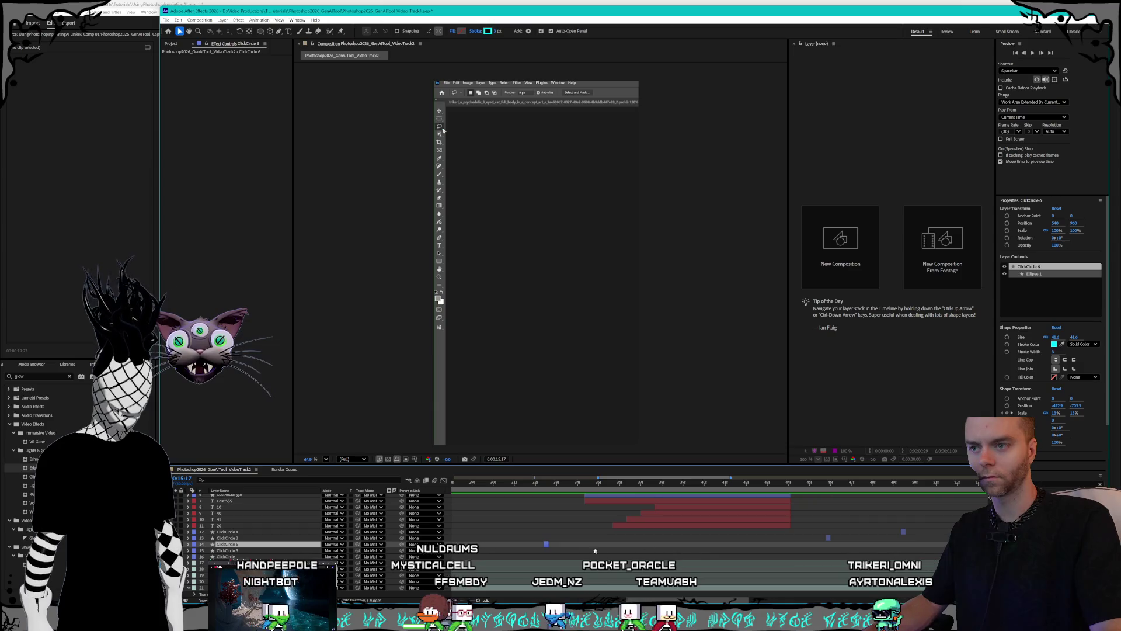
left_click_drag(546, 546, 753, 547)
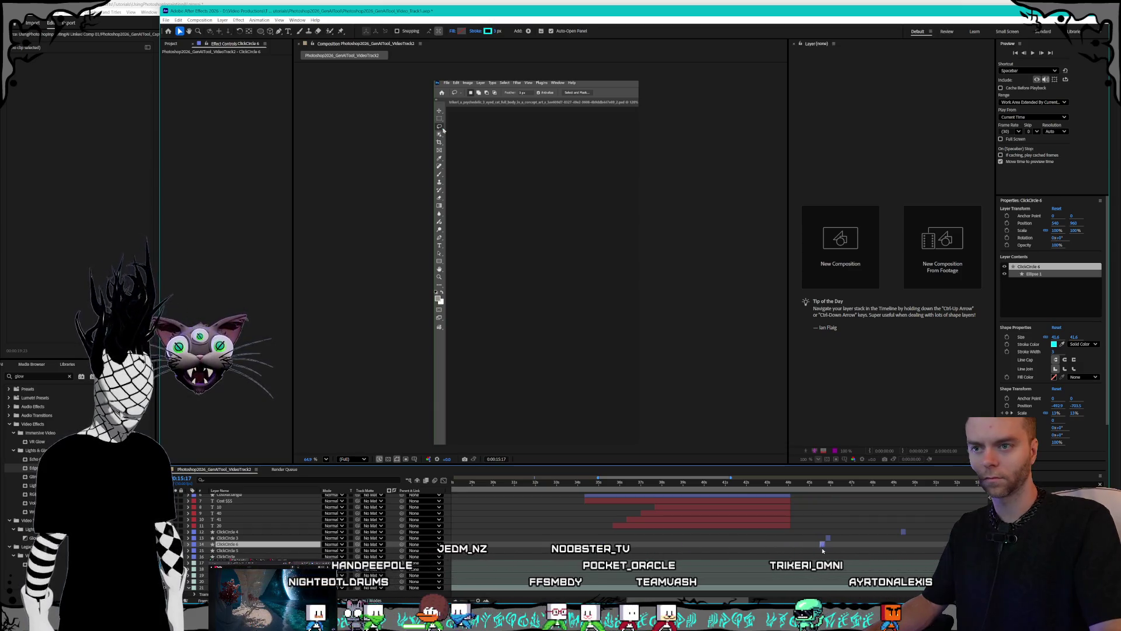
scroll(833, 544, "up", 5)
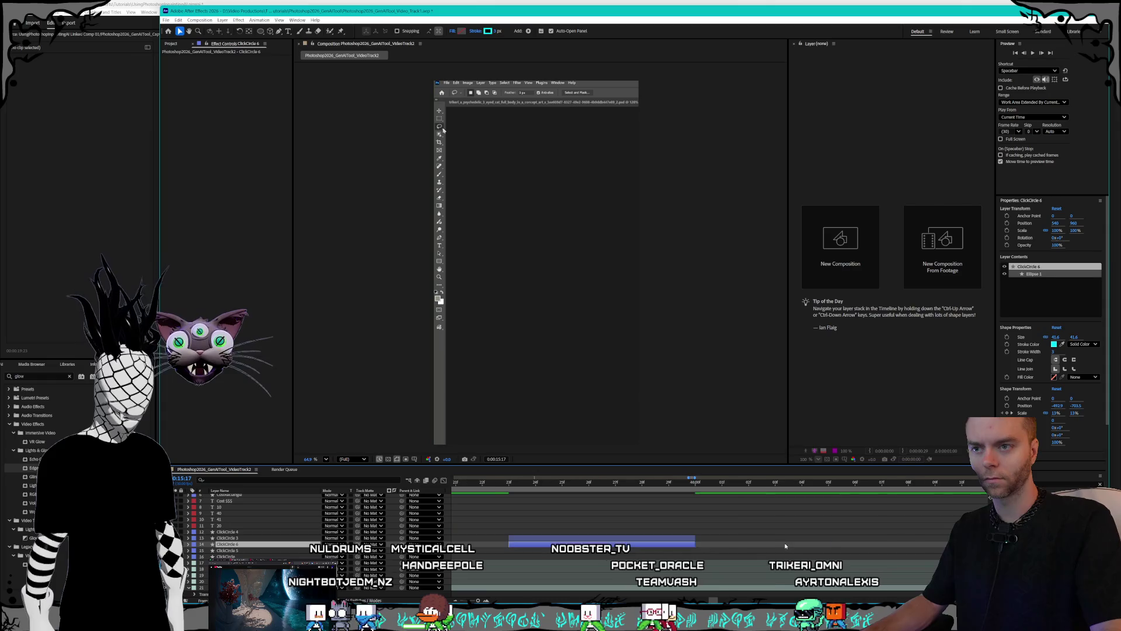
- Move ClickCircle 6 under ClickCircle 4, duplicate it as ClickCircle 7, and shift it later
key("ctrl+bracketright")
key("ctrl+d")
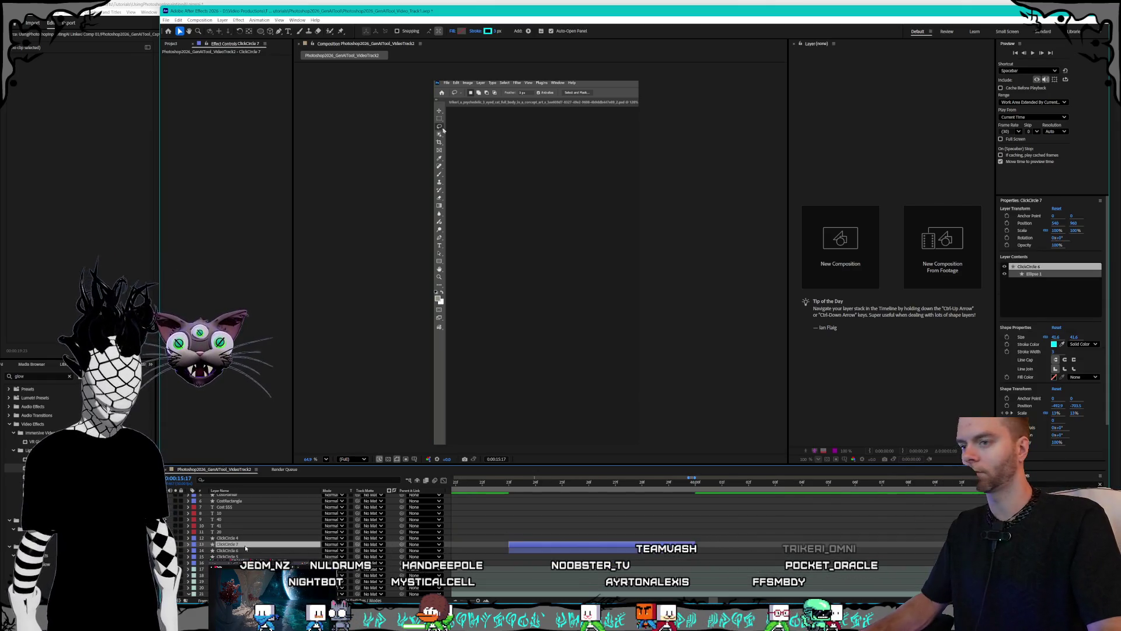
key("minus")
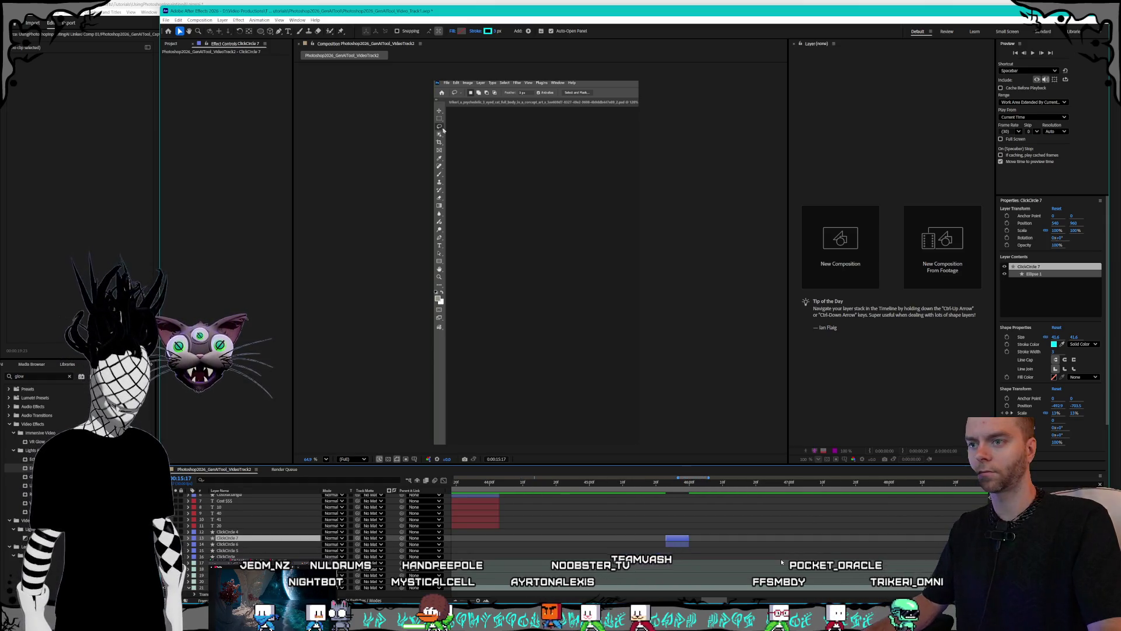
scroll(765, 560, "right", 2)
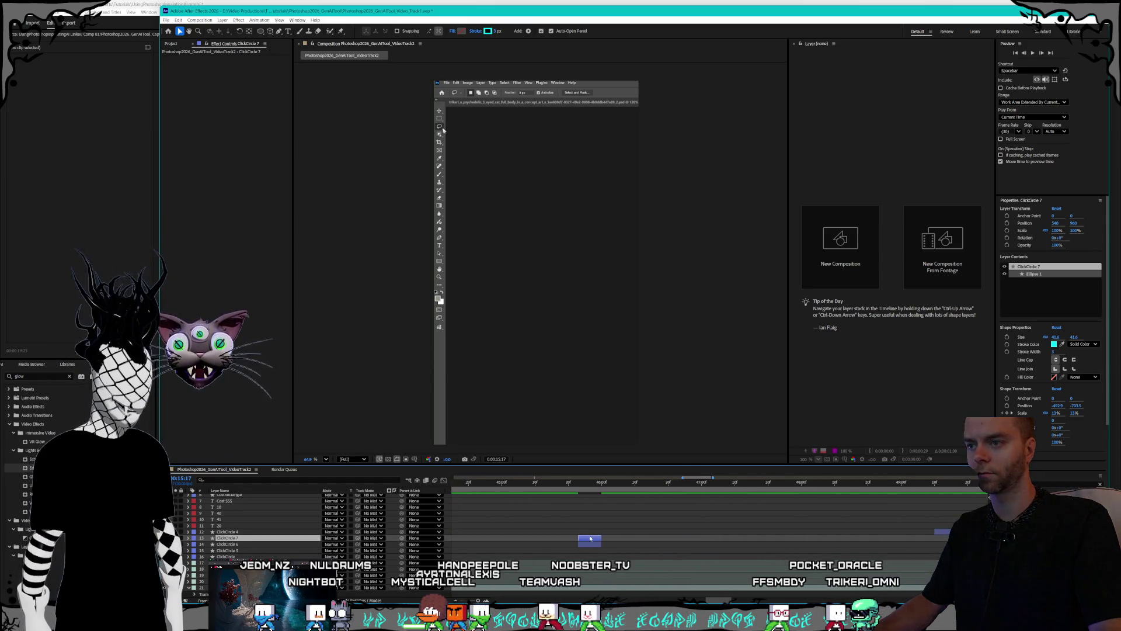
left_click_drag(590, 538, 942, 547)
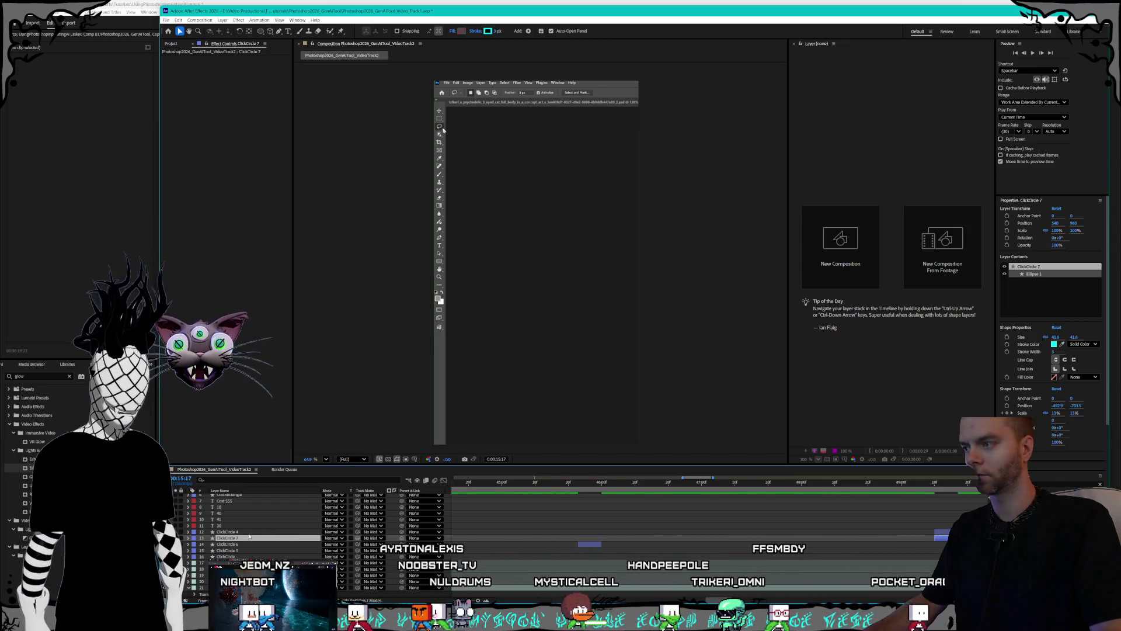
left_click(673, 580)
scroll(673, 580, "down", 3)
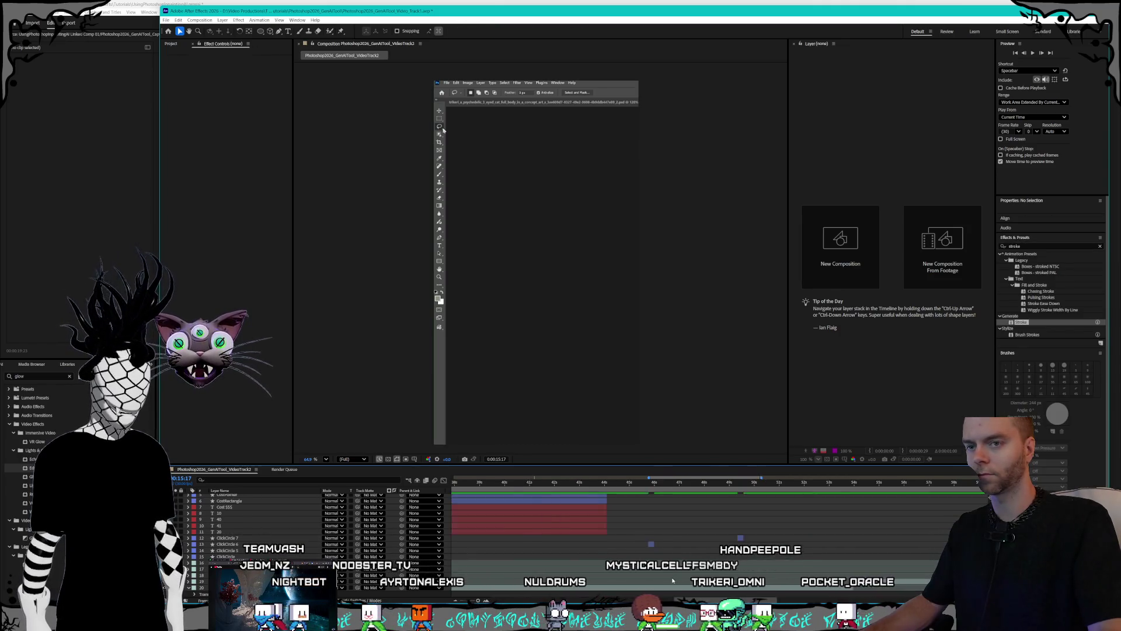
- Drag the playhead back to 0:00:00:00 to replay from the start
scroll(672, 580, "down", 5)
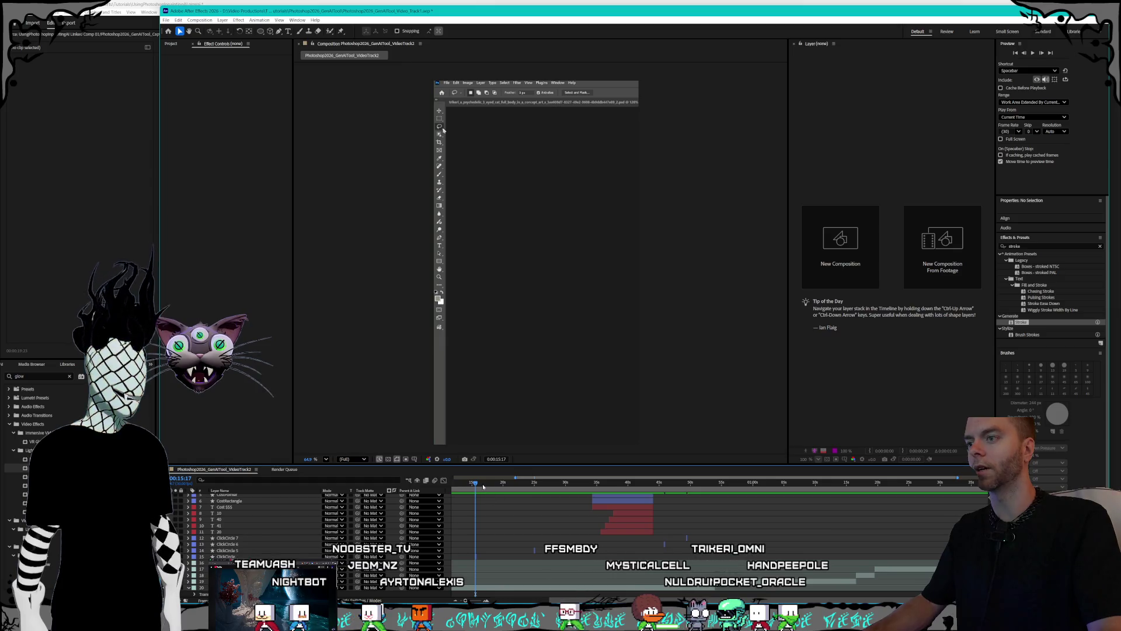
left_click_drag(482, 483, 438, 487)
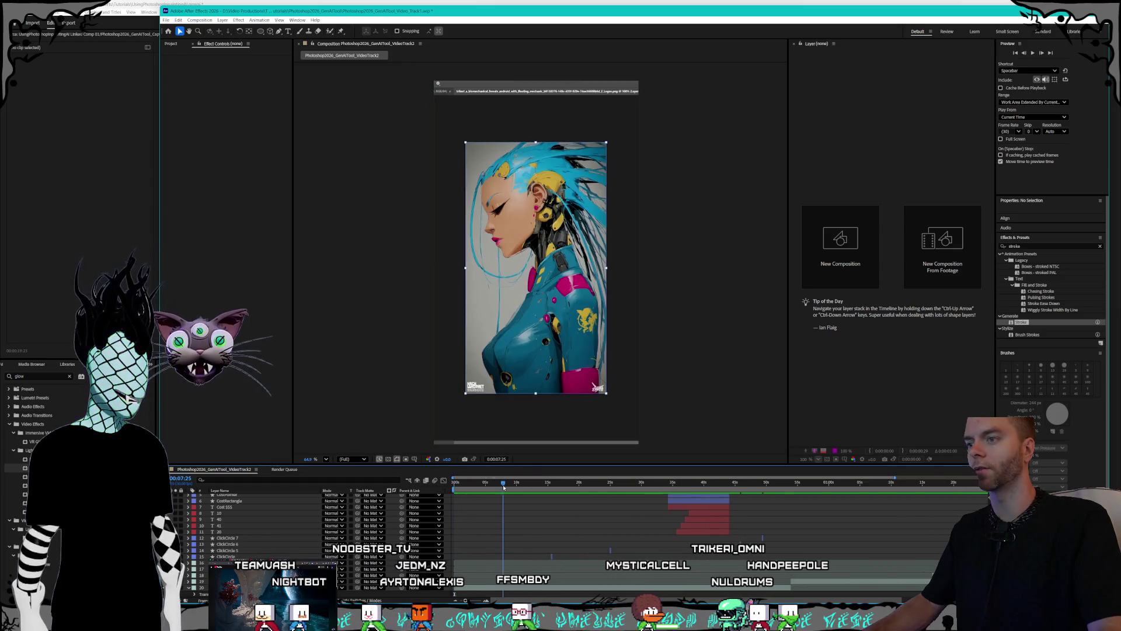
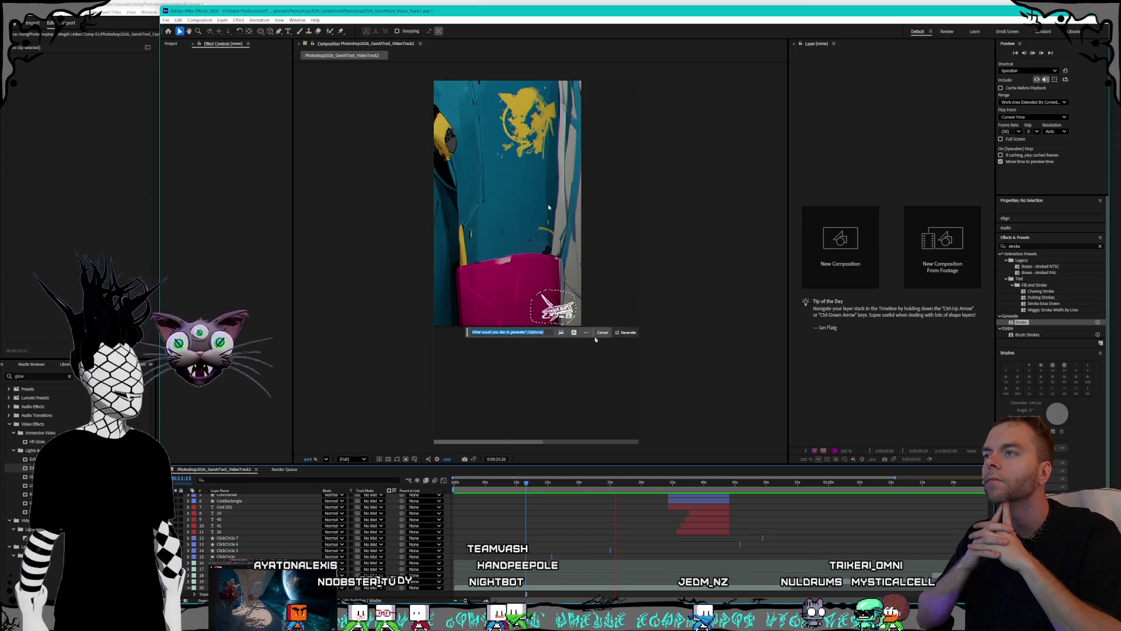
- Park the playhead near 0:00:24:28 and select the ClickCircle 5 layer
left_click(611, 483)
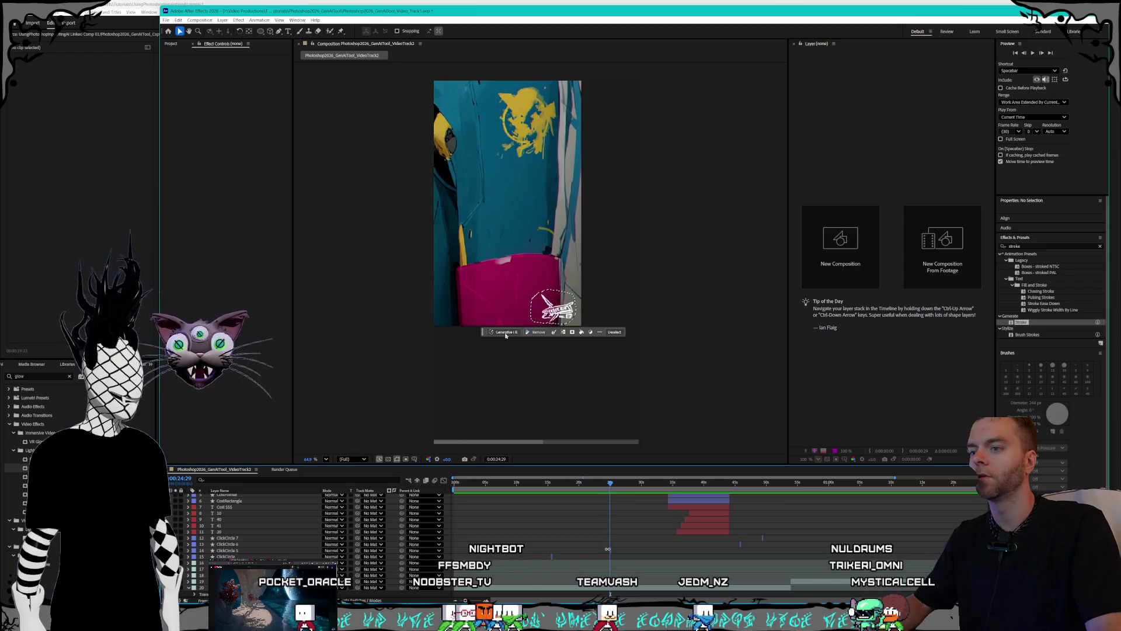
left_click(524, 483)
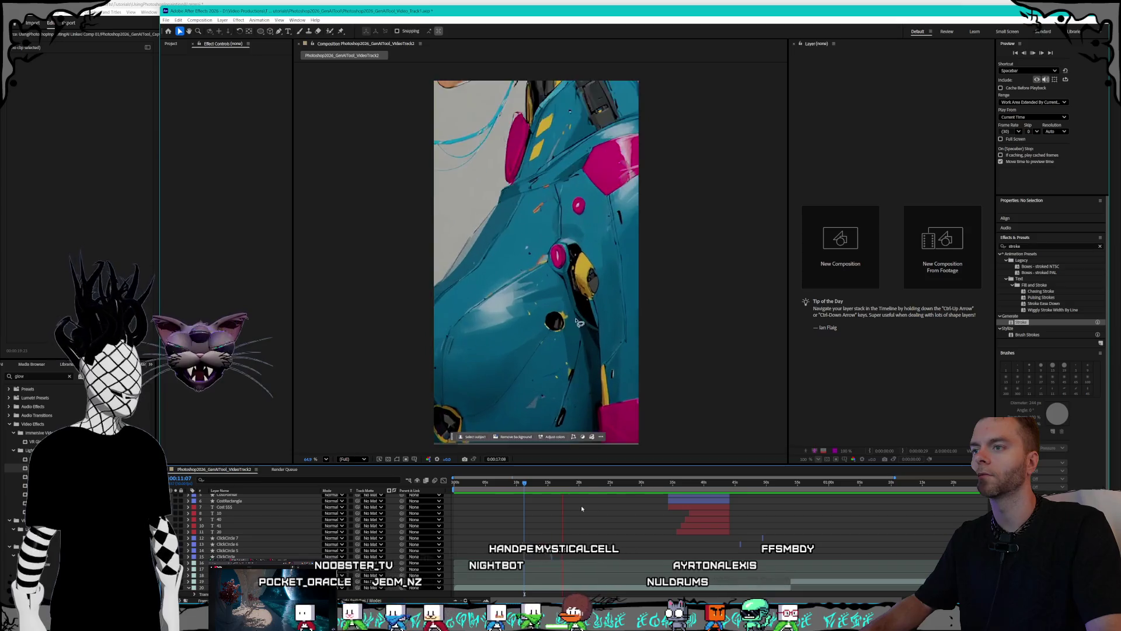
scroll(602, 534, "up", 10, "alt")
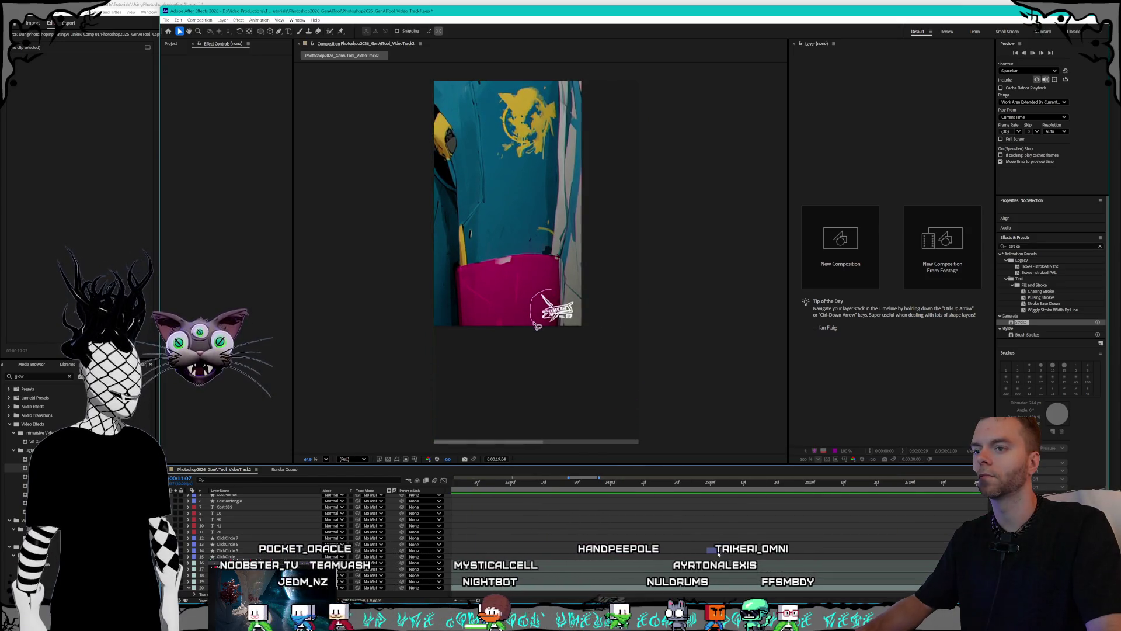
left_click(704, 487)
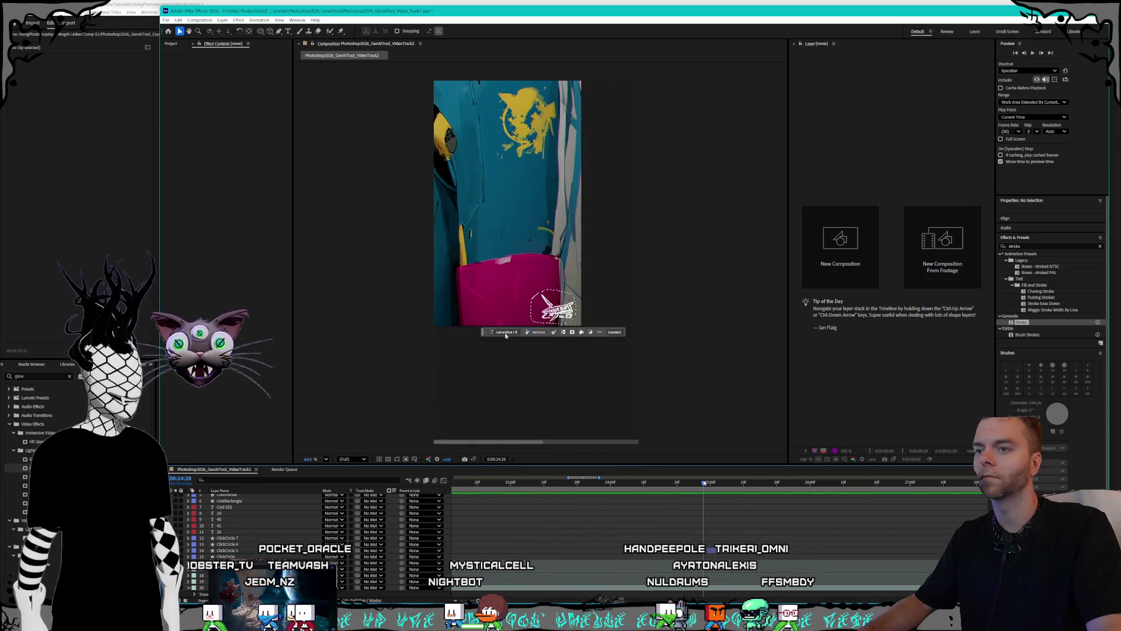
left_click(713, 550)
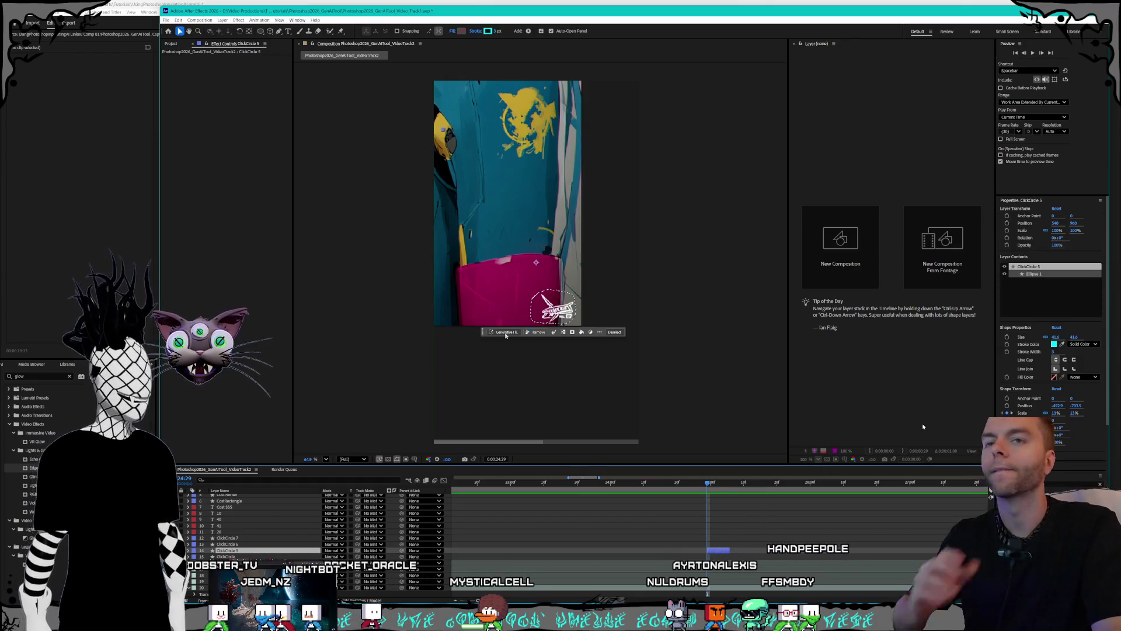
- Move ClickCircle 5's ring to X -436.9 and check the footage around 13–14 seconds
mouse_move(1057, 405)
left_mouse_down()
mouse_move(1112, 406)
mouse_move(1098, 405)
left_mouse_up()
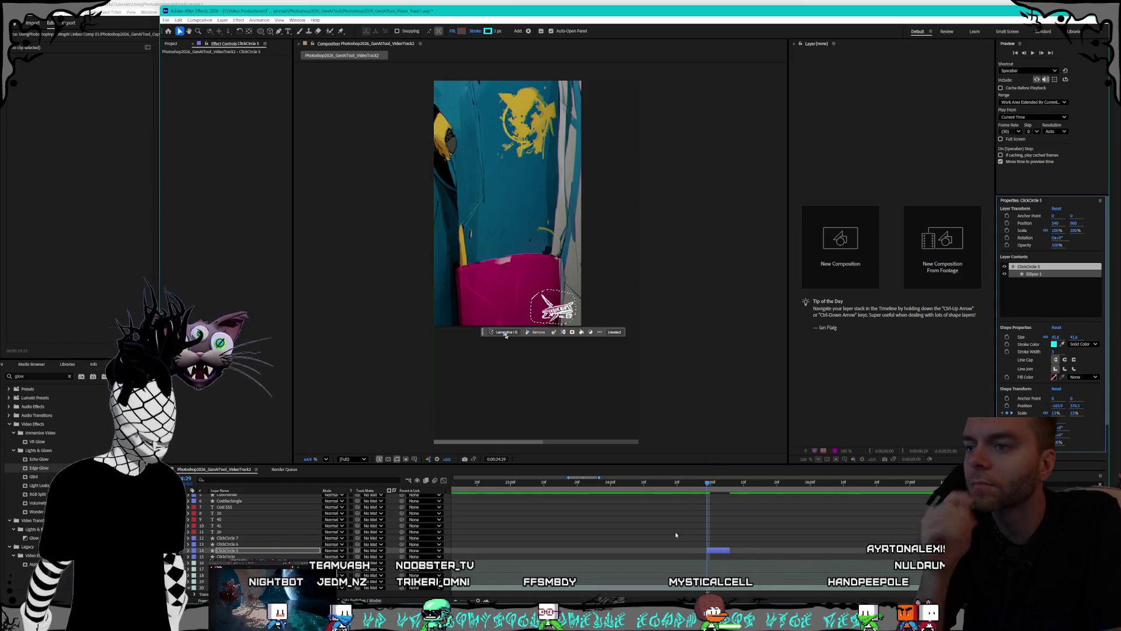
key("minus")
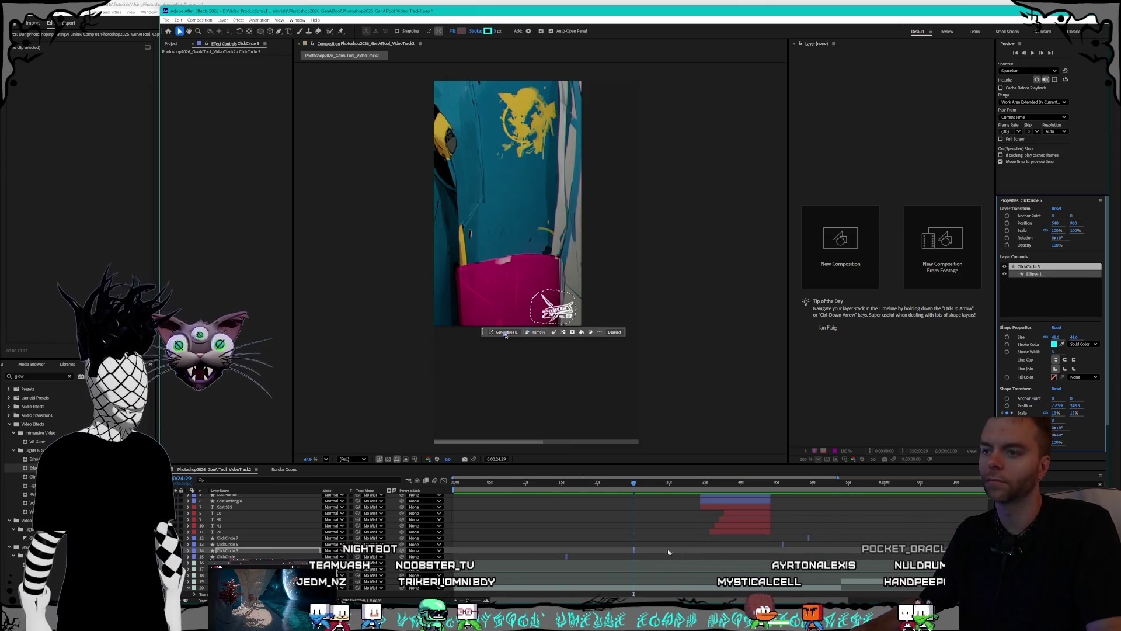
left_click(554, 483)
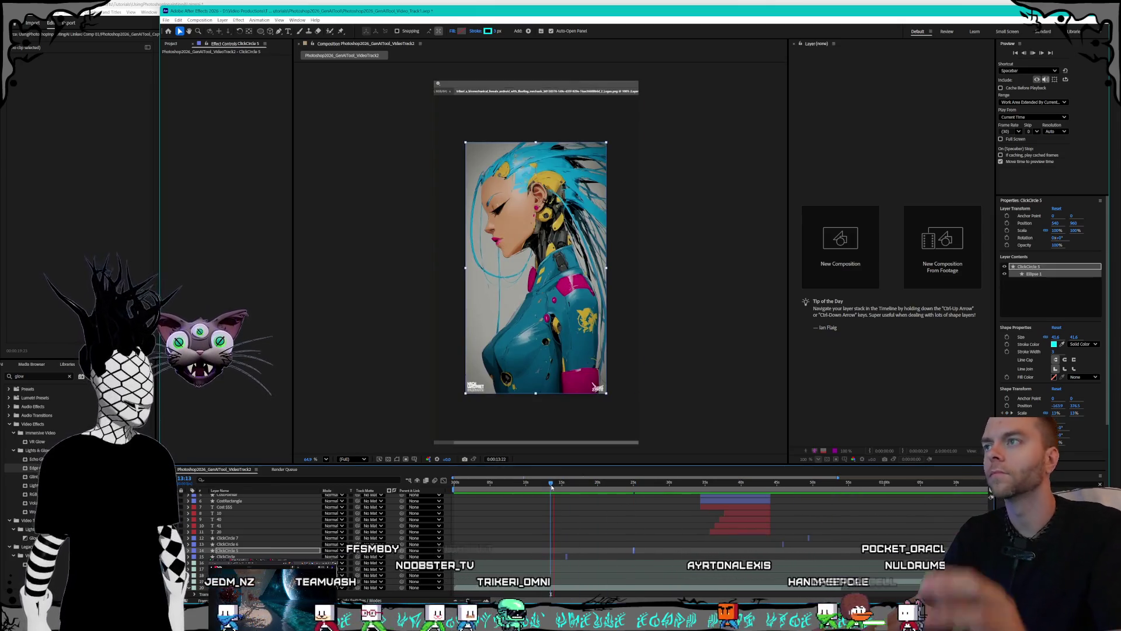
left_click_drag(553, 487, 552, 487)
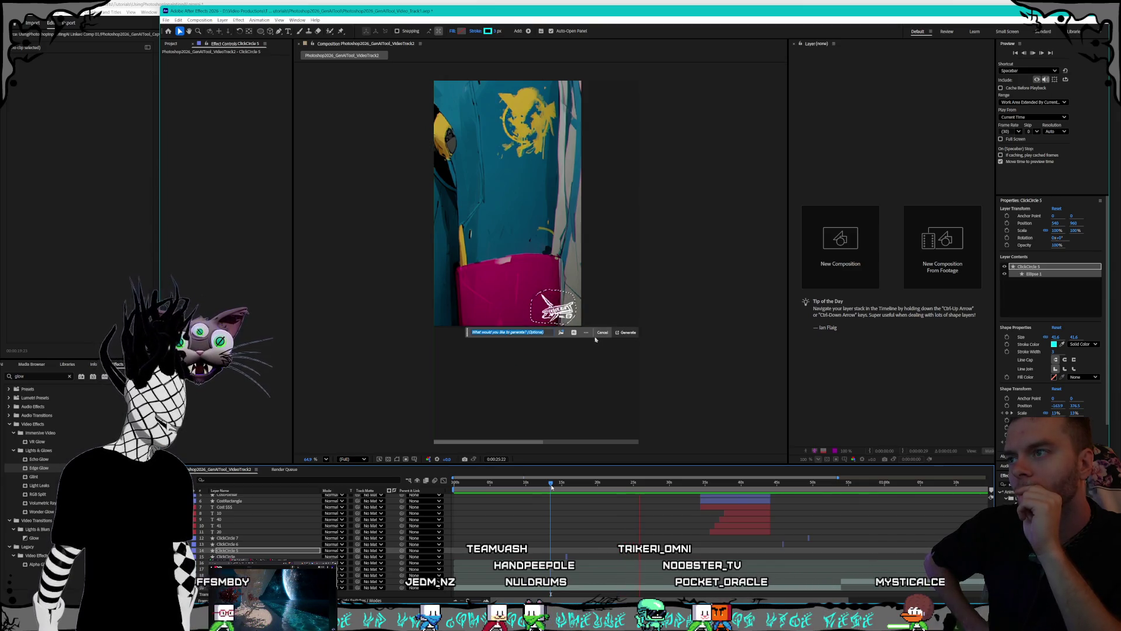
left_click(574, 333)
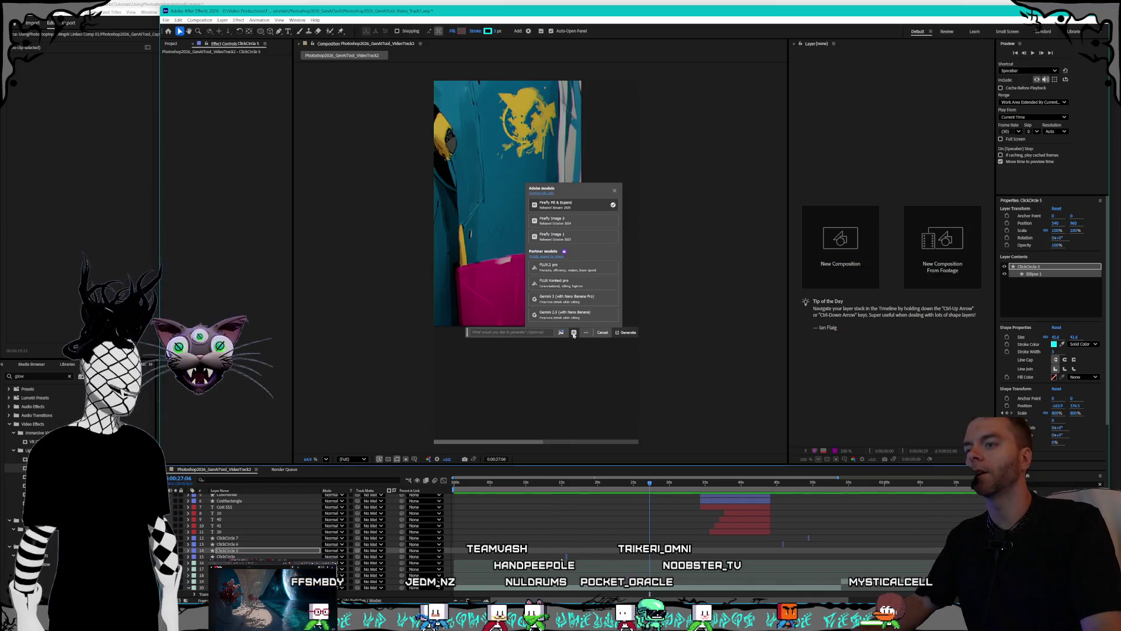
- Select the ClickCircle layer and reveal its modified Position and Scale properties
key("ctrl+Down")
key("semicolon")
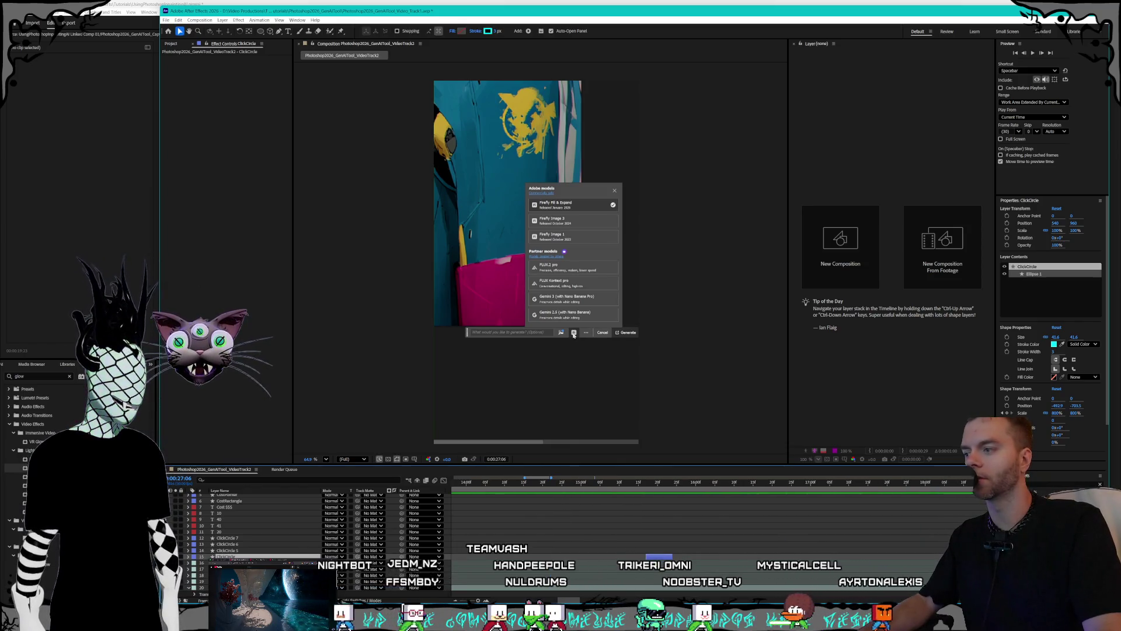
key("u")
key("u")
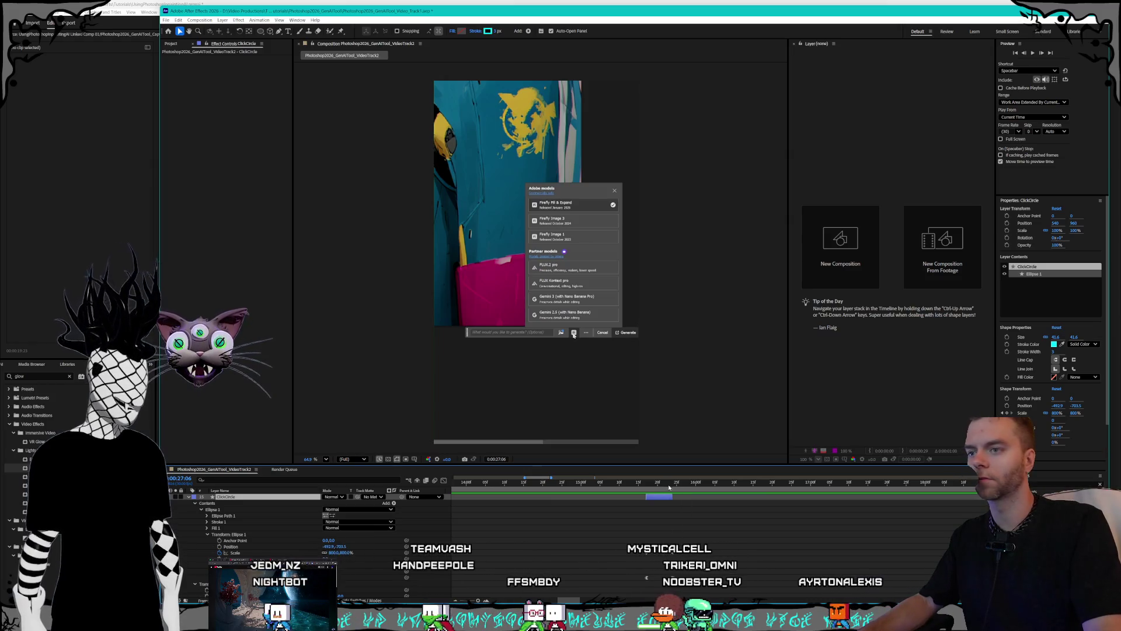
key("o")
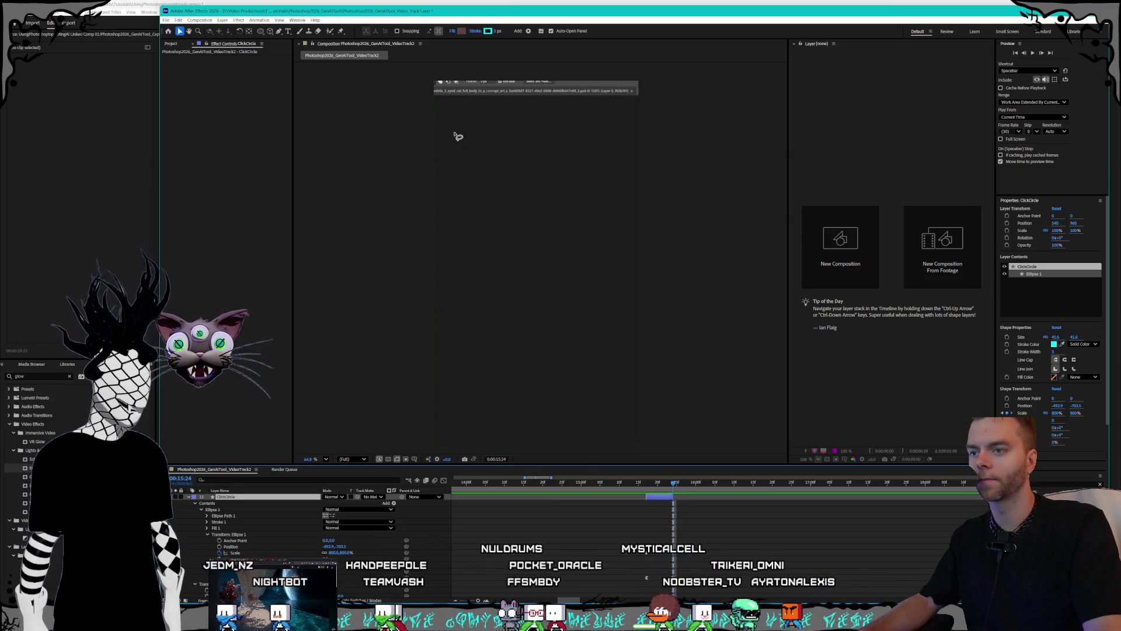
- Set the ClickCircle layer's Scale to 1000%
left_click(337, 553)
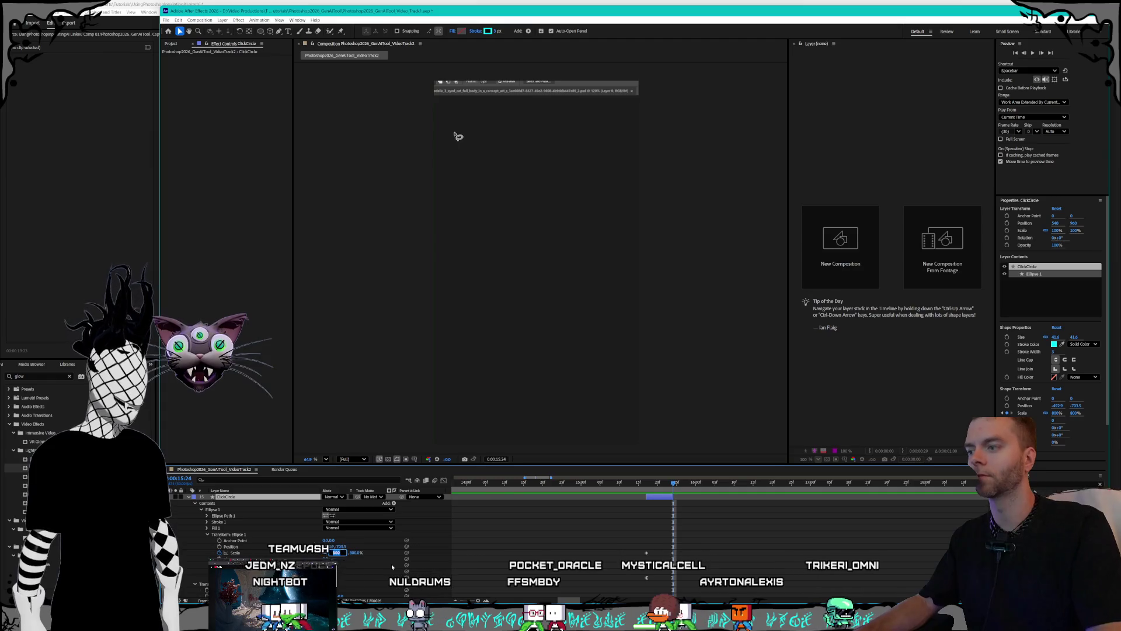
key("Return")
key("semicolon")
key("u")
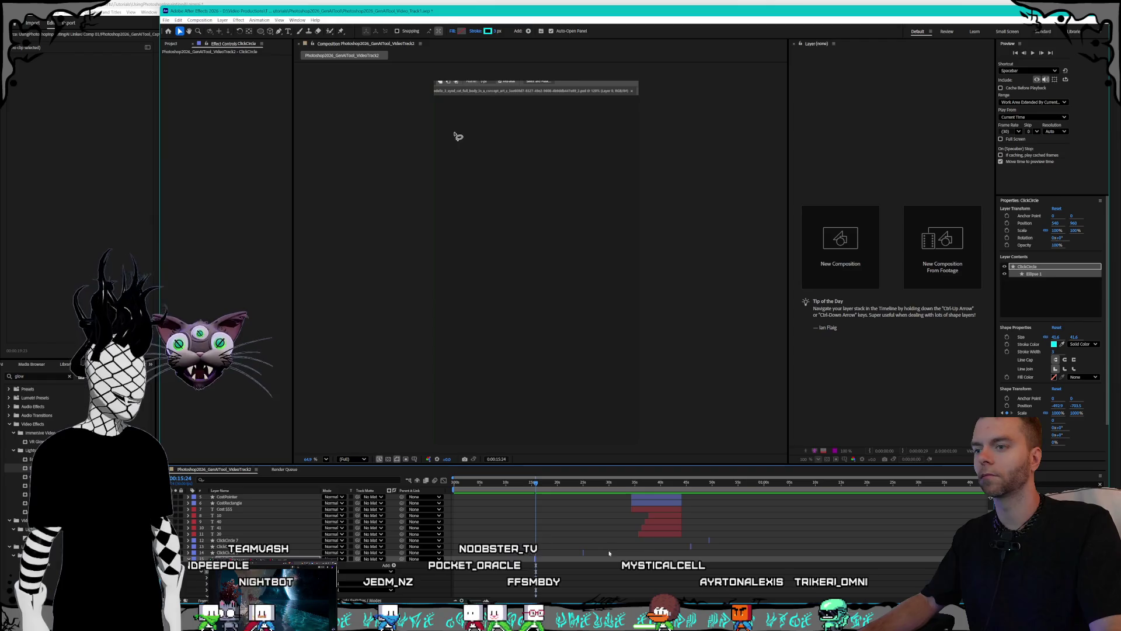
- Reveal the Ellipse 1 transform properties and preview the cyan ring from about 24 seconds
left_click(188, 553)
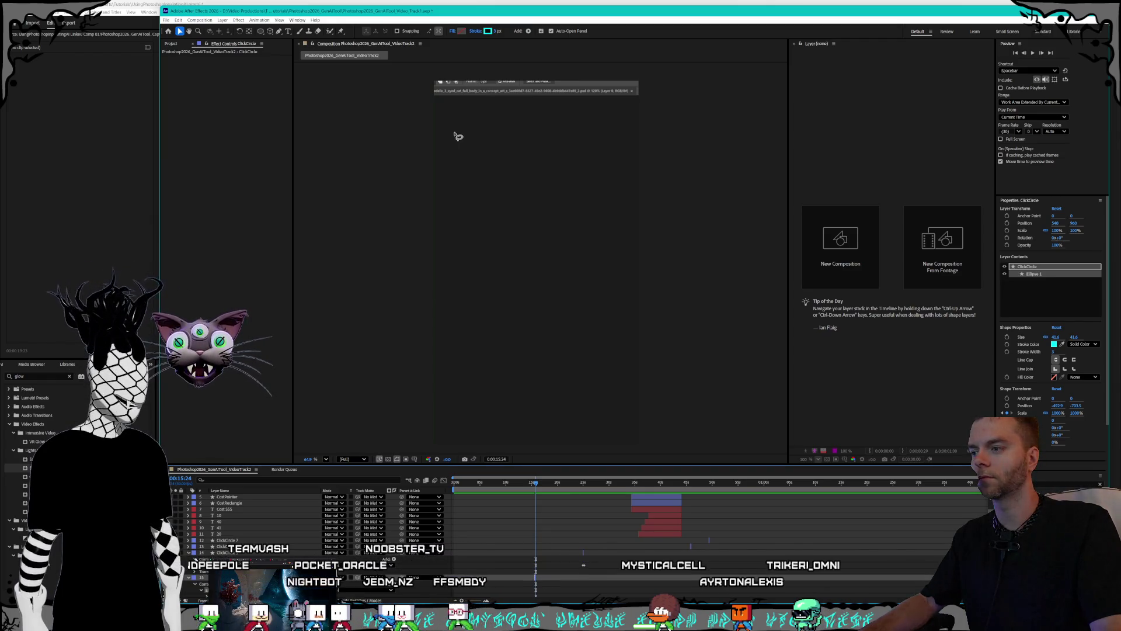
left_click(195, 559)
left_click(195, 559)
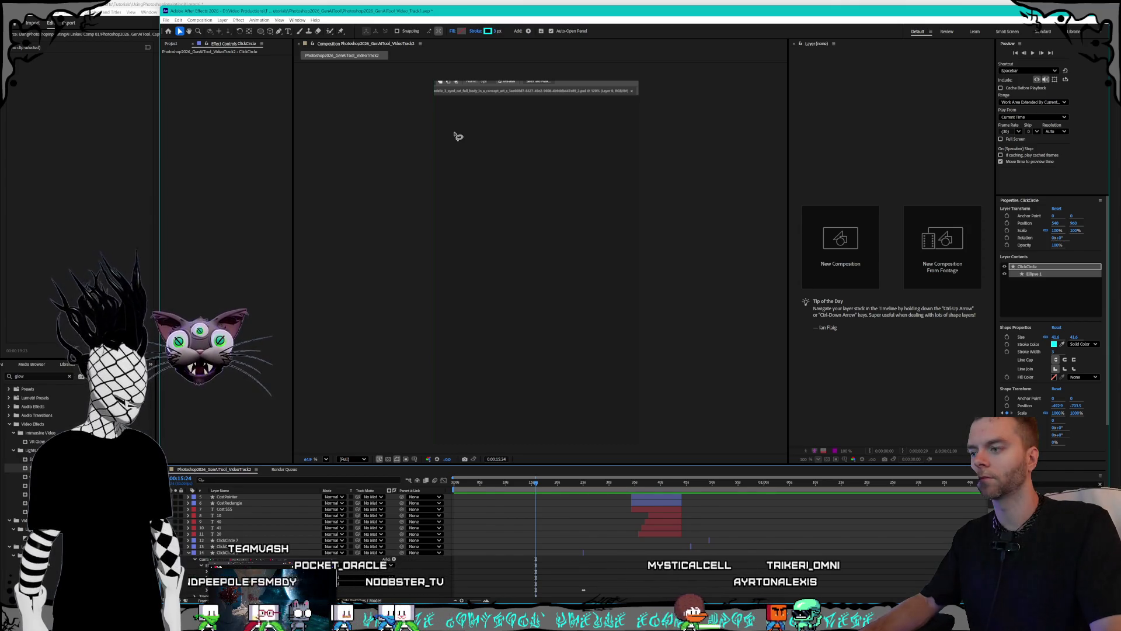
scroll(263, 525, "down", 2)
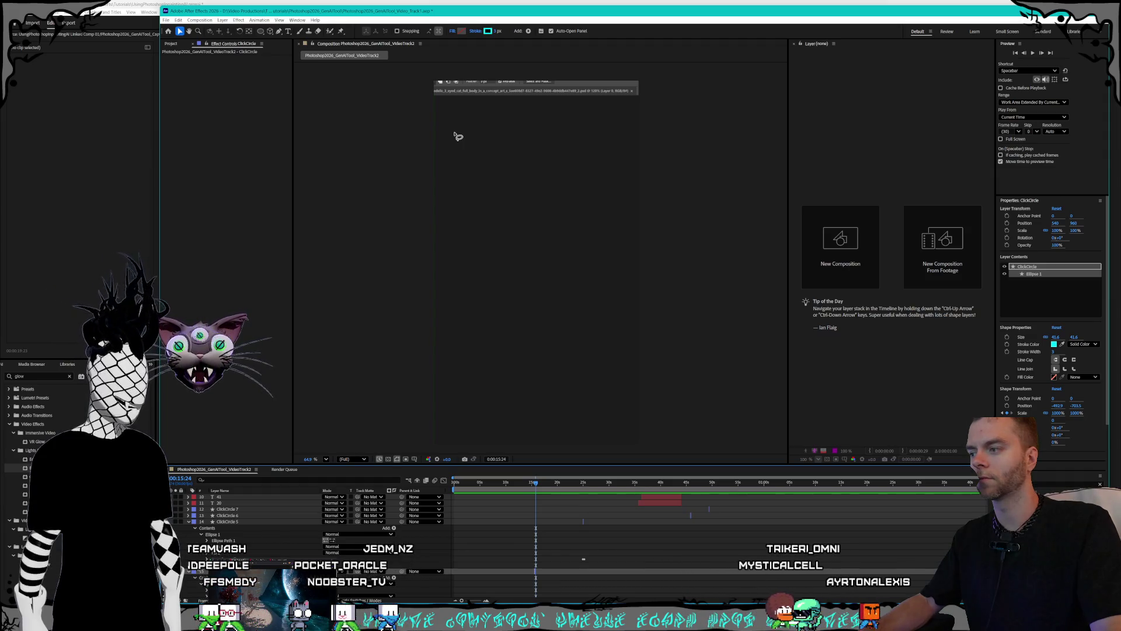
left_click(189, 572)
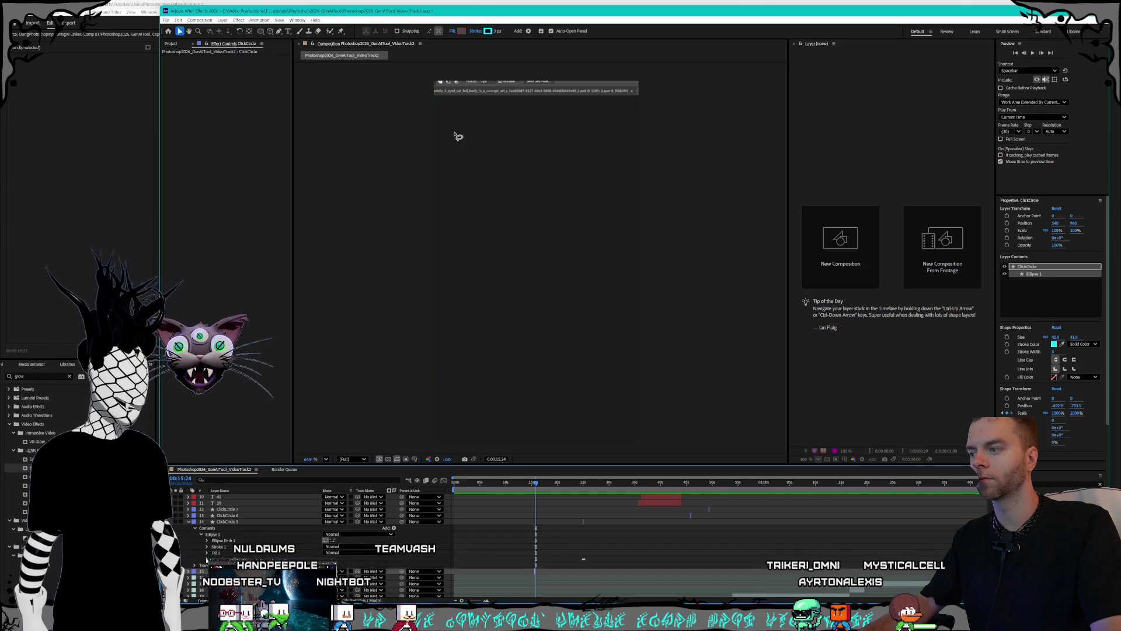
left_click(206, 560)
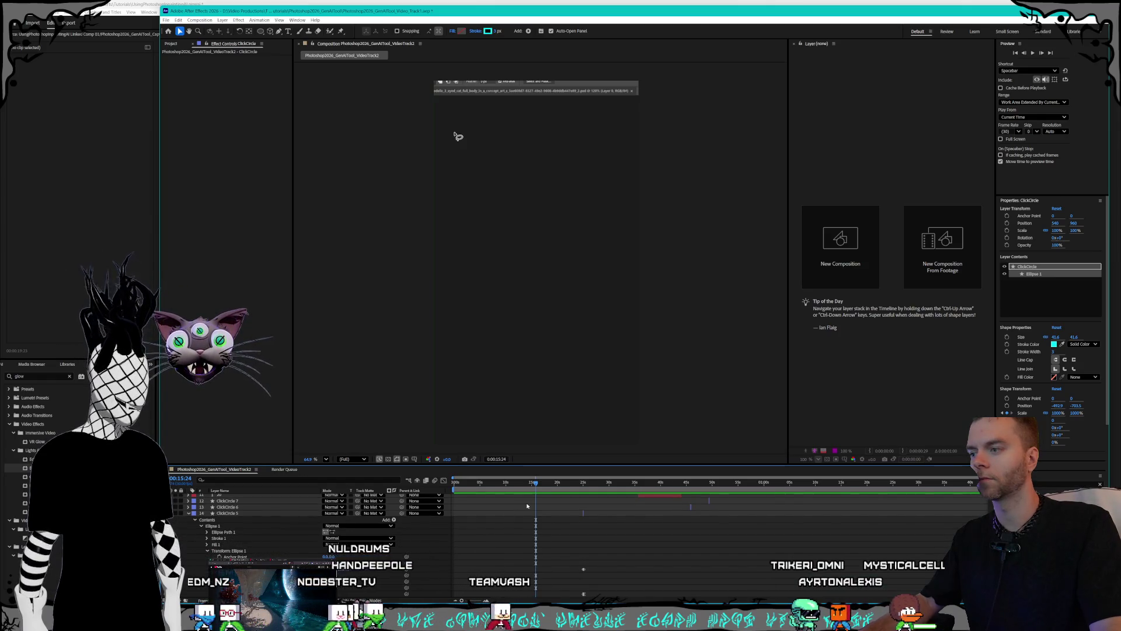
left_click(582, 485)
key("space")
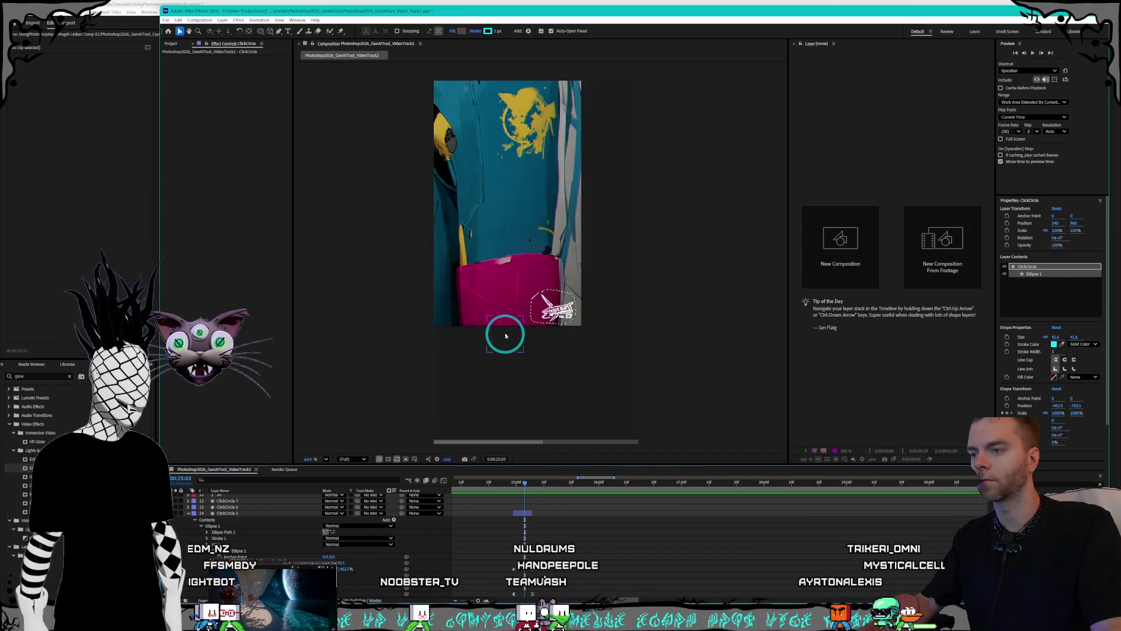
- Select ClickCircle 5's Ellipse 1 shape and preview the comp from just before 13 seconds
key("semicolon")
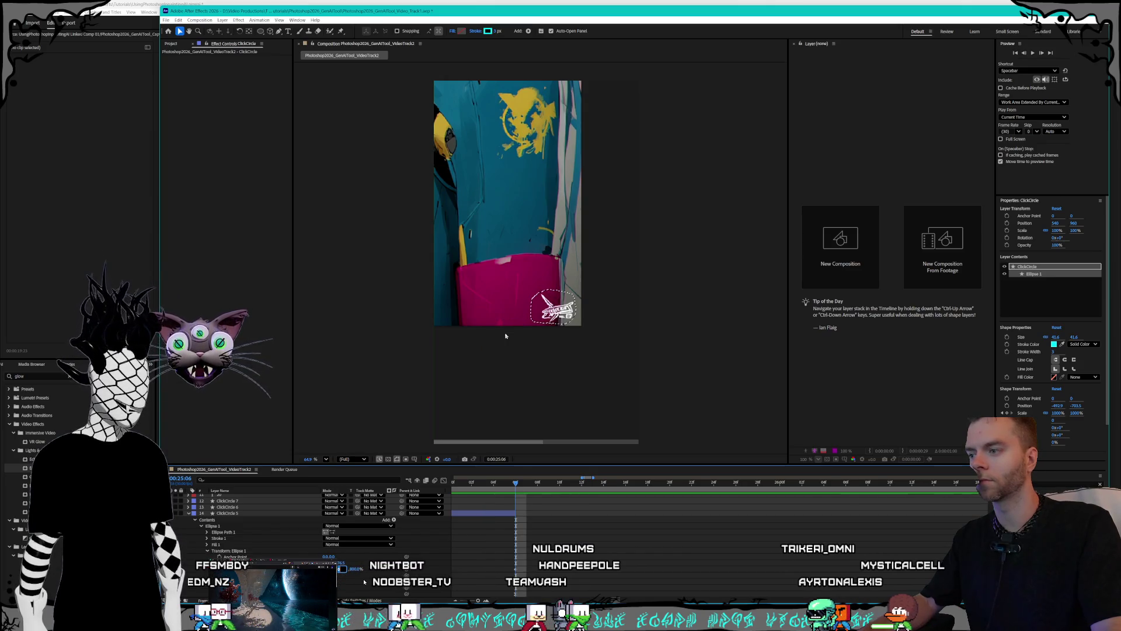
left_click(560, 526)
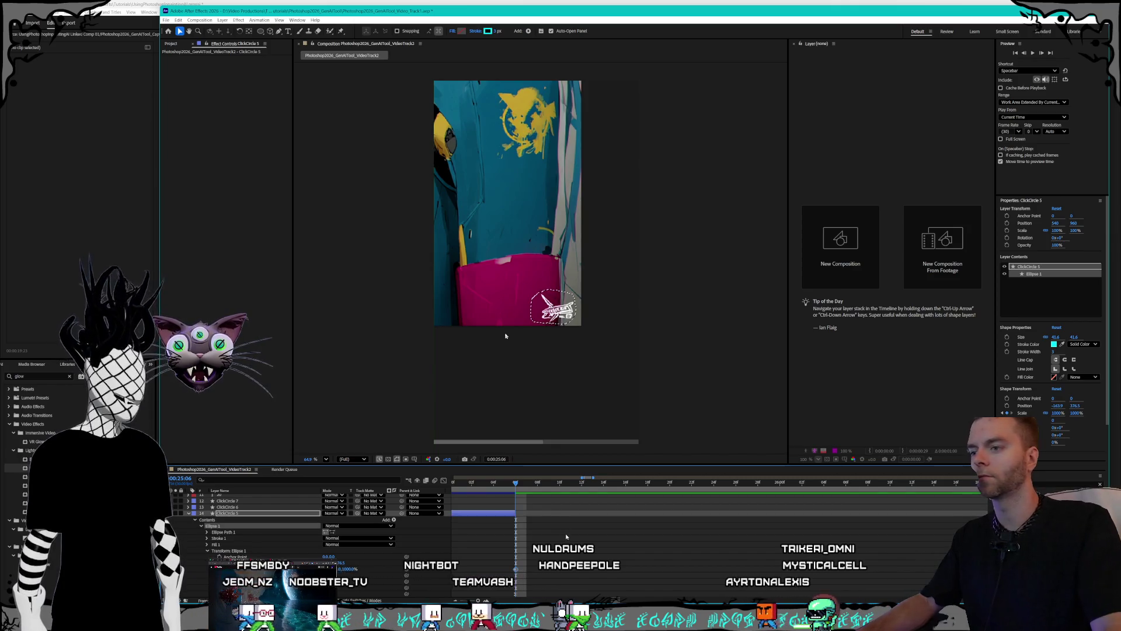
key("semicolon")
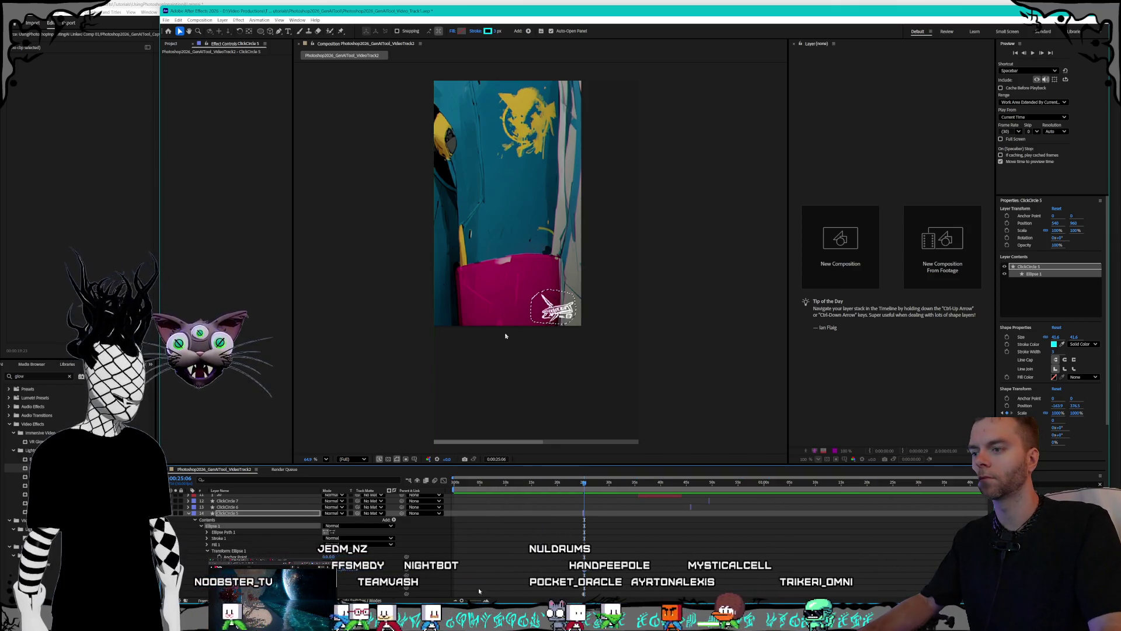
left_click(187, 513)
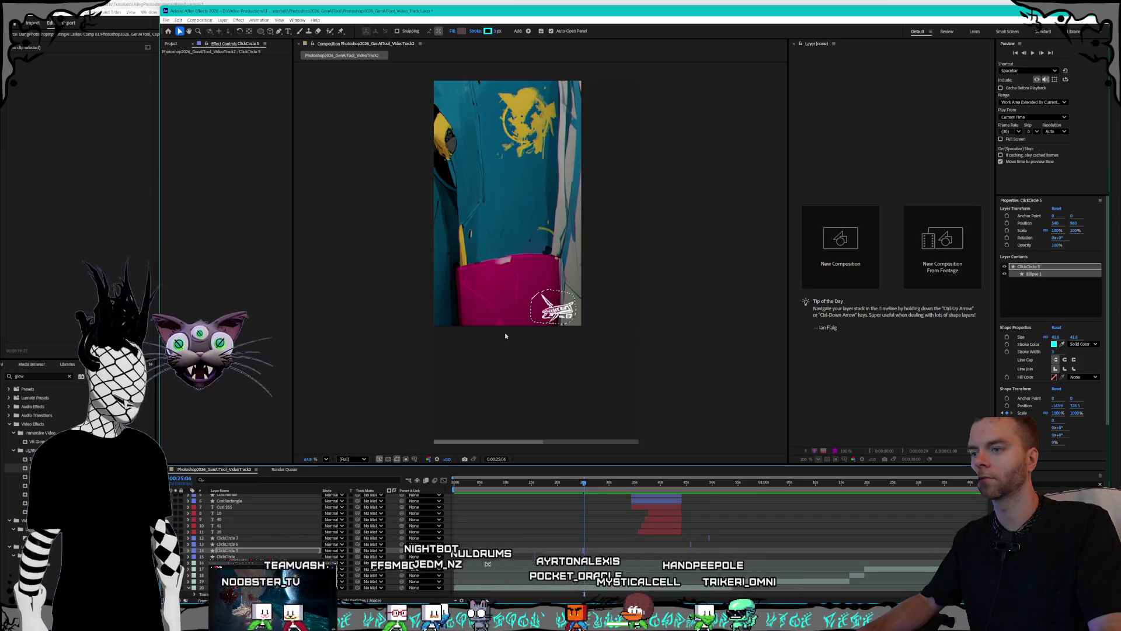
left_click(525, 483)
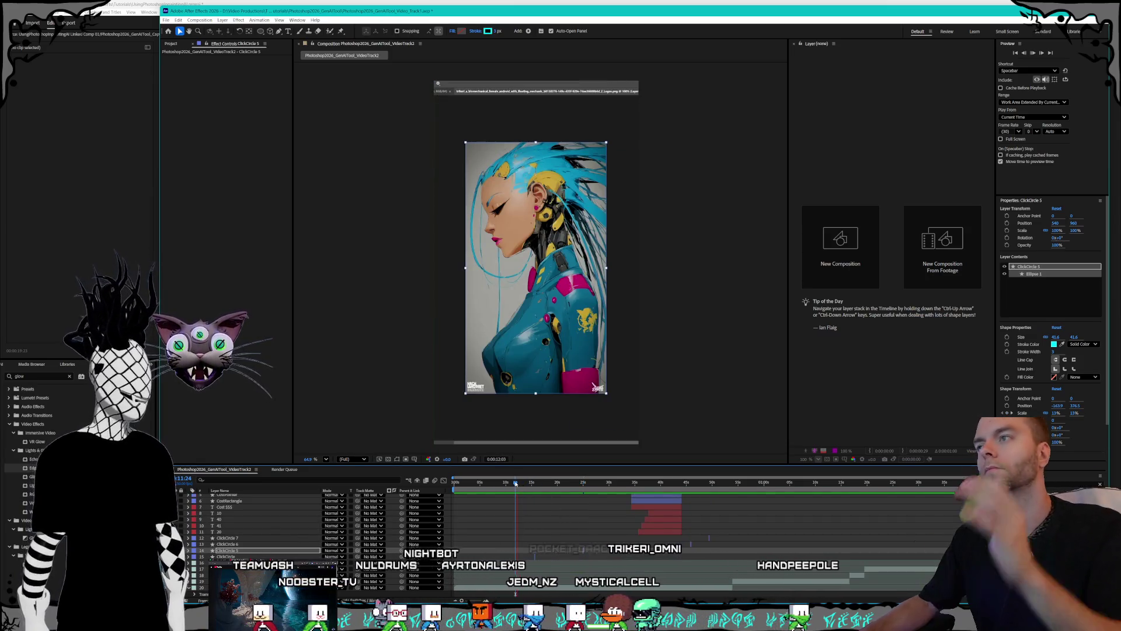
left_click_drag(523, 484, 515, 484)
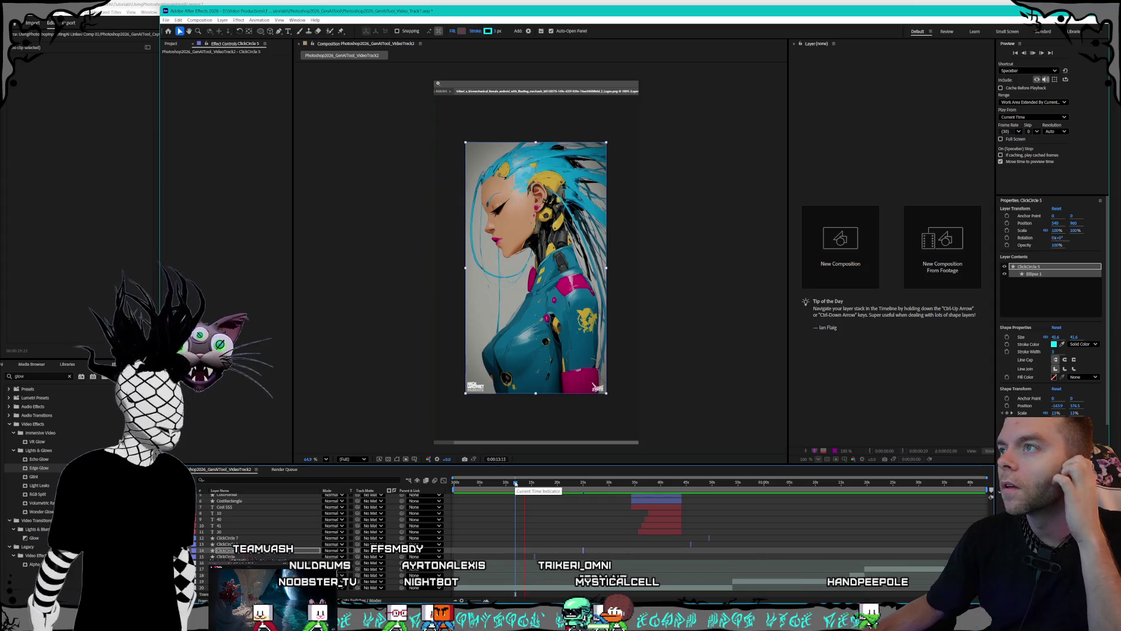
key("k")
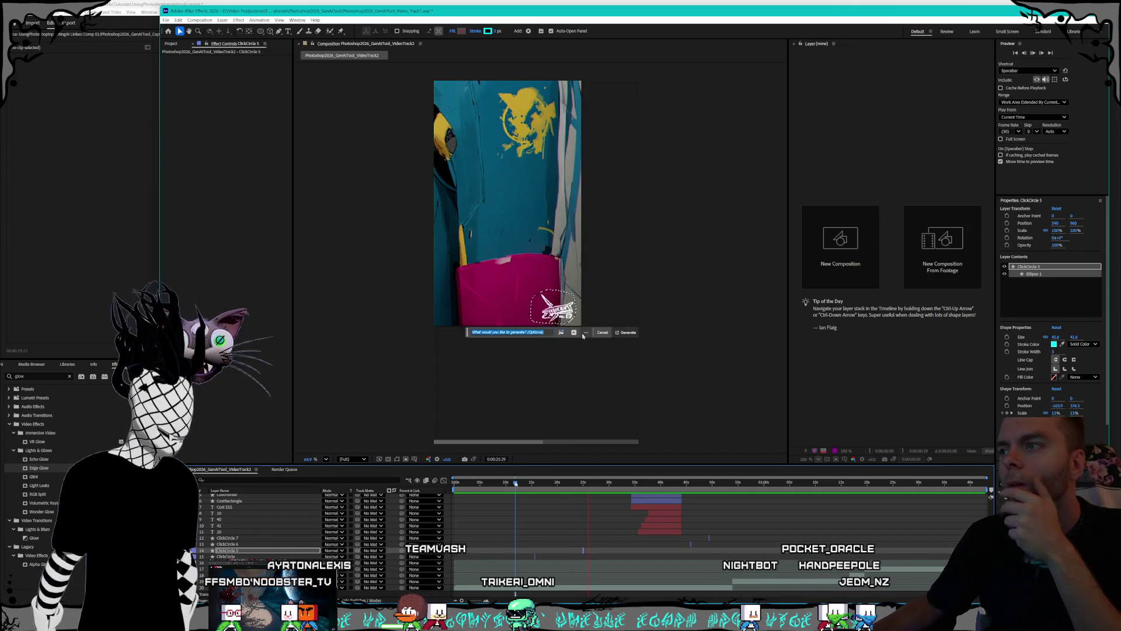
key("space")
- Duplicate ClickCircle 5 into ClickCircle 8 and shift it later in the timeline
left_click(262, 553)
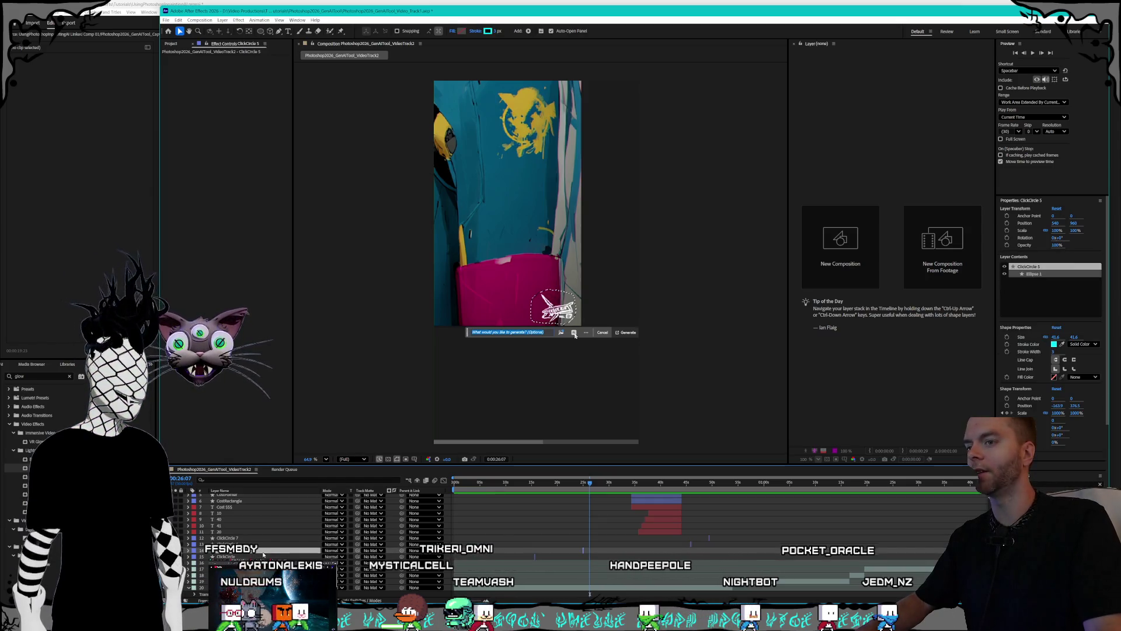
key("ctrl+d")
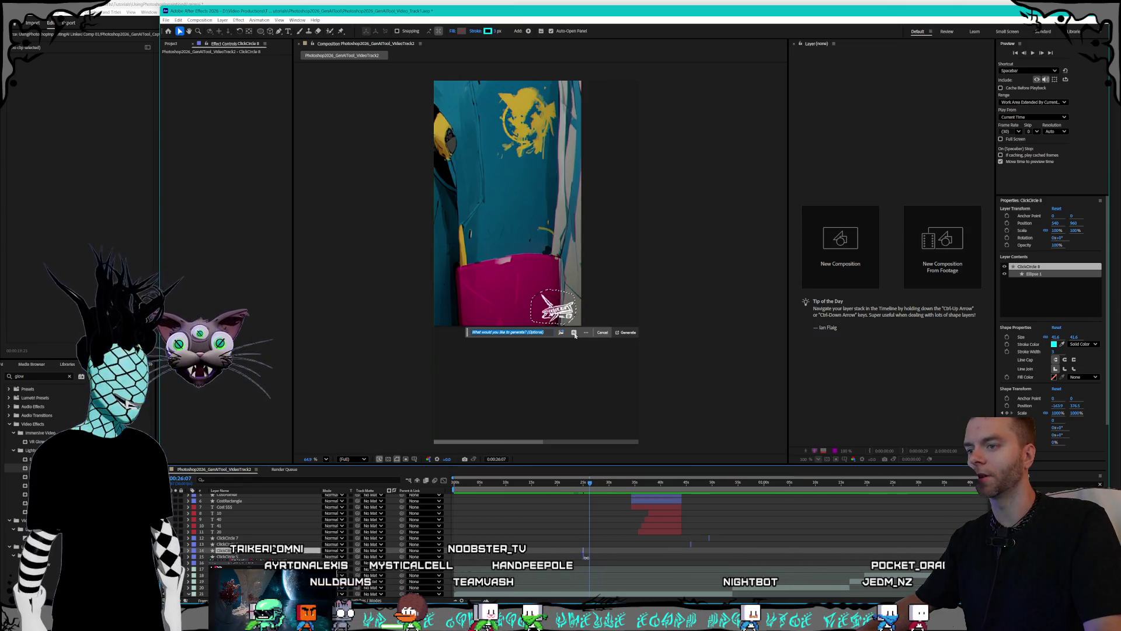
scroll(673, 595, "up", 5)
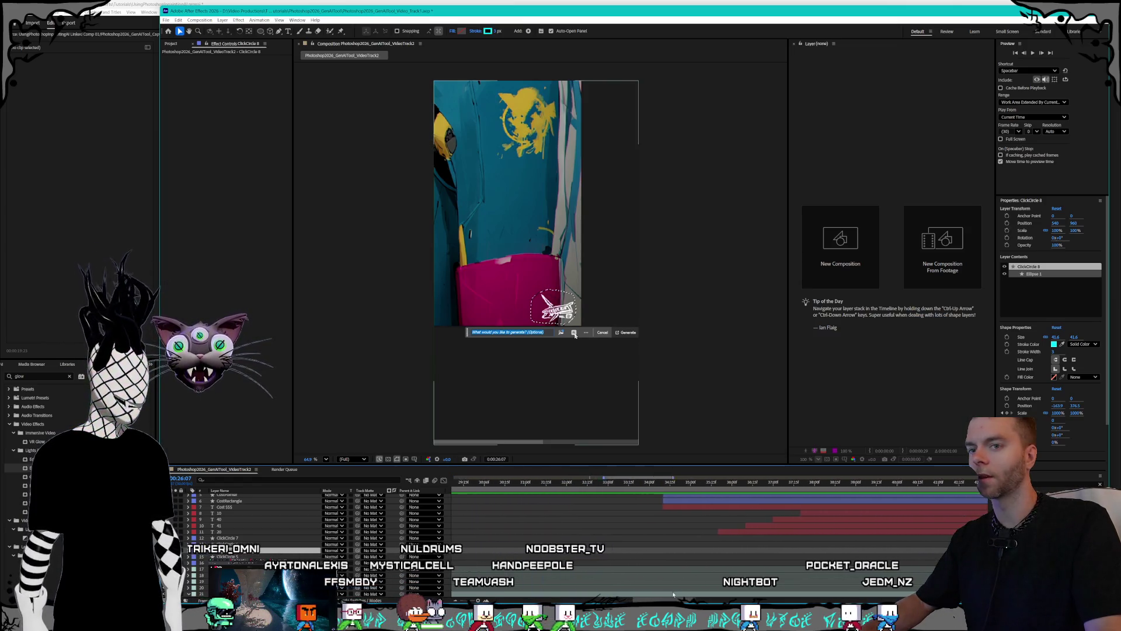
scroll(673, 595, "left", 5)
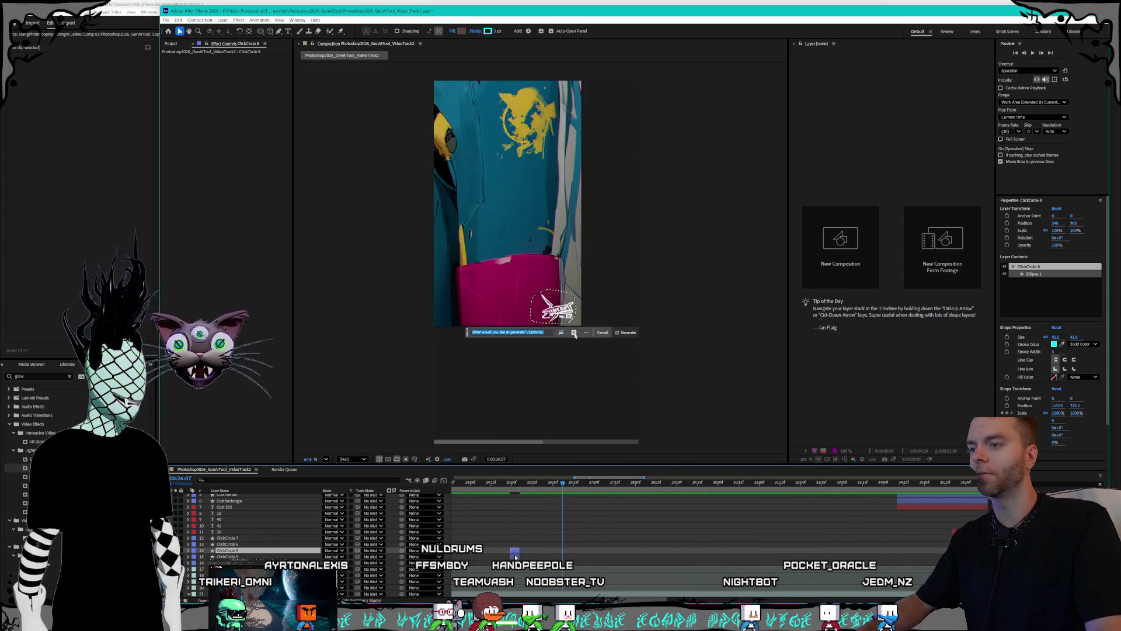
left_click_drag(587, 554, 898, 557)
scroll(719, 514, "right", 5)
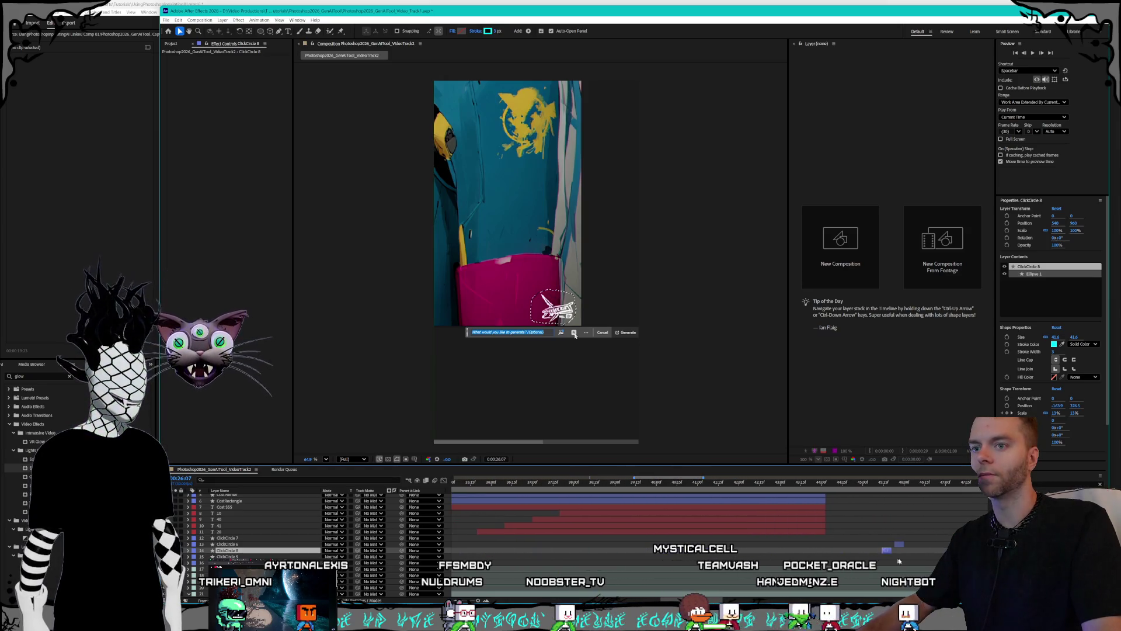
scroll(680, 199, "down", 2)
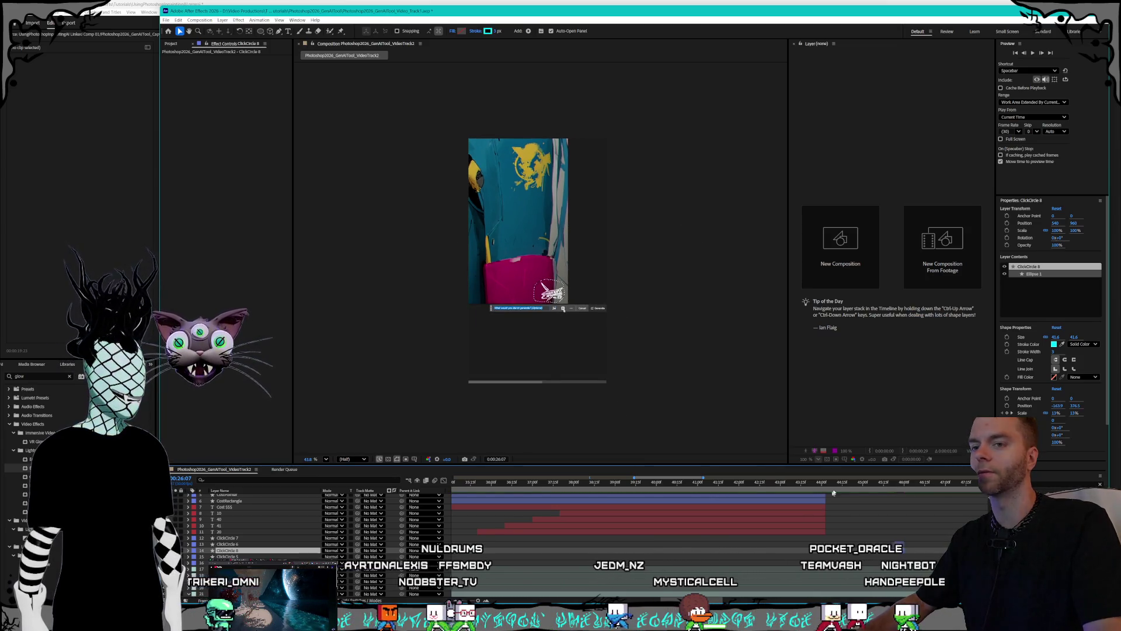
- Position ClickCircle 8's ring over its click spot and move the layer up one
left_click(888, 483)
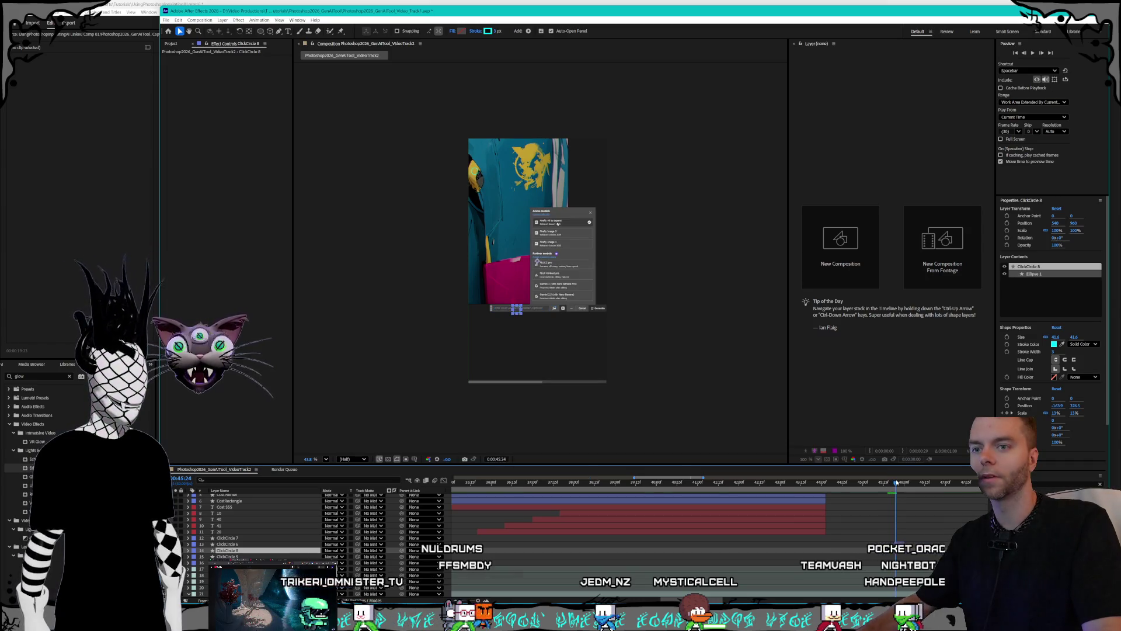
left_click(896, 483)
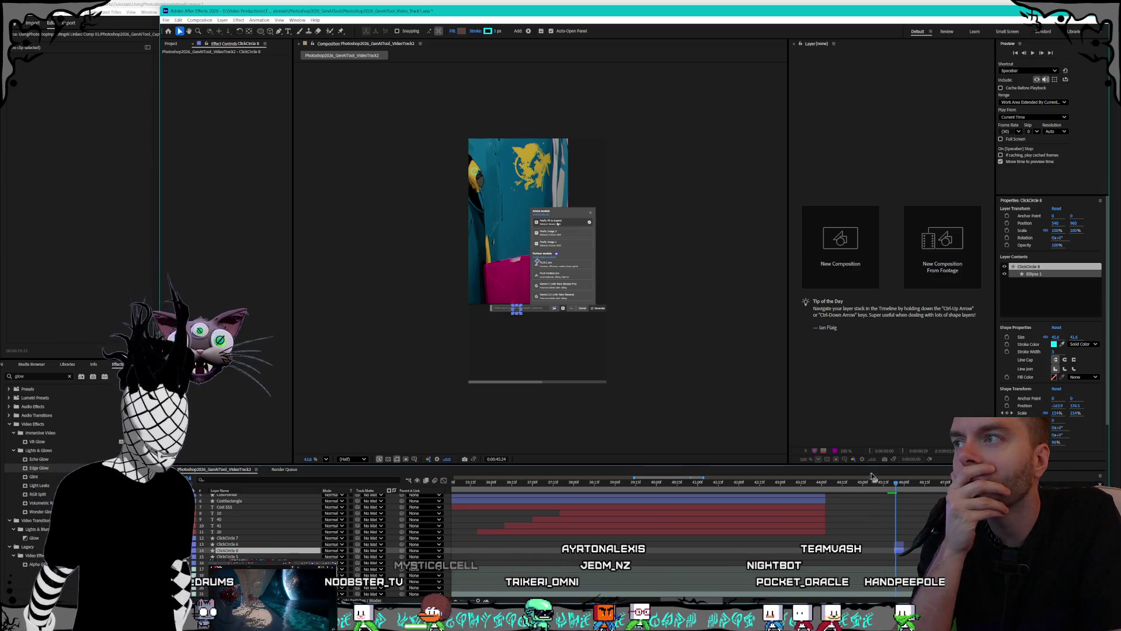
left_click(895, 484)
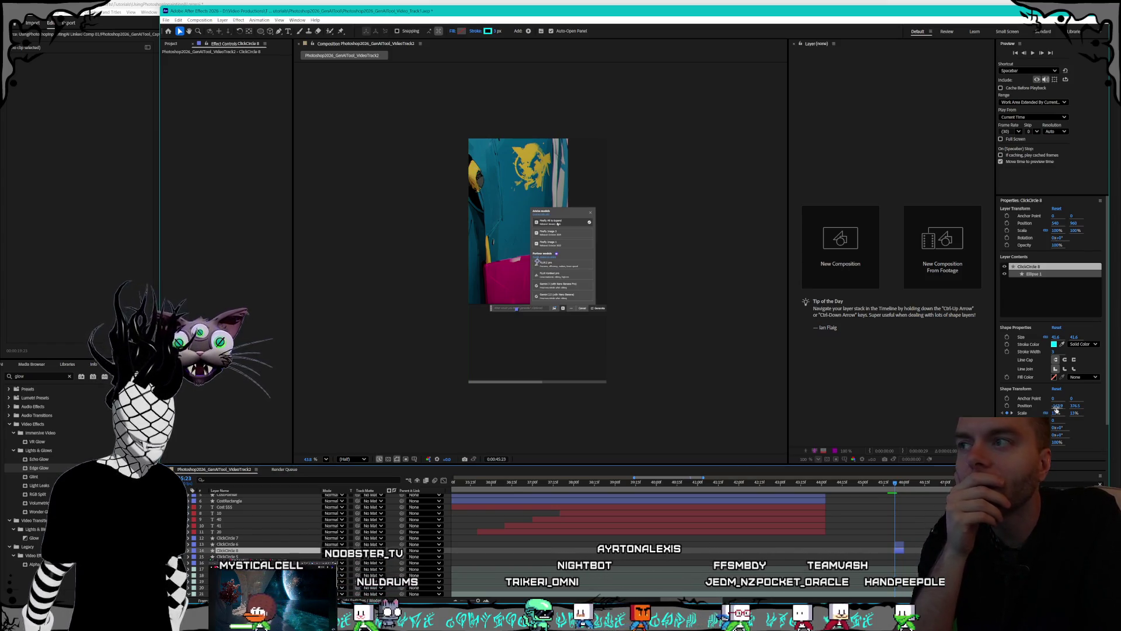
left_click(1076, 406)
left_click_drag(1077, 405, 1098, 405)
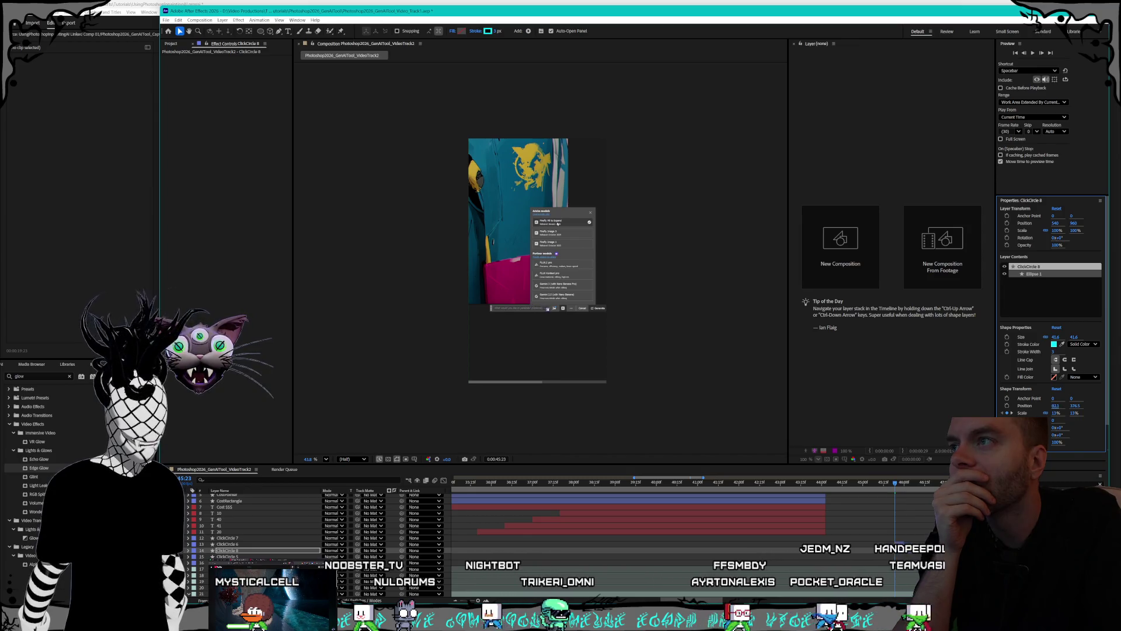
left_click(1074, 405)
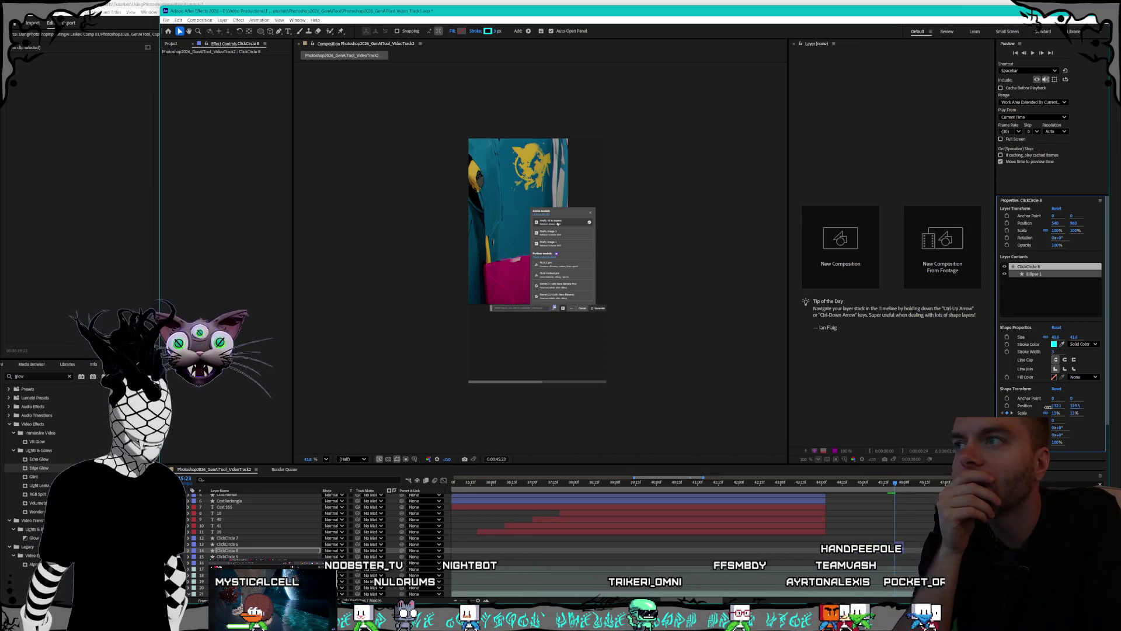
left_click_drag(898, 405, 1048, 403)
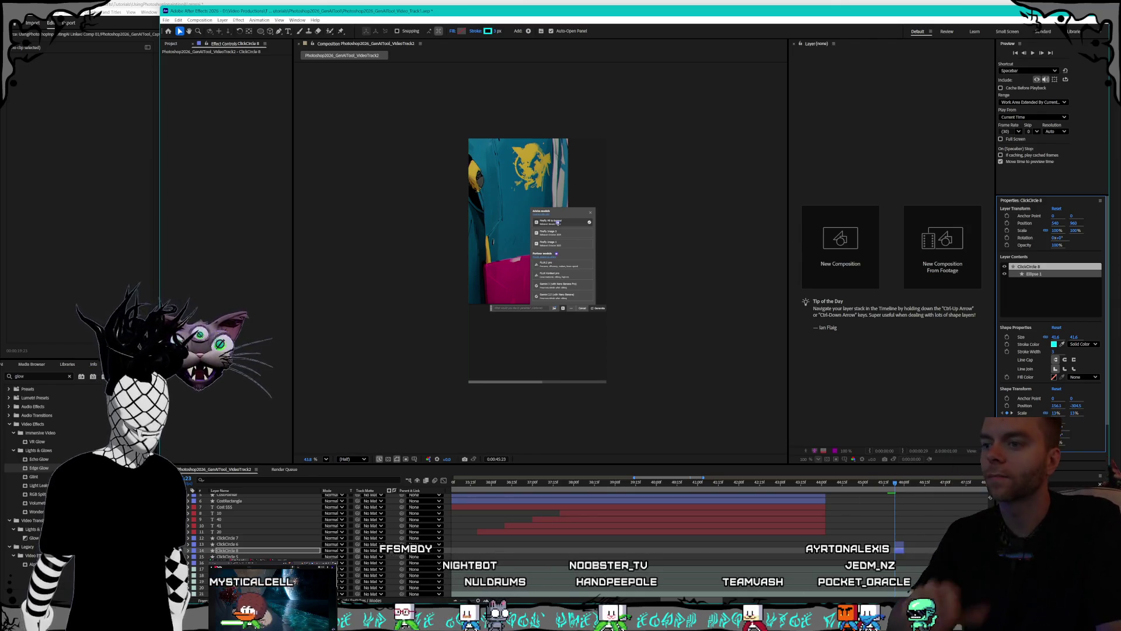
scroll(990, 497, "right", 5)
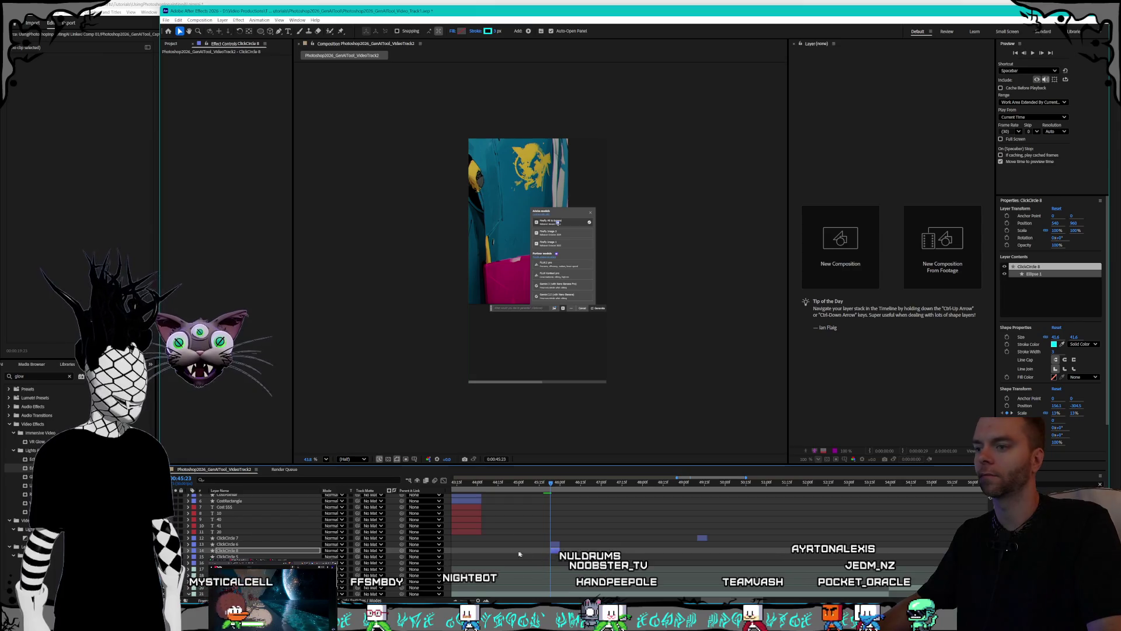
key("ctrl+bracketright")
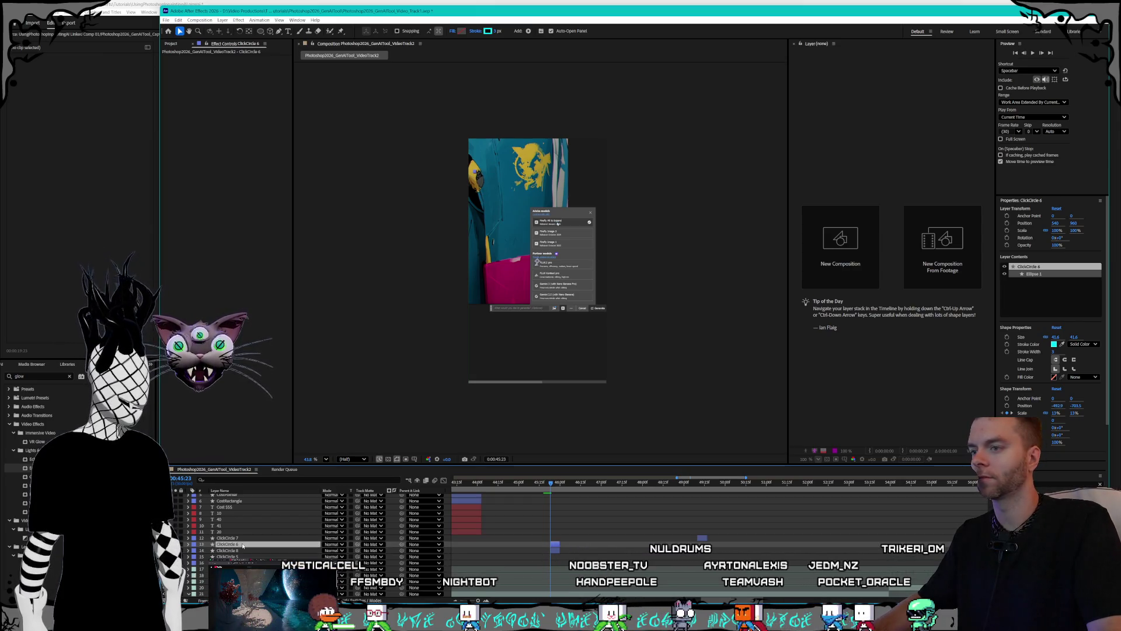
- Duplicate it as ClickCircle 9, timed to the 49:10 click and shifted right
key("ctrl+d")
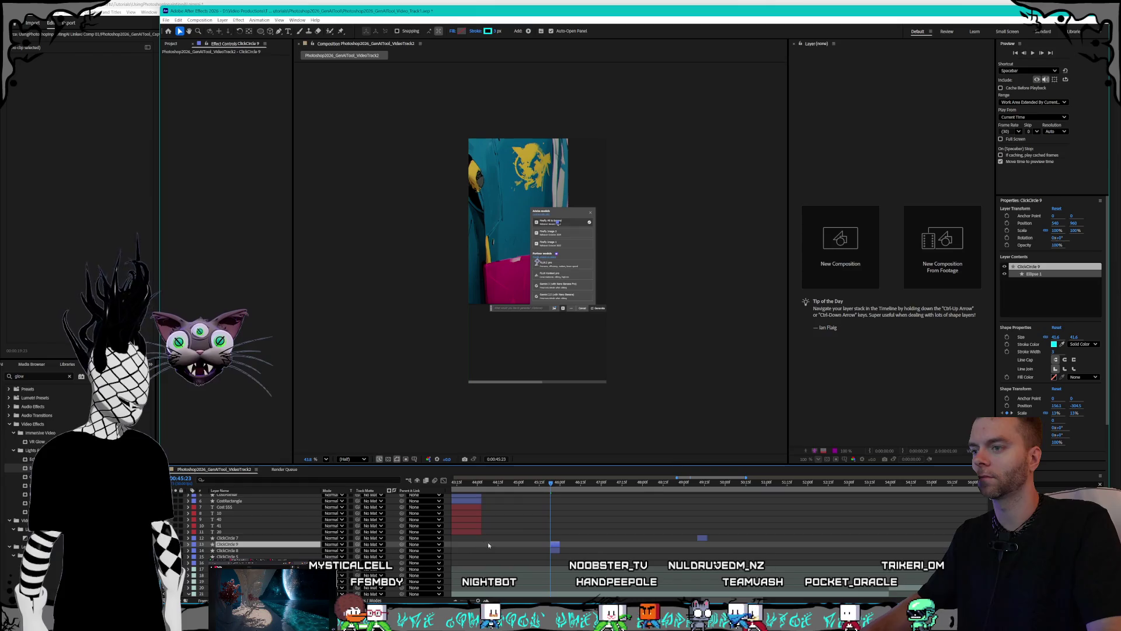
left_click_drag(555, 544, 702, 556)
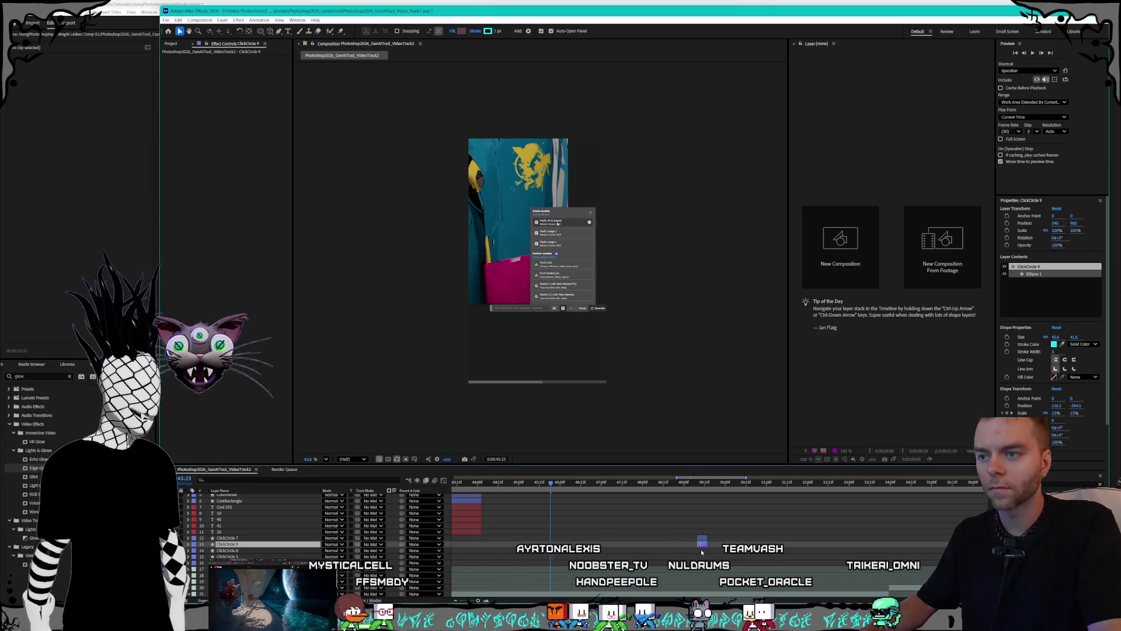
left_click(699, 482)
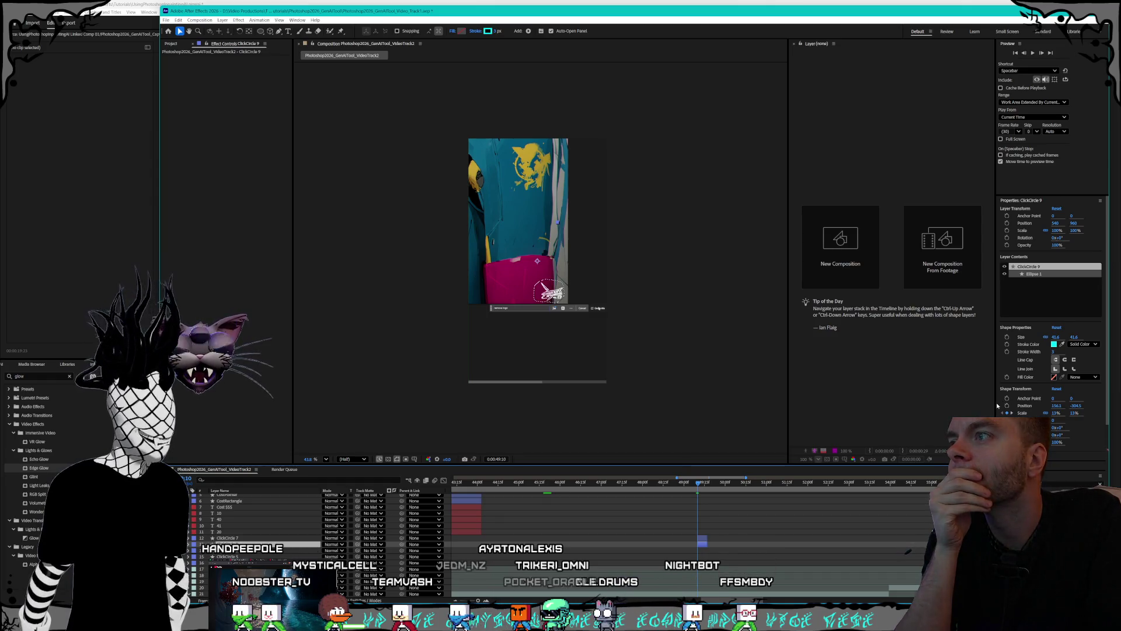
left_click_drag(1060, 407, 1090, 407)
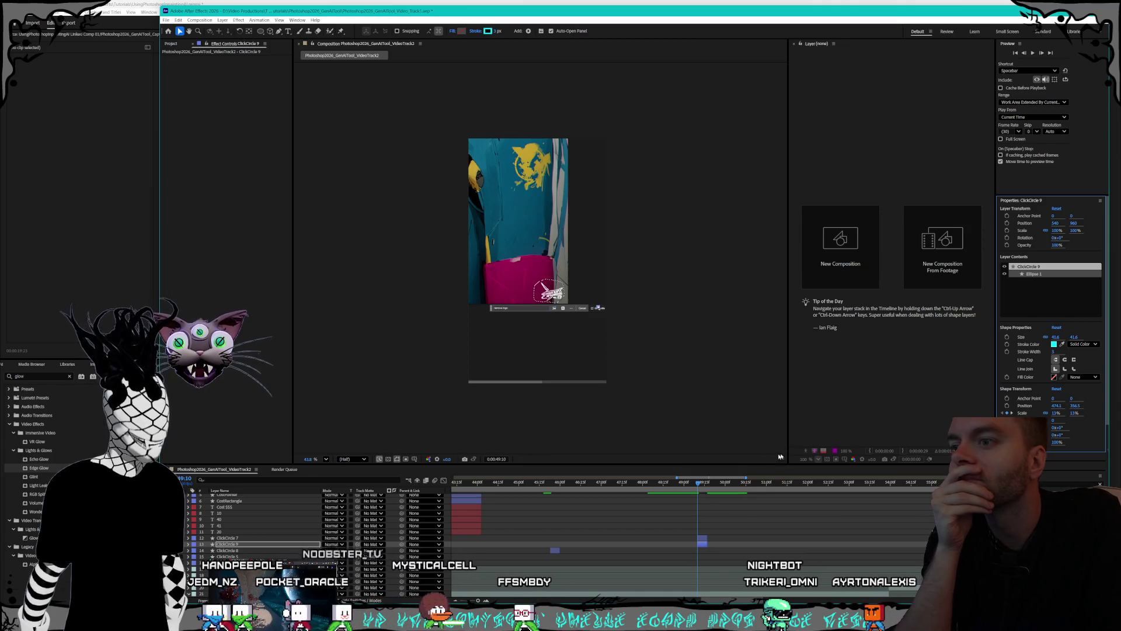
left_click(244, 538)
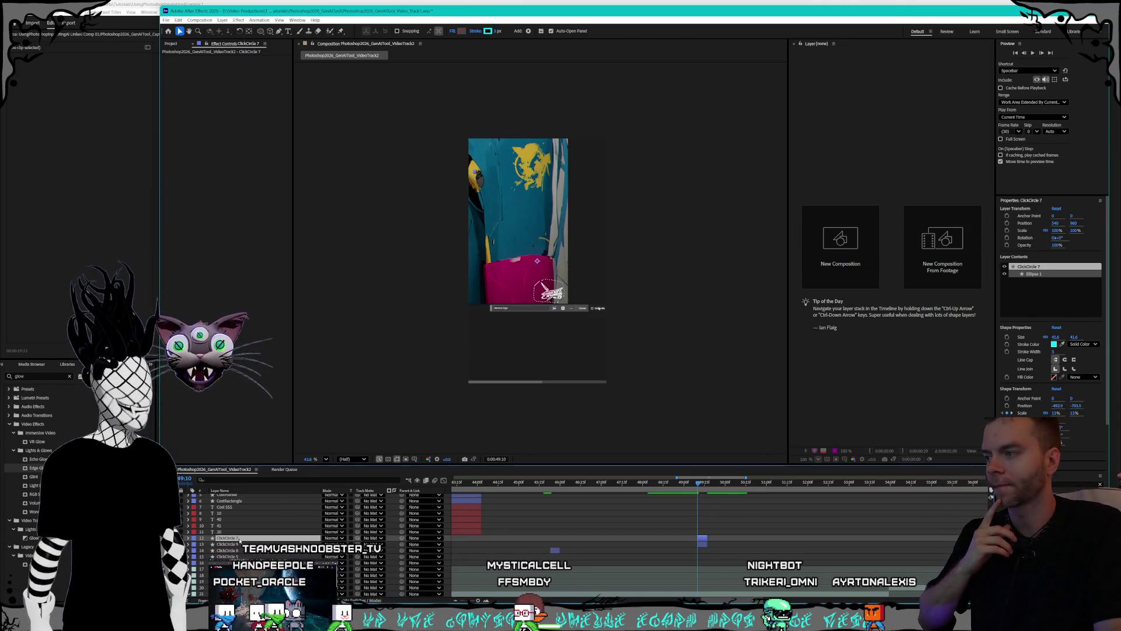
scroll(643, 568, "down", 2)
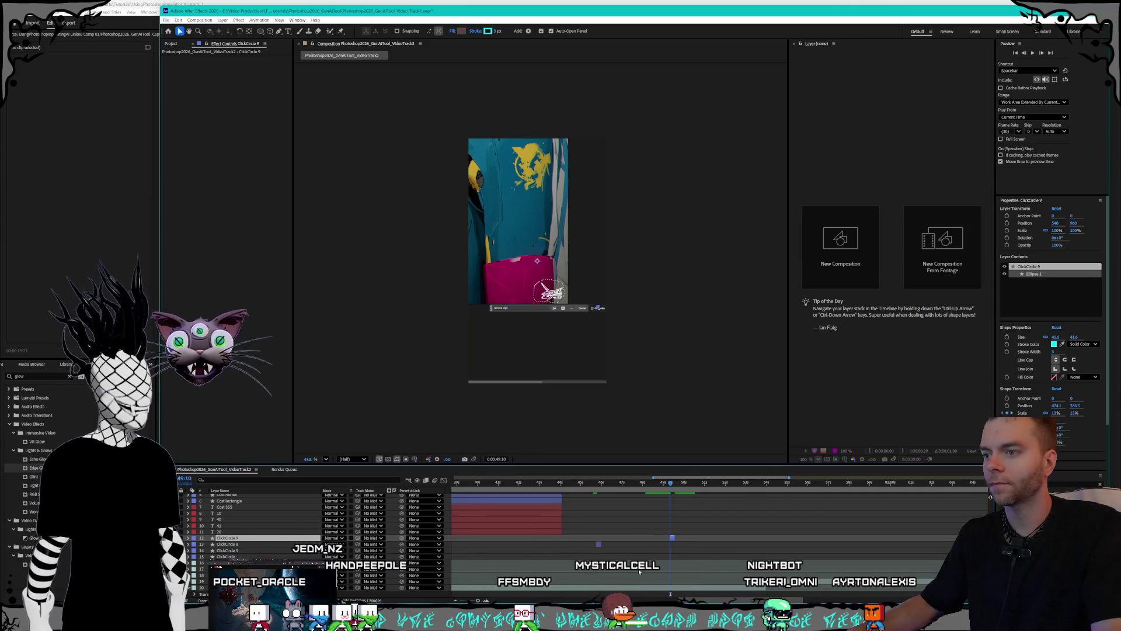
scroll(746, 601, "down", 3)
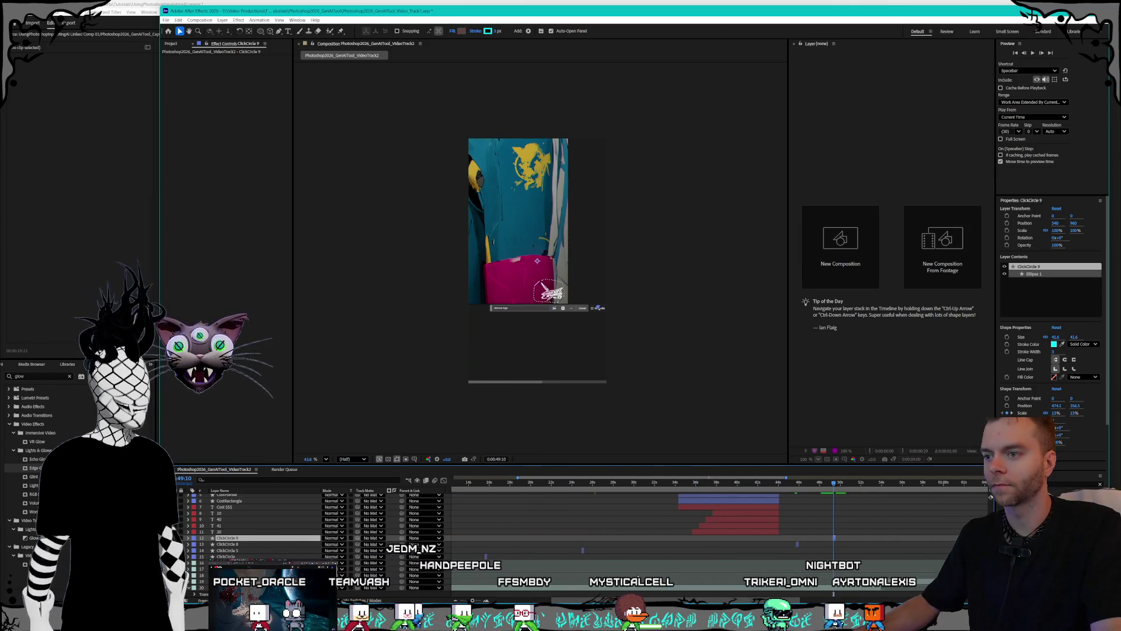
- Preview from about 14 seconds, then duplicate ClickCircle 9 into ClickCircle 10
left_click(480, 481)
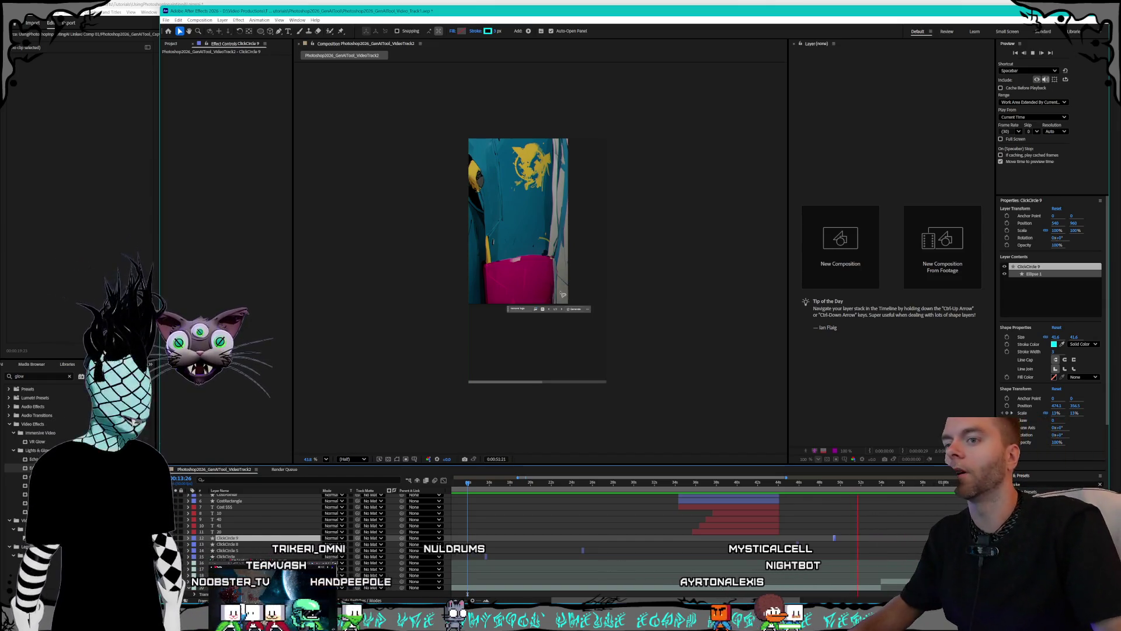
left_click(262, 551)
left_click(263, 538)
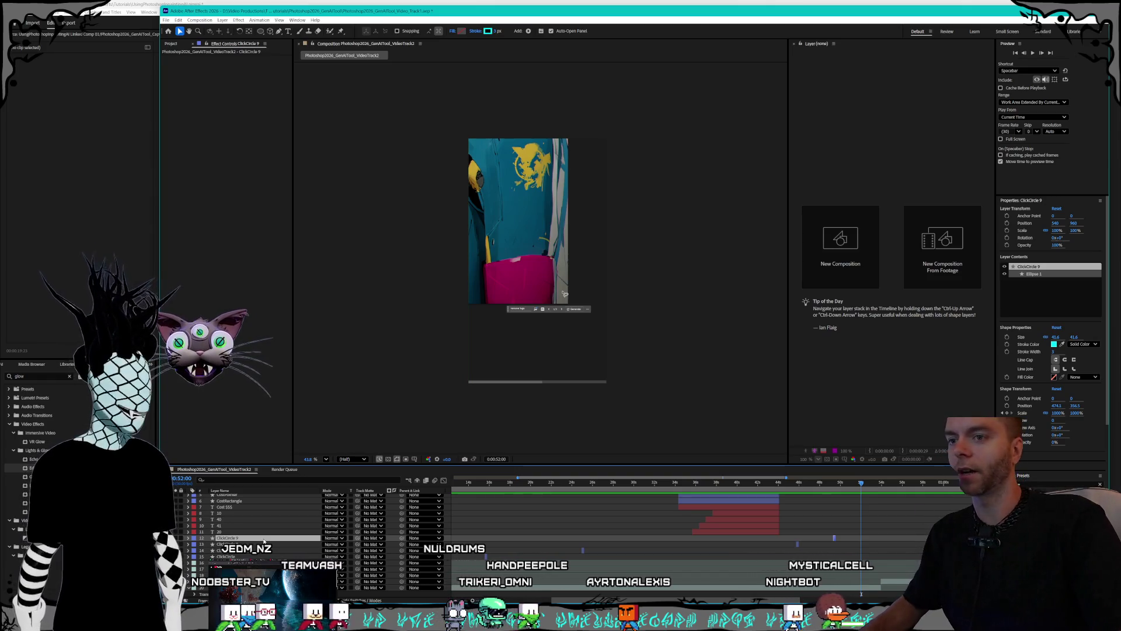
key("ctrl+d")
scroll(807, 600, "right", 3)
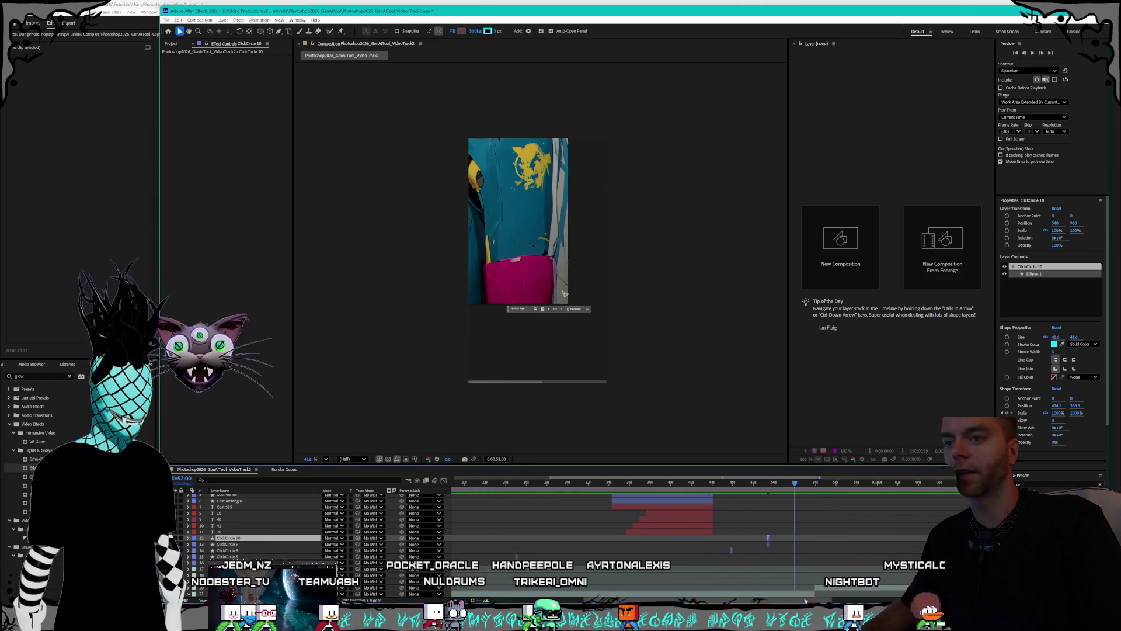
scroll(806, 600, "right", 5)
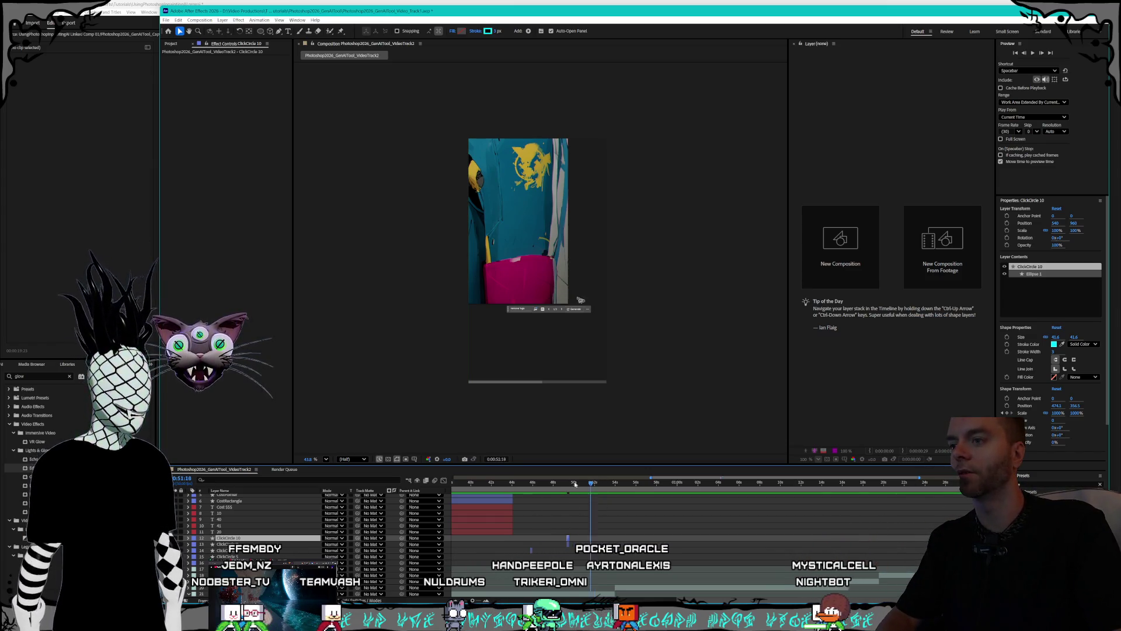
mouse_move(570, 485)
left_mouse_down()
mouse_move(737, 501)
mouse_move(719, 500)
left_mouse_up()
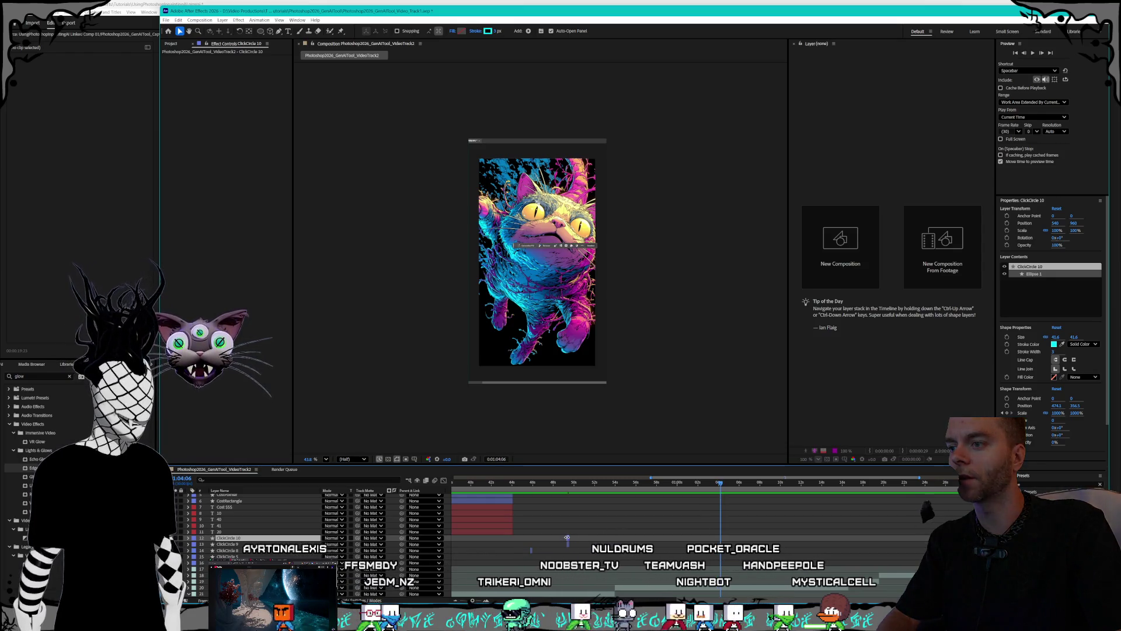
- Find the click frame over the cat artwork and shift ClickCircle 10's ring left to X 380.1
scroll(578, 546, "up", 3)
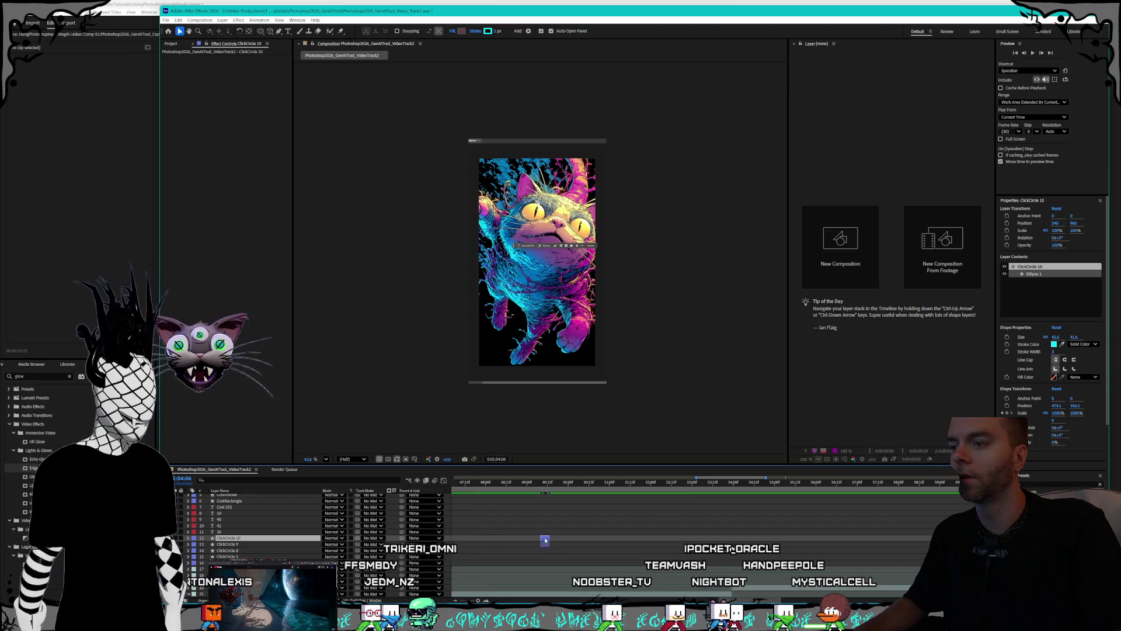
scroll(784, 599, "right", 5)
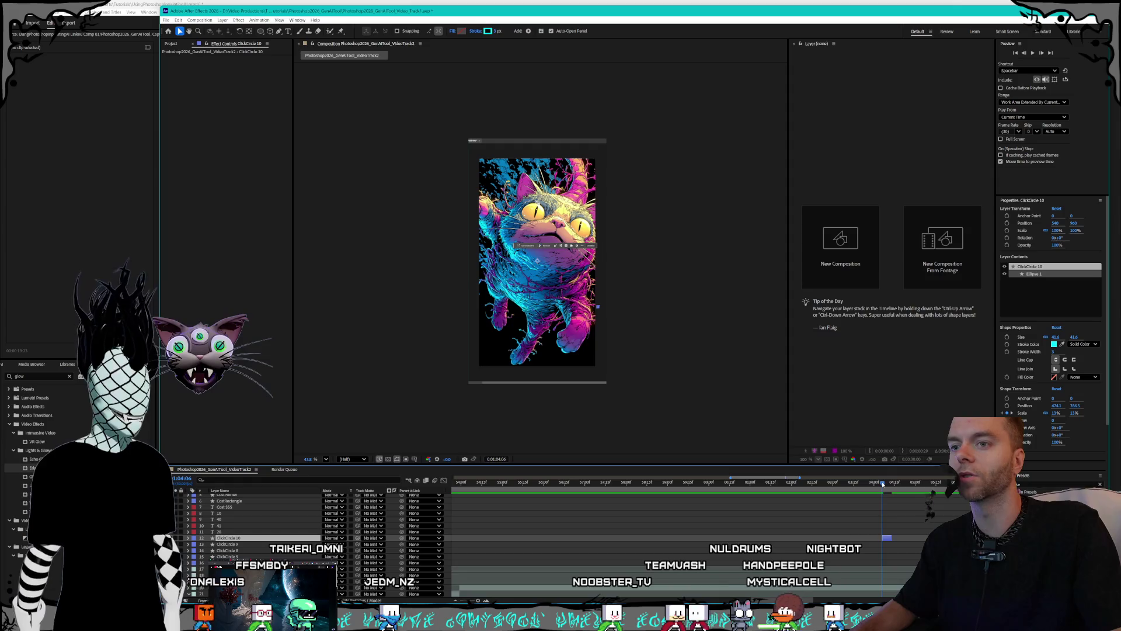
left_click(888, 483)
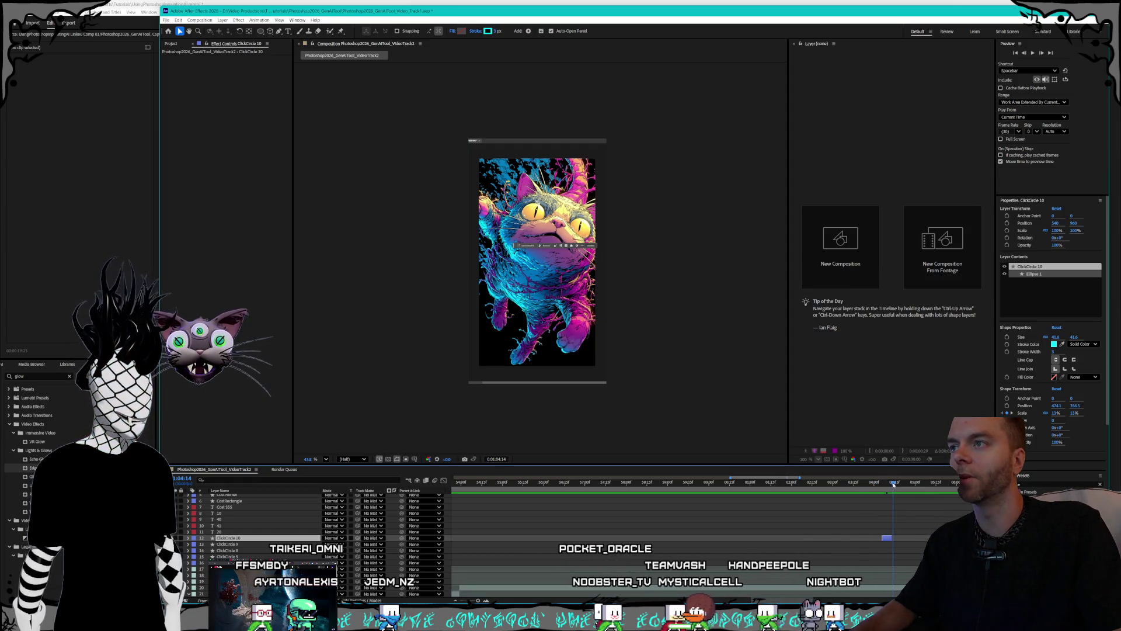
scroll(683, 522, "up", 5)
mouse_move(613, 482)
left_mouse_down()
mouse_move(588, 483)
mouse_move(633, 484)
left_mouse_up()
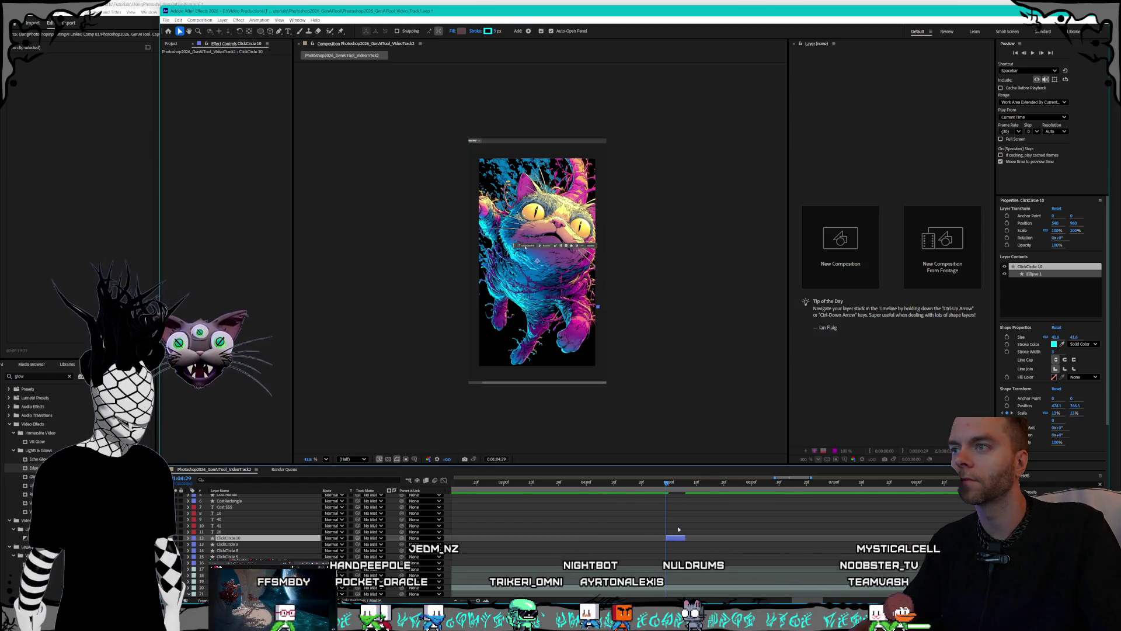
left_click_drag(1058, 406, 1009, 404)
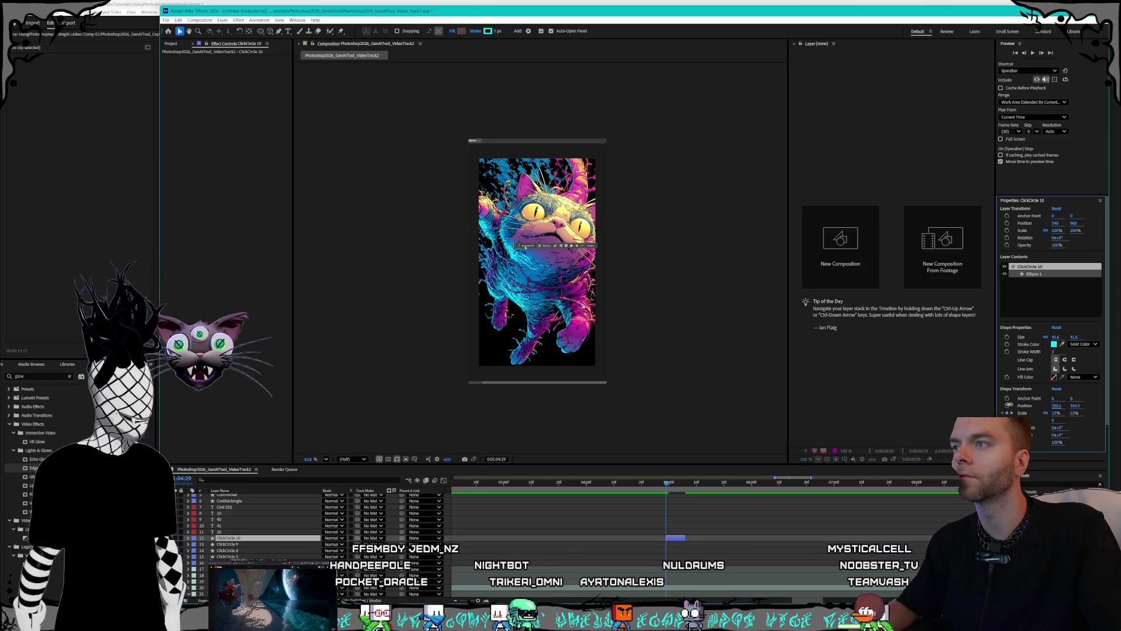
scroll(542, 247, "up", 5)
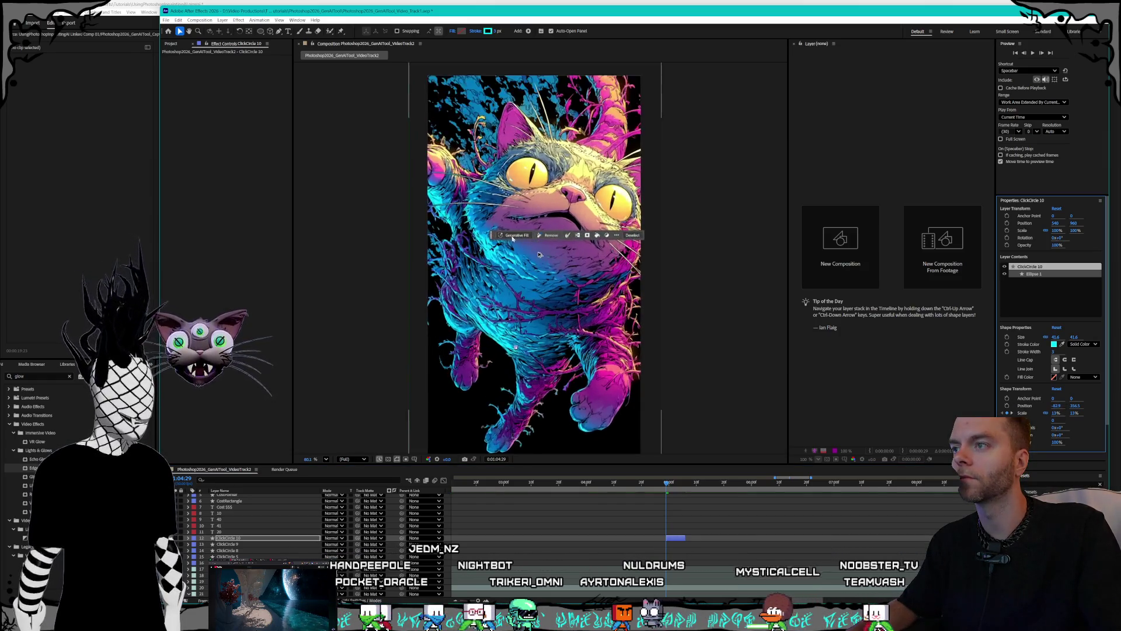
- Fine-tune ClickCircle 10's ring position and preview its timing
left_click_drag(1076, 409, 909, 392)
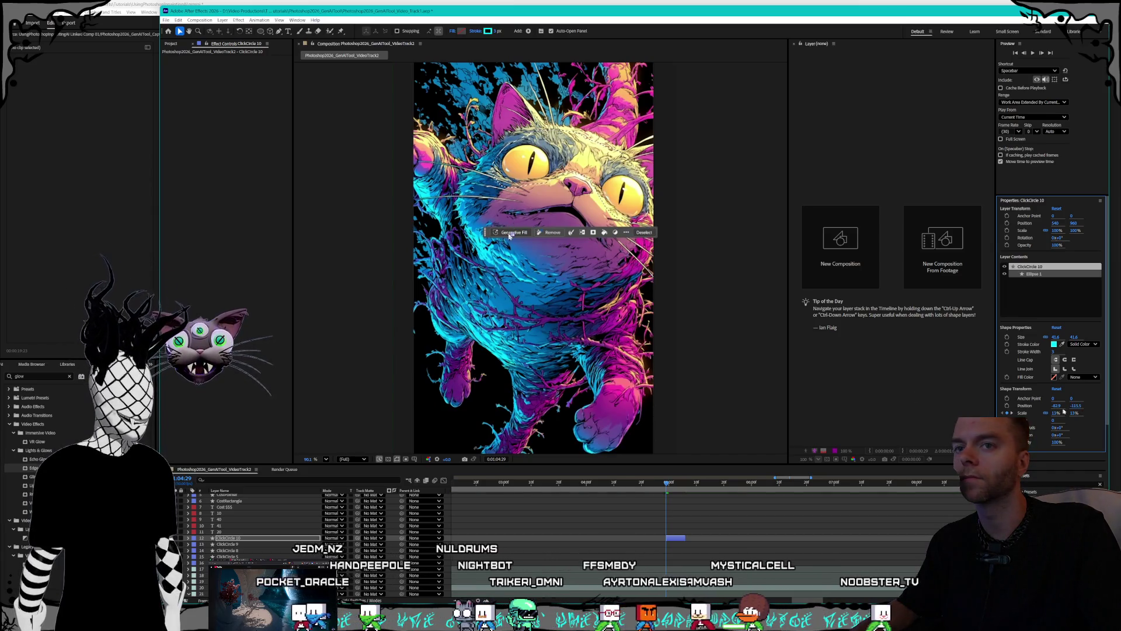
left_click_drag(1057, 406, 1052, 405)
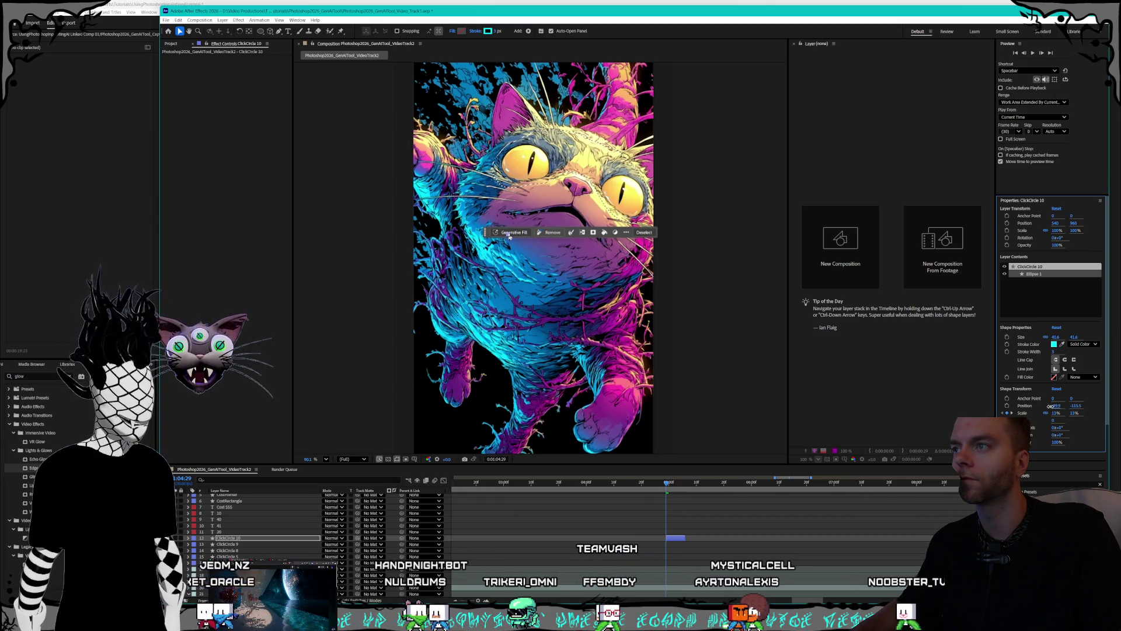
key("space")
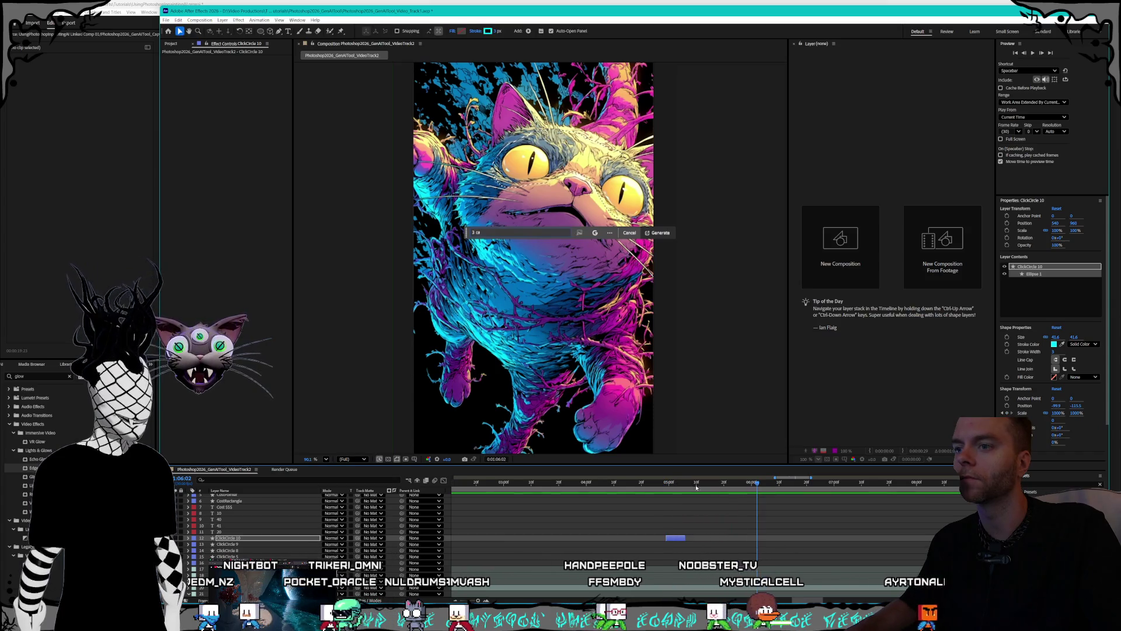
scroll(701, 485, "down", 5)
scroll(745, 486, "up", 5)
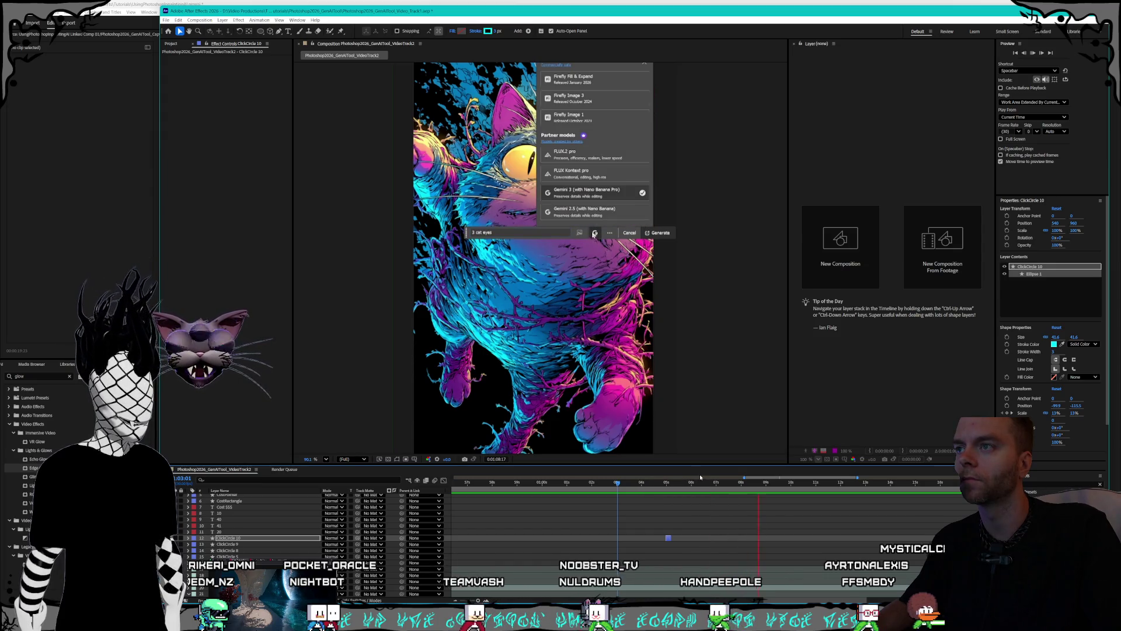
- Duplicate it as ClickCircle 11, starting at about 7:25 when the model list opens
left_click(731, 484)
left_click_drag(731, 487, 739, 487)
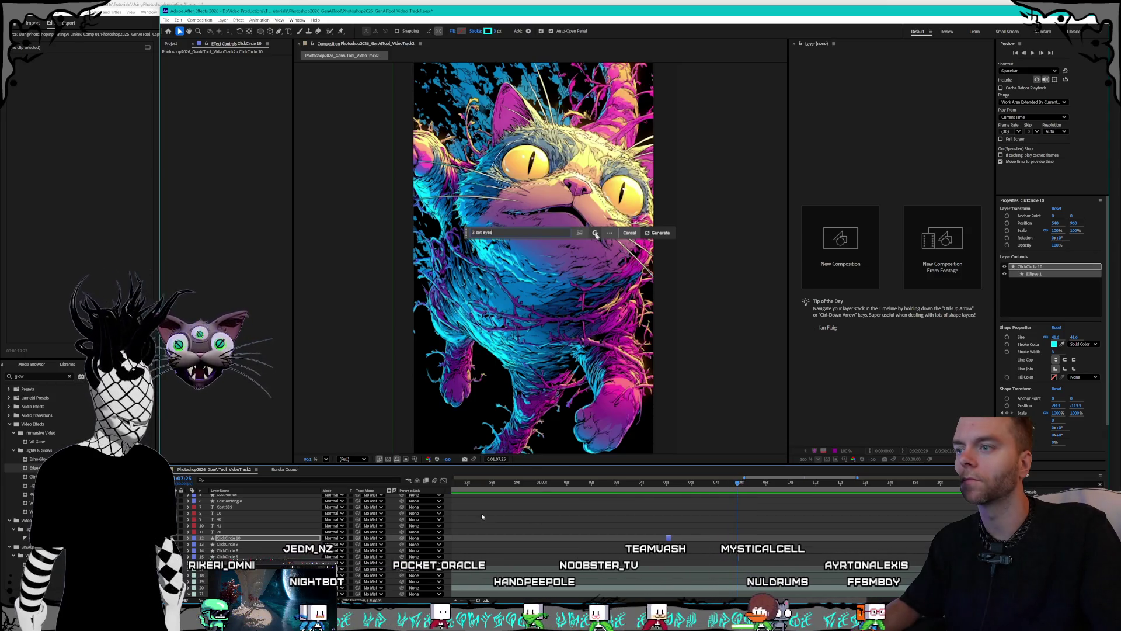
key("ctrl+d")
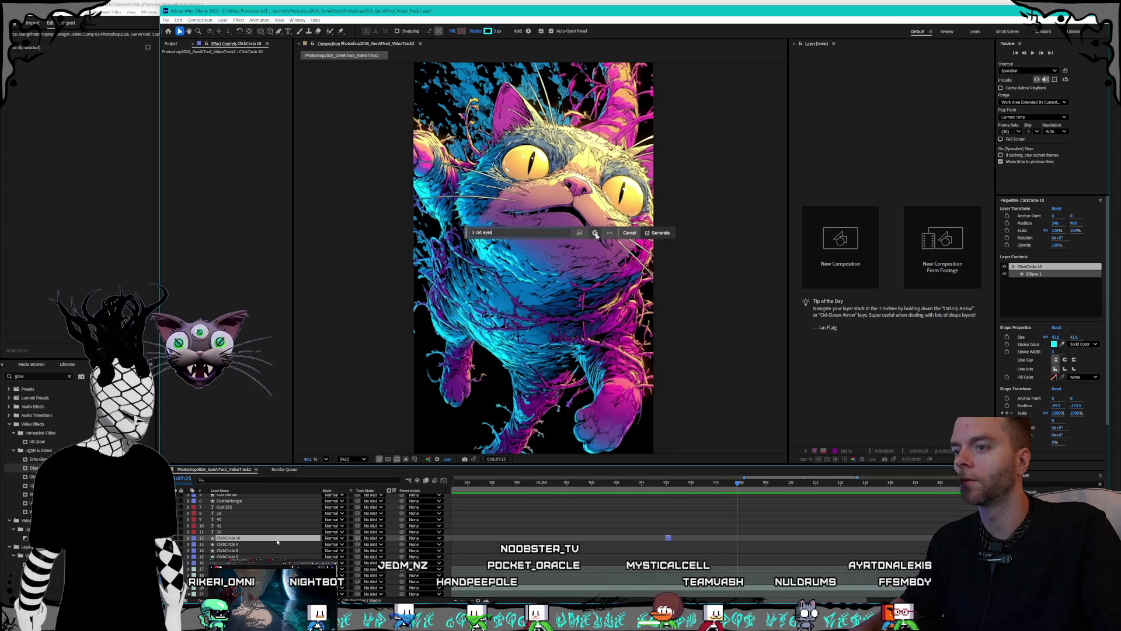
left_click_drag(668, 539, 740, 538)
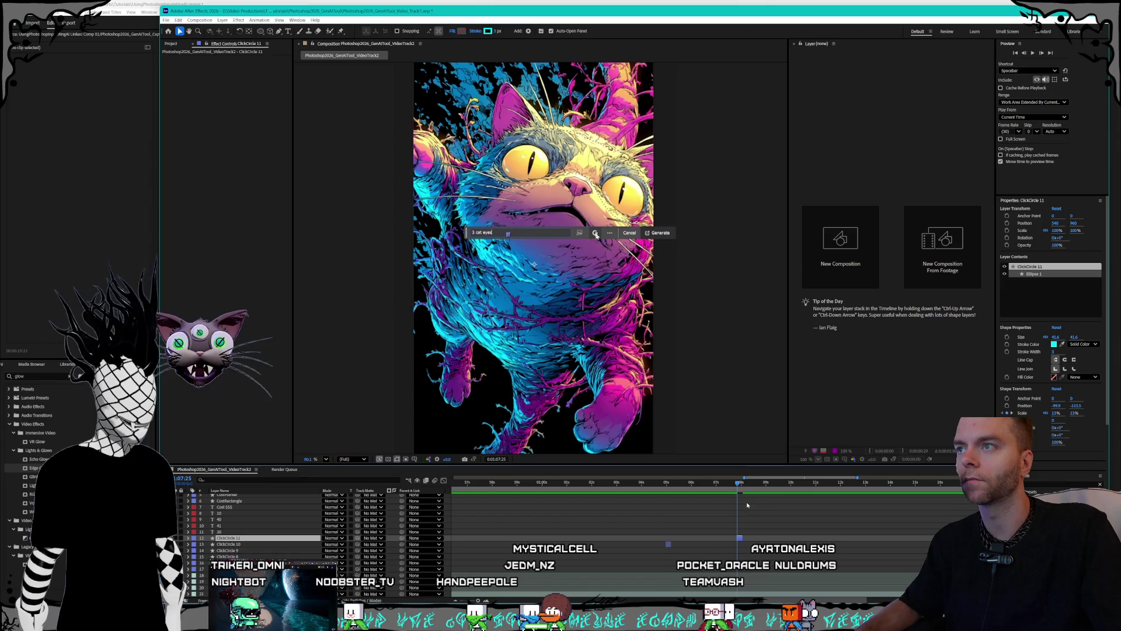
key("space")
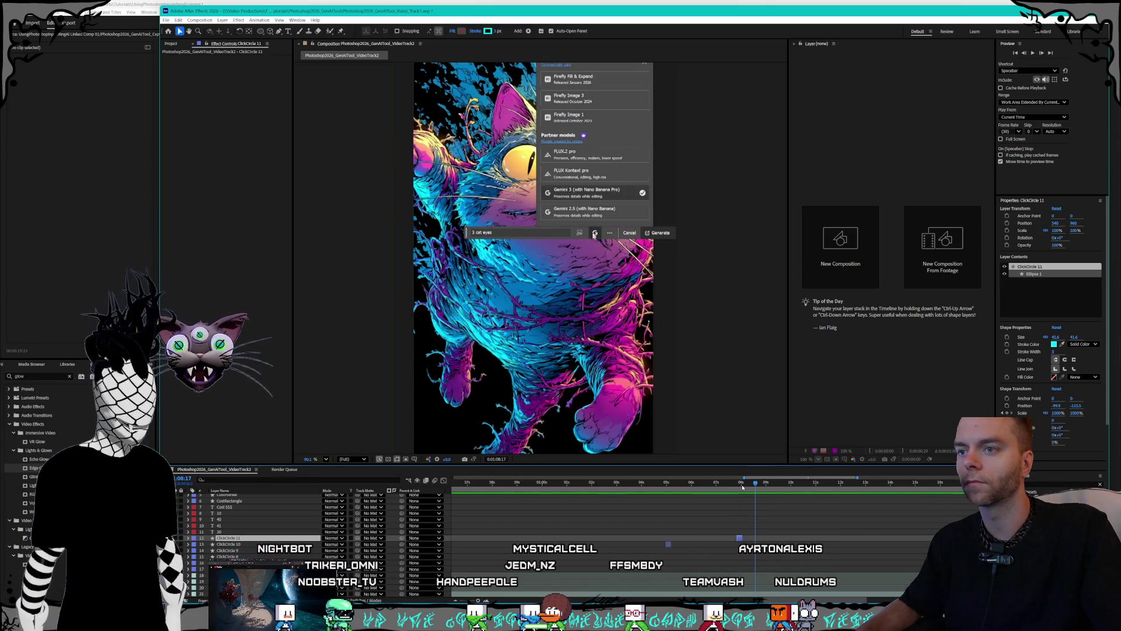
left_click(737, 487)
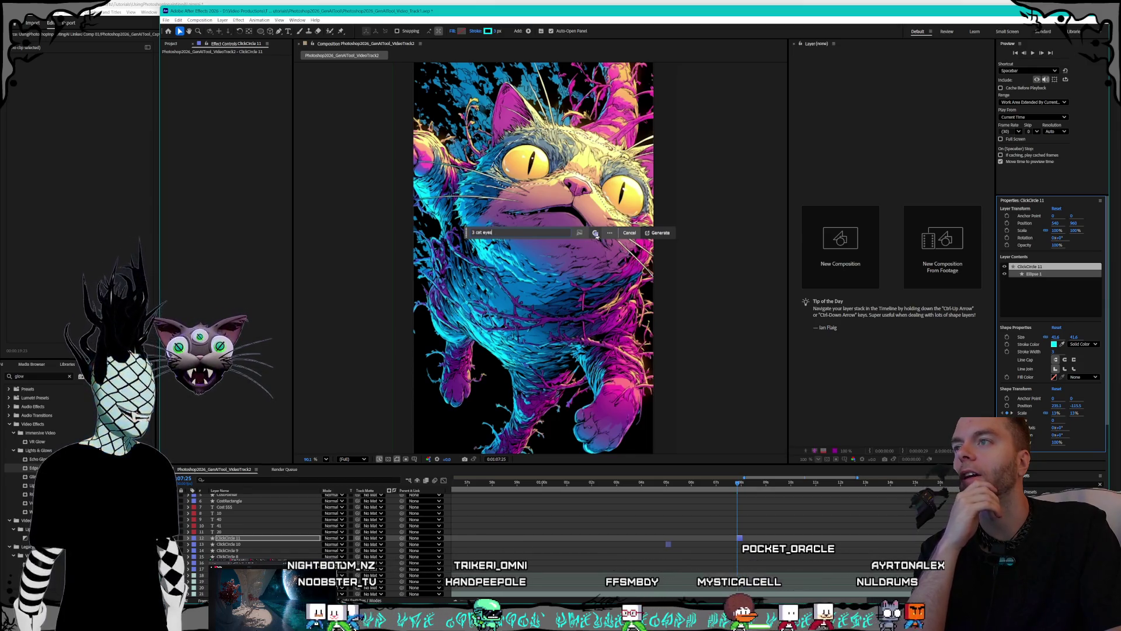
scroll(822, 564, "up", 3)
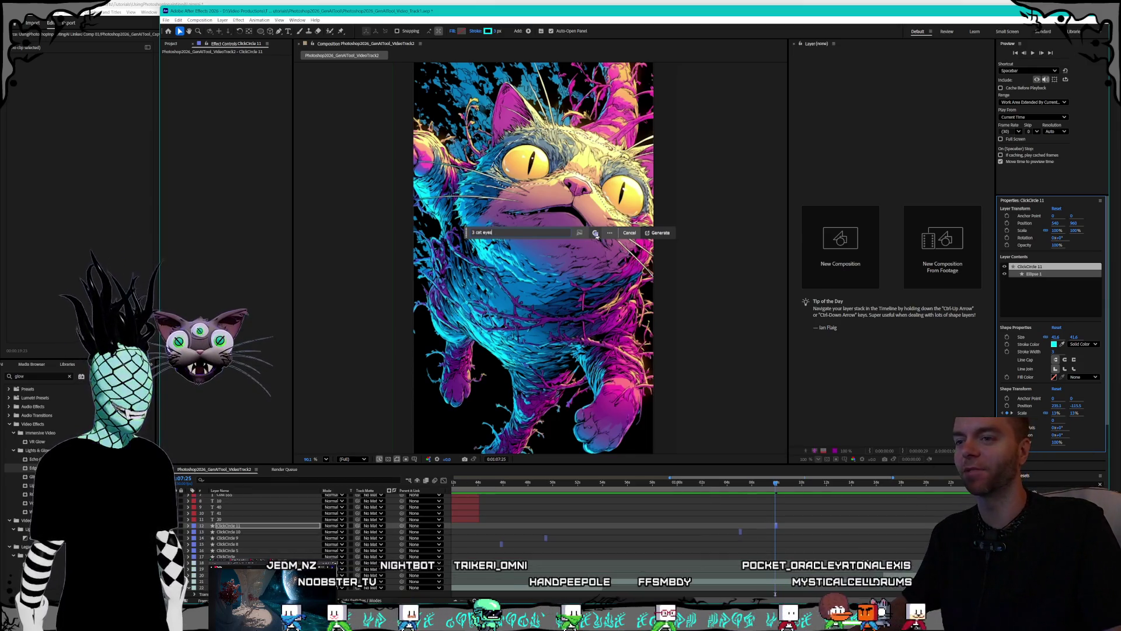
scroll(874, 602, "right", 3)
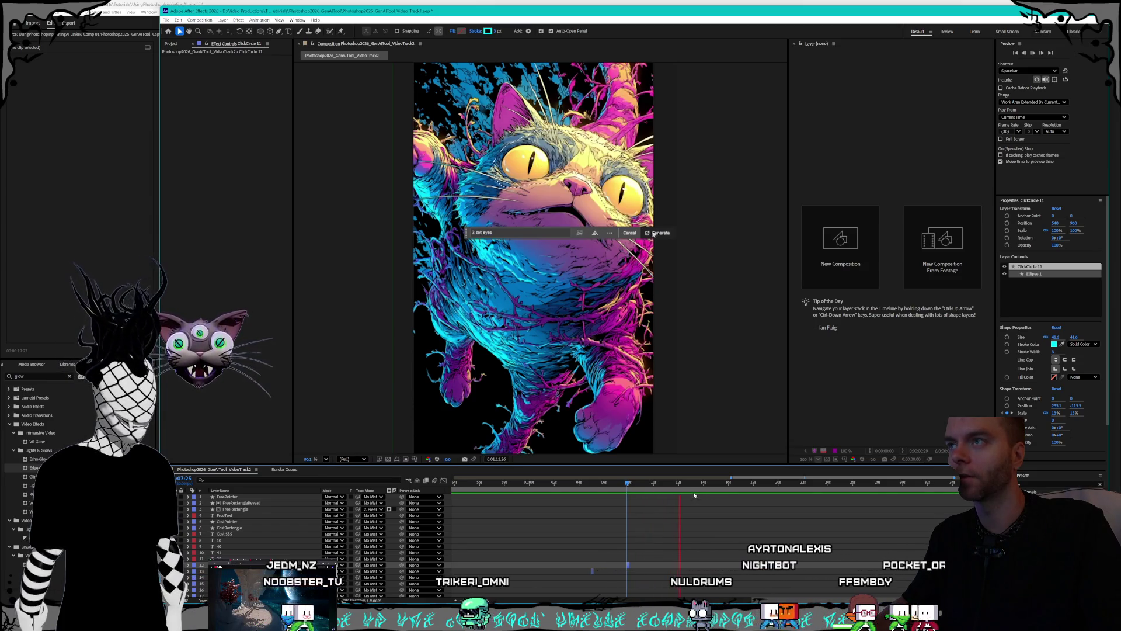
- Duplicate the click circle at the frame where the model list closes
left_click(674, 483)
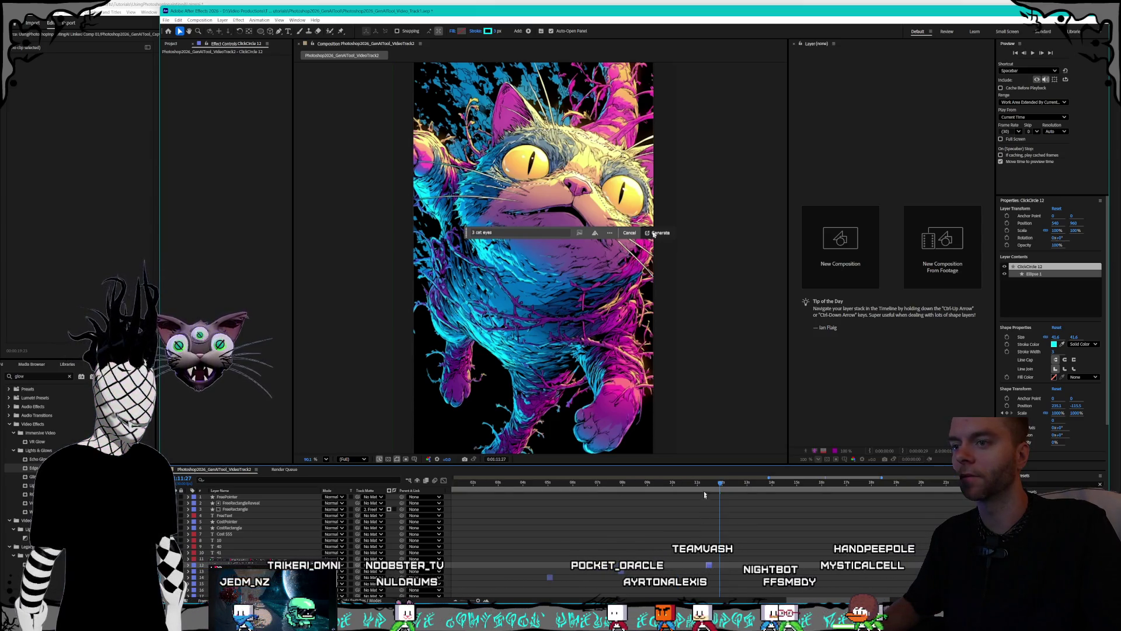
left_click(686, 483)
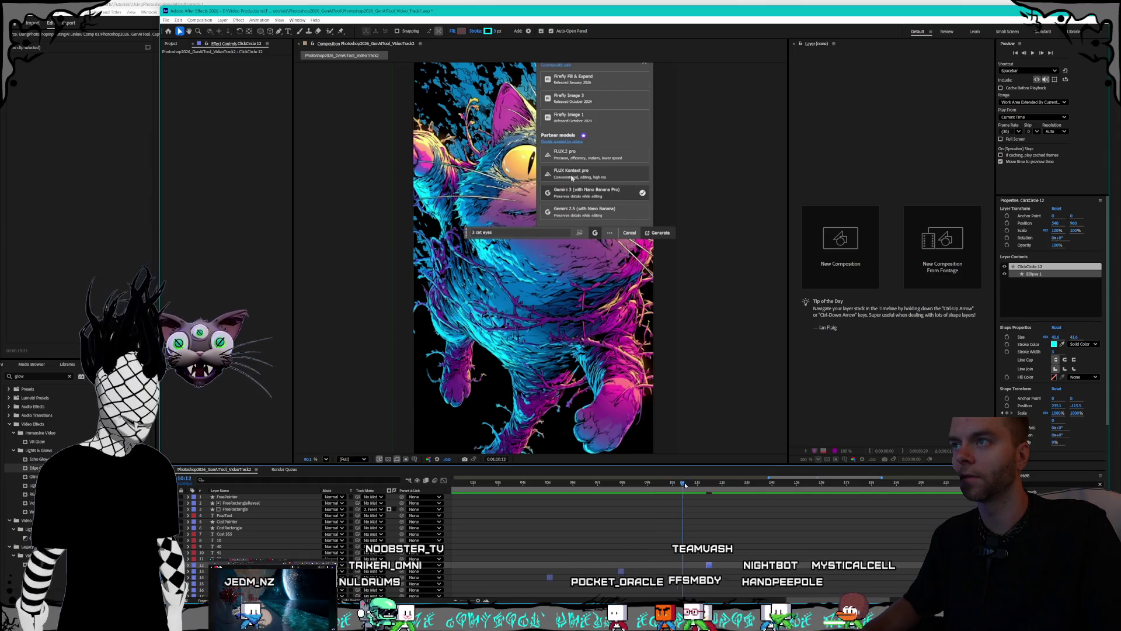
left_click_drag(694, 486, 705, 489)
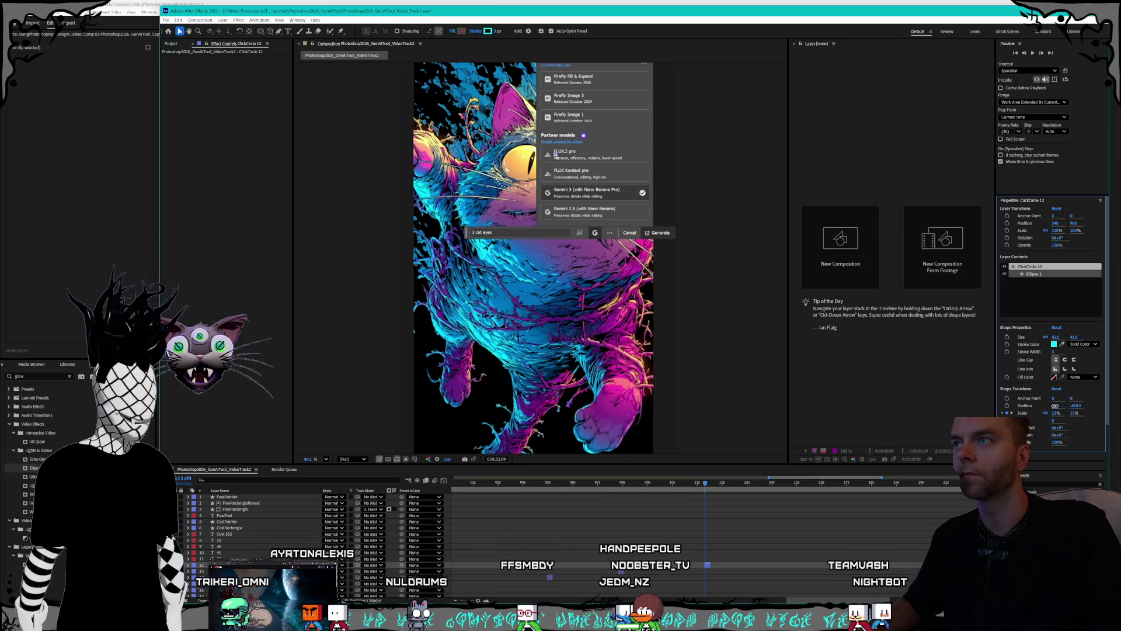
left_click_drag(831, 600, 848, 600)
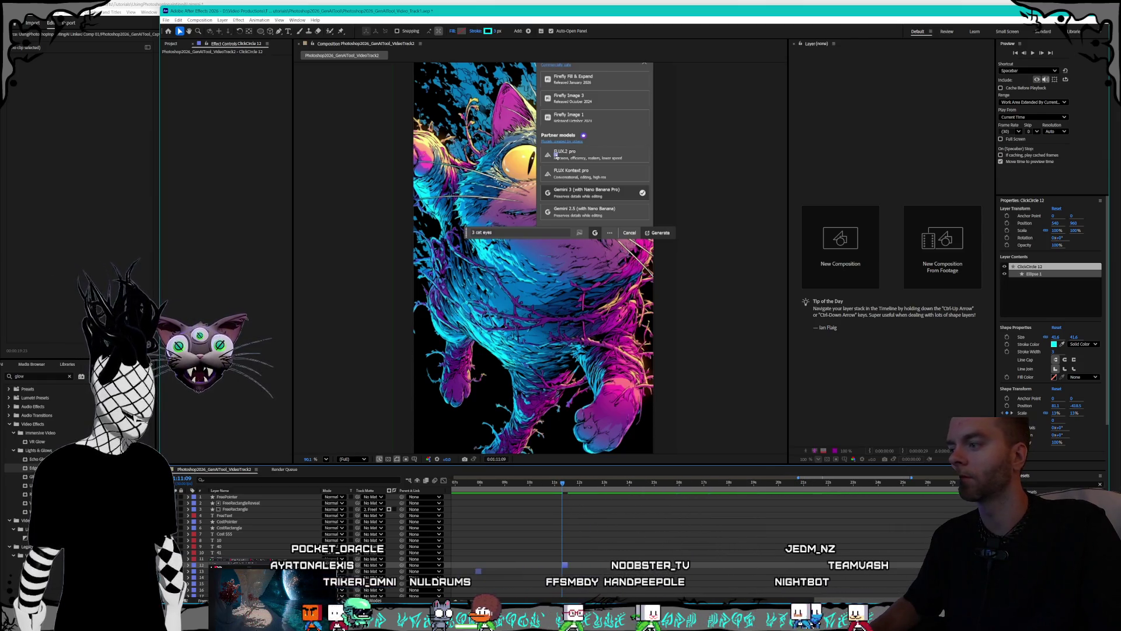
key("ctrl+d")
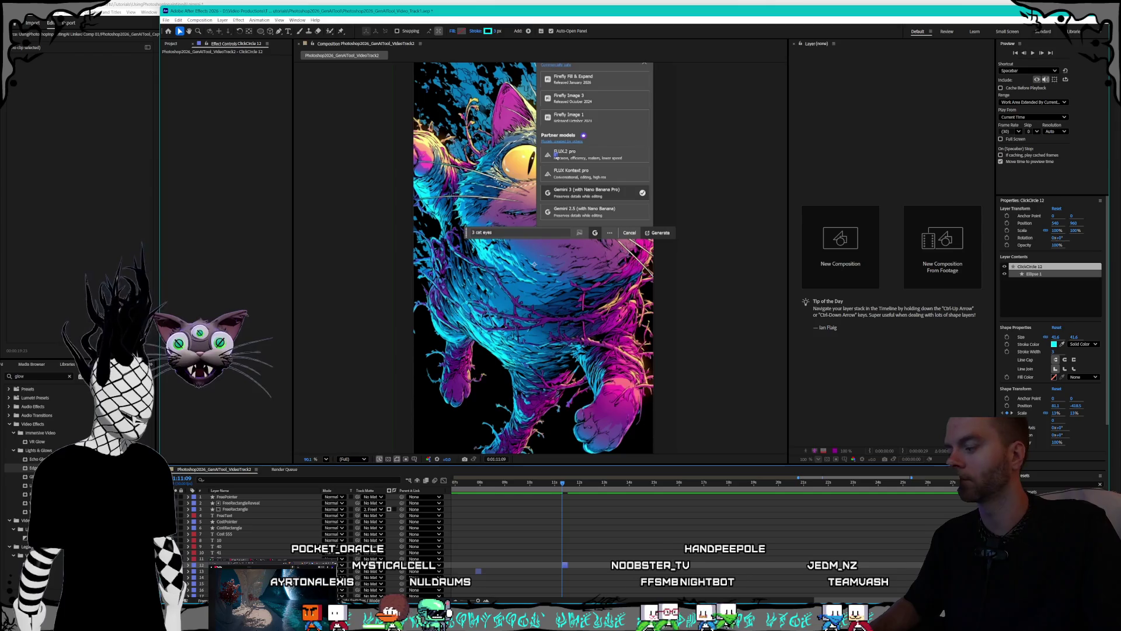
- Center ClickCircle 13 on the Generate button, duplicate it once more, and preview
left_click_drag(567, 485, 581, 484)
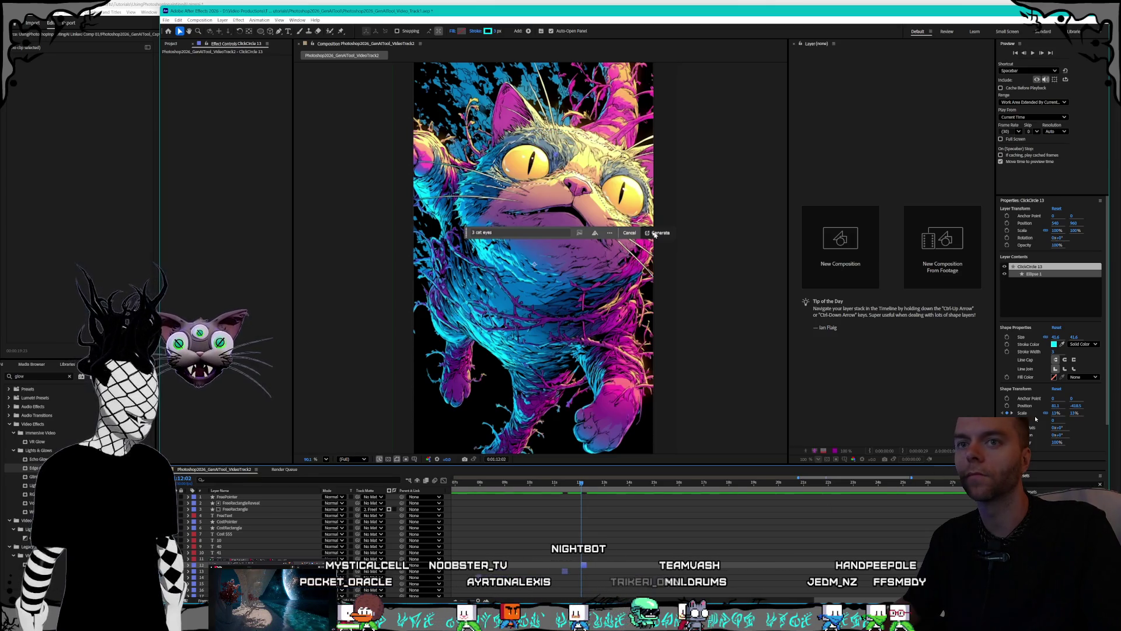
left_click_drag(1056, 406, 1086, 406)
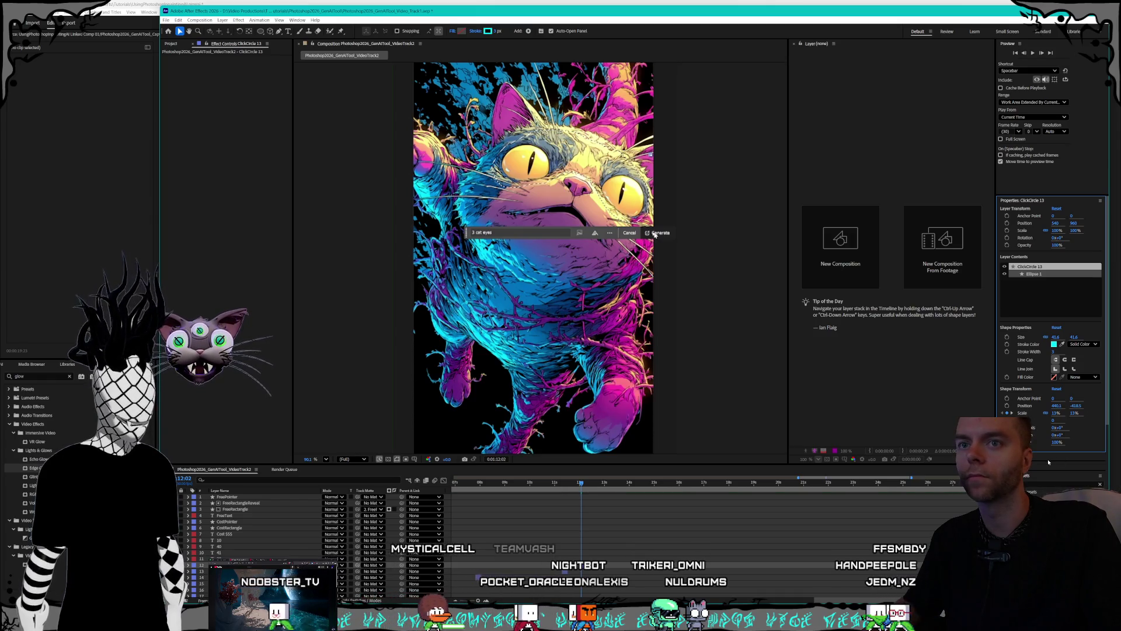
key("shift+Down")
key("shift+Down")
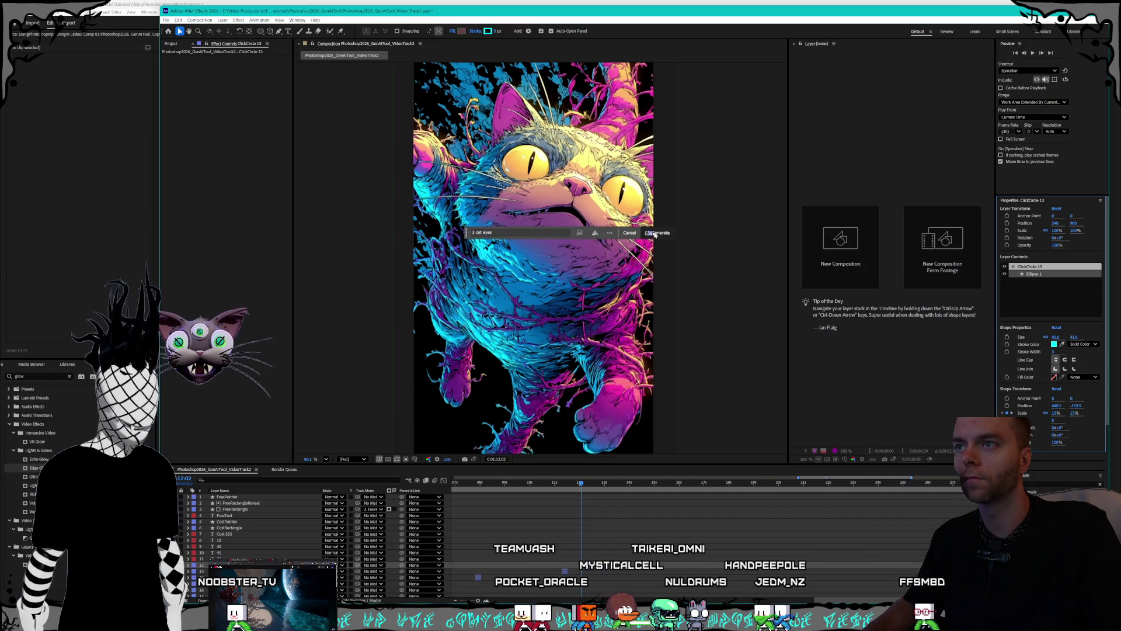
left_click_drag(1056, 406, 1064, 404)
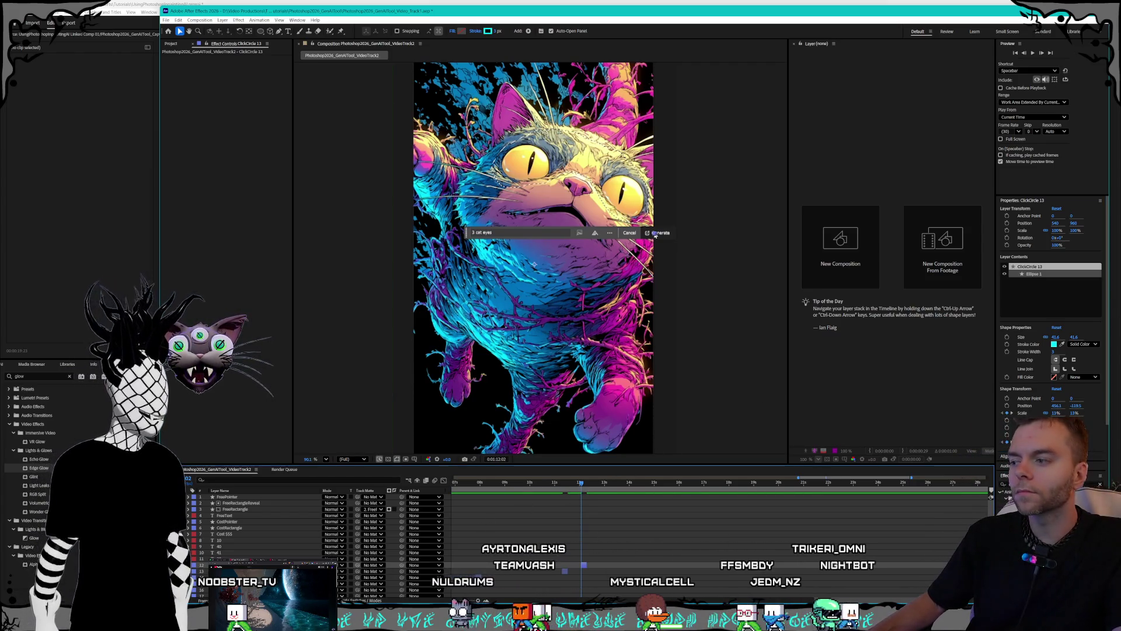
key("ctrl+d")
key("space")
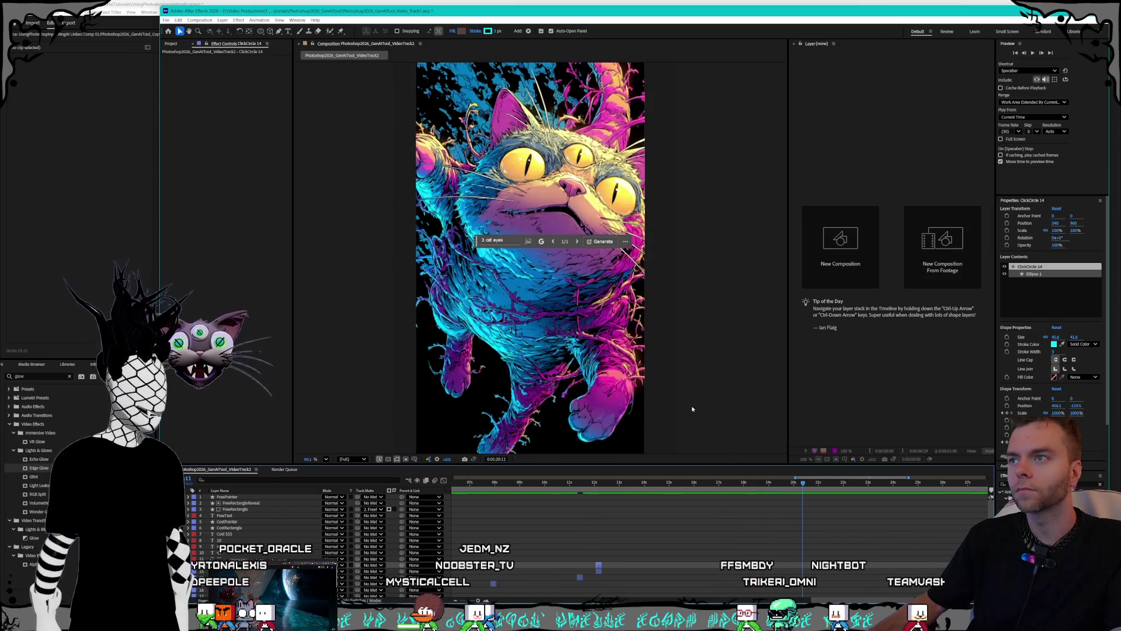
- Deselect all layers and move the playhead to about 0:00:18:28
scroll(683, 385, "down", 2)
left_click(734, 483)
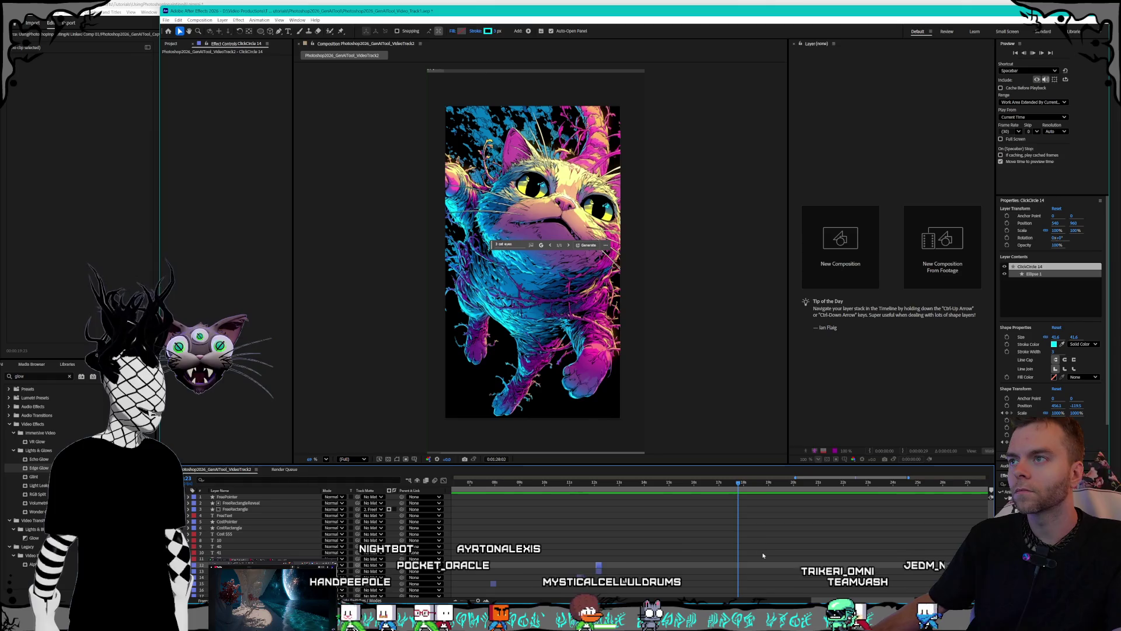
scroll(763, 555, "down", 3)
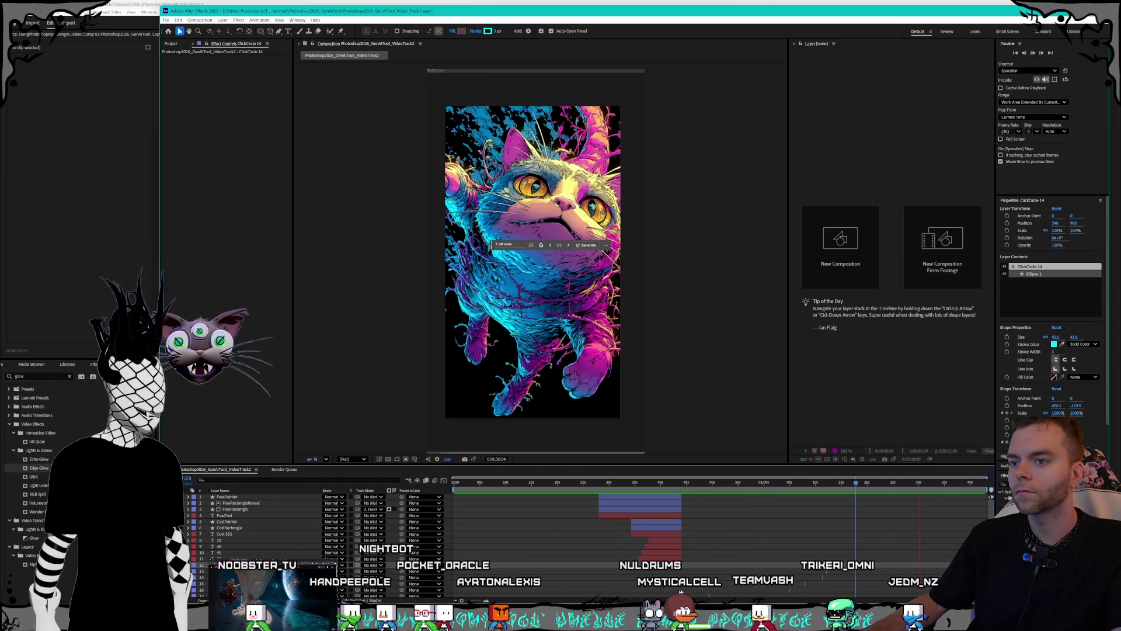
key("F2")
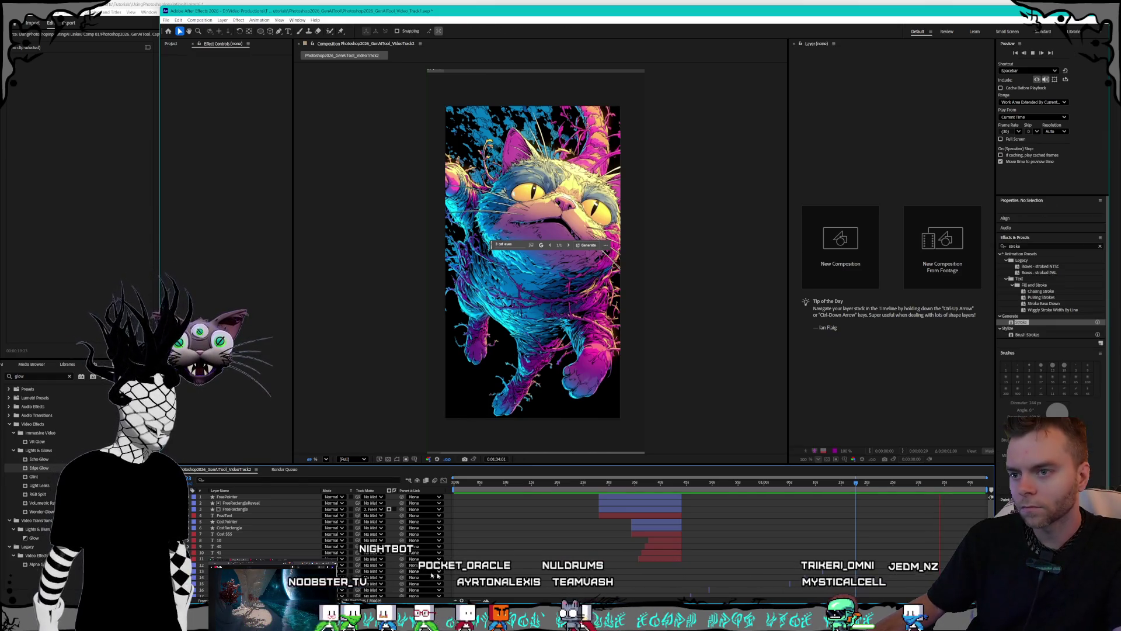
scroll(627, 572, "down", 3)
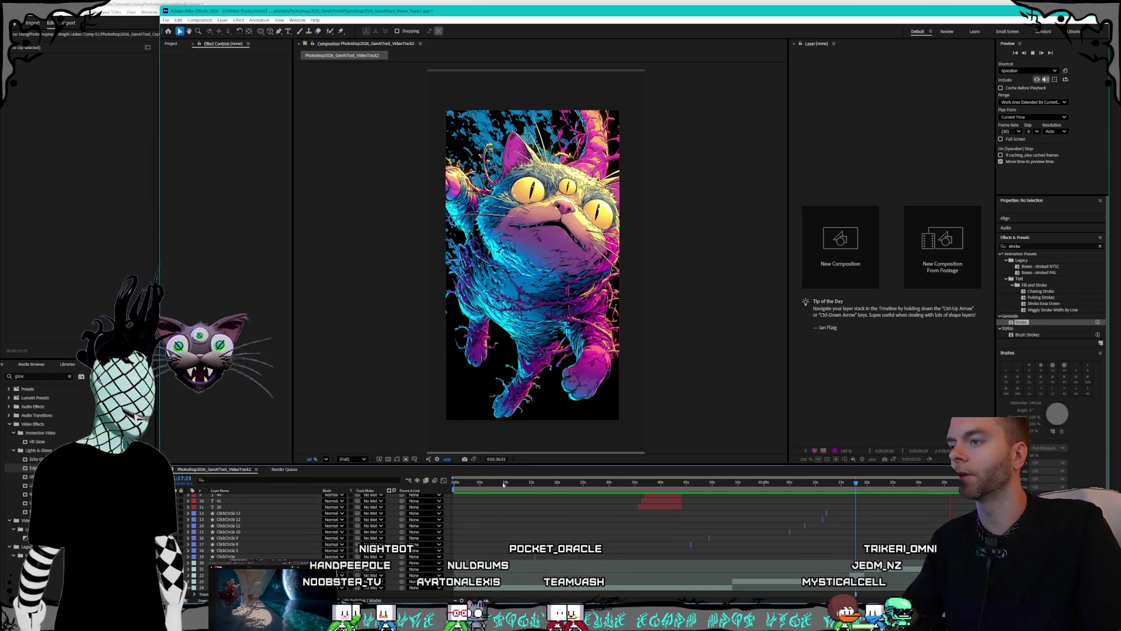
left_click(470, 482)
left_click(553, 483)
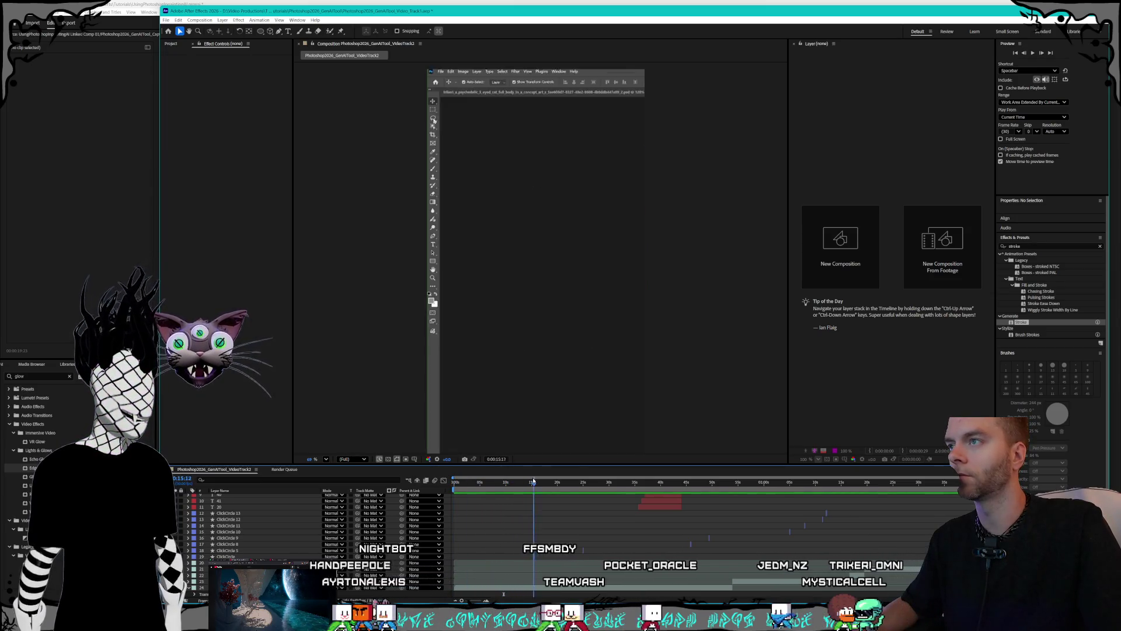
- Start ClickCircle 14 where the generate prompt appears, then view the whole comp span
left_click_drag(553, 483, 590, 484)
key("equal")
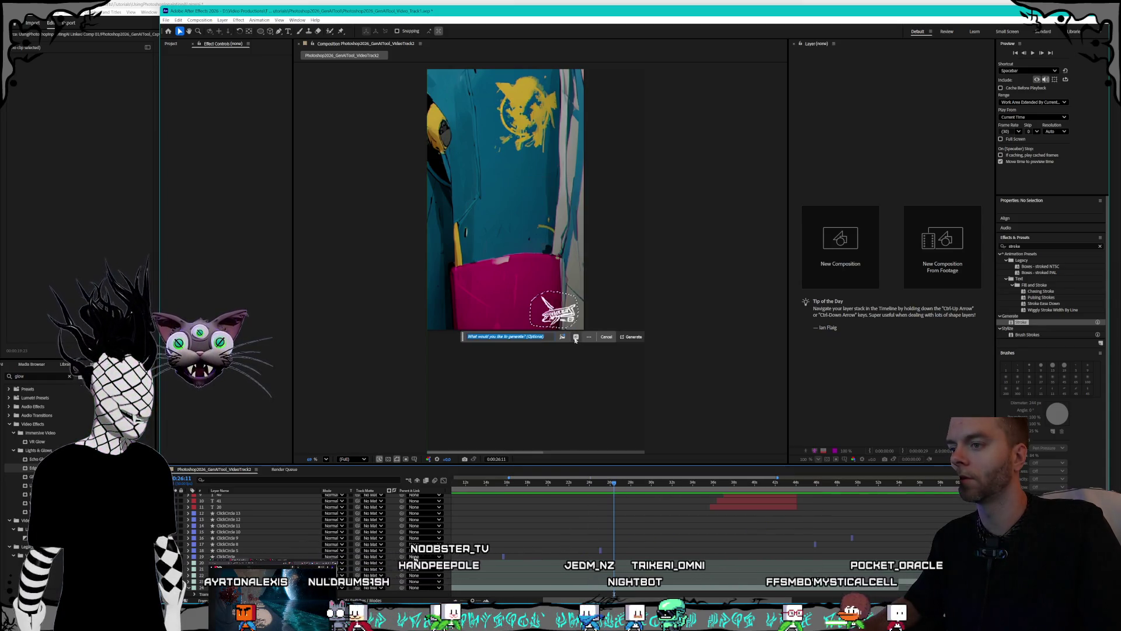
left_click(265, 550)
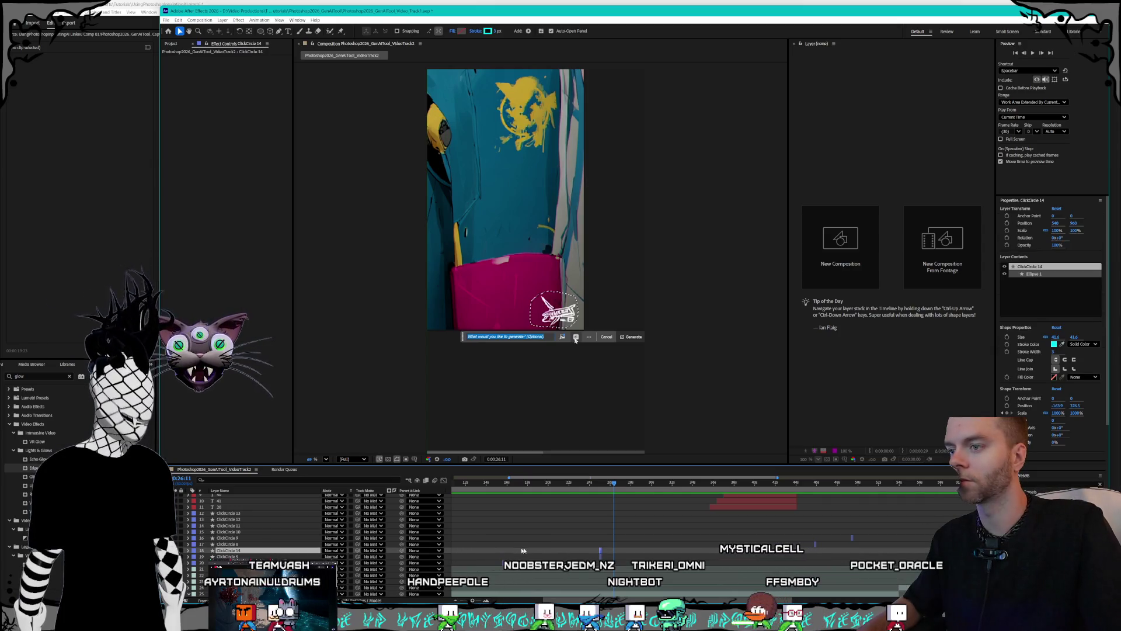
key("equal")
key("equal")
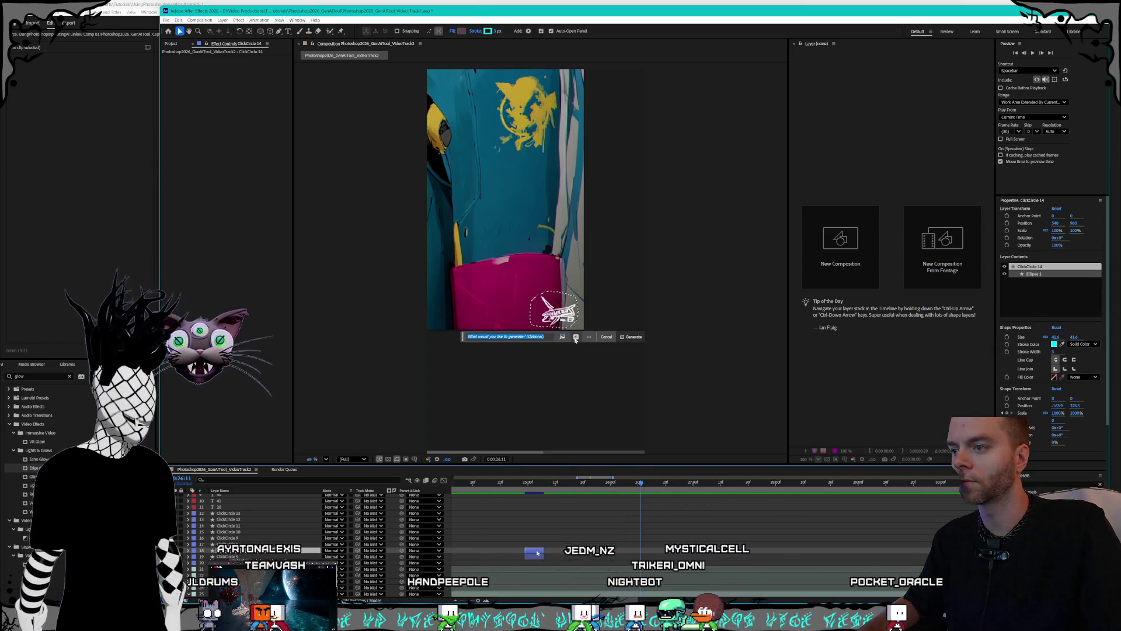
left_click_drag(537, 552, 639, 555)
left_click_drag(645, 494, 642, 484)
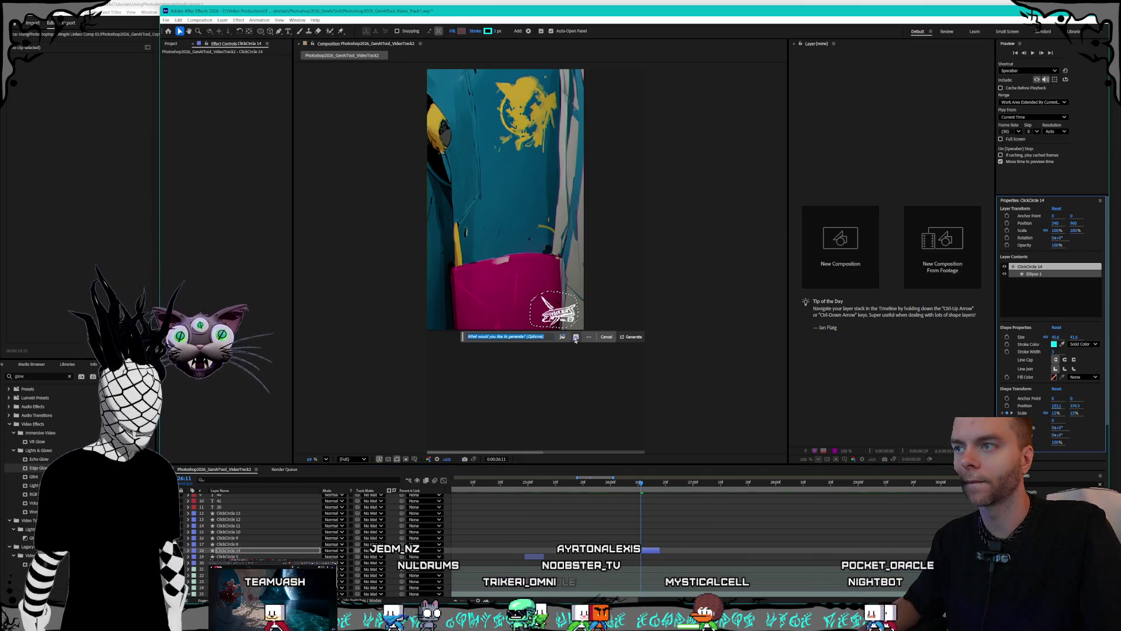
key("semicolon")
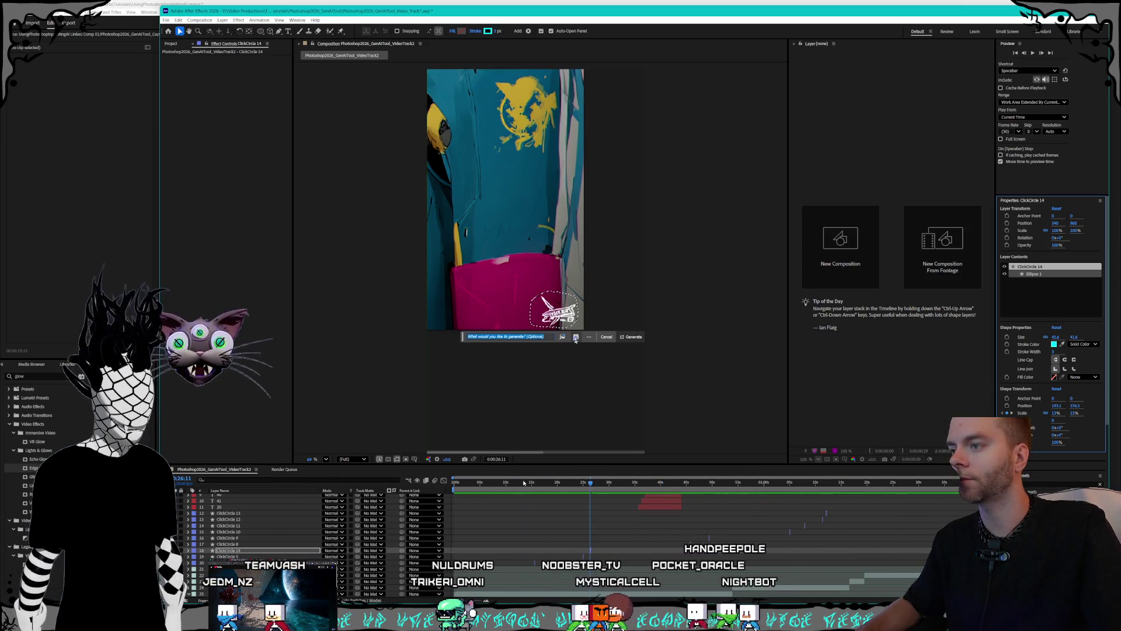
left_click(465, 482)
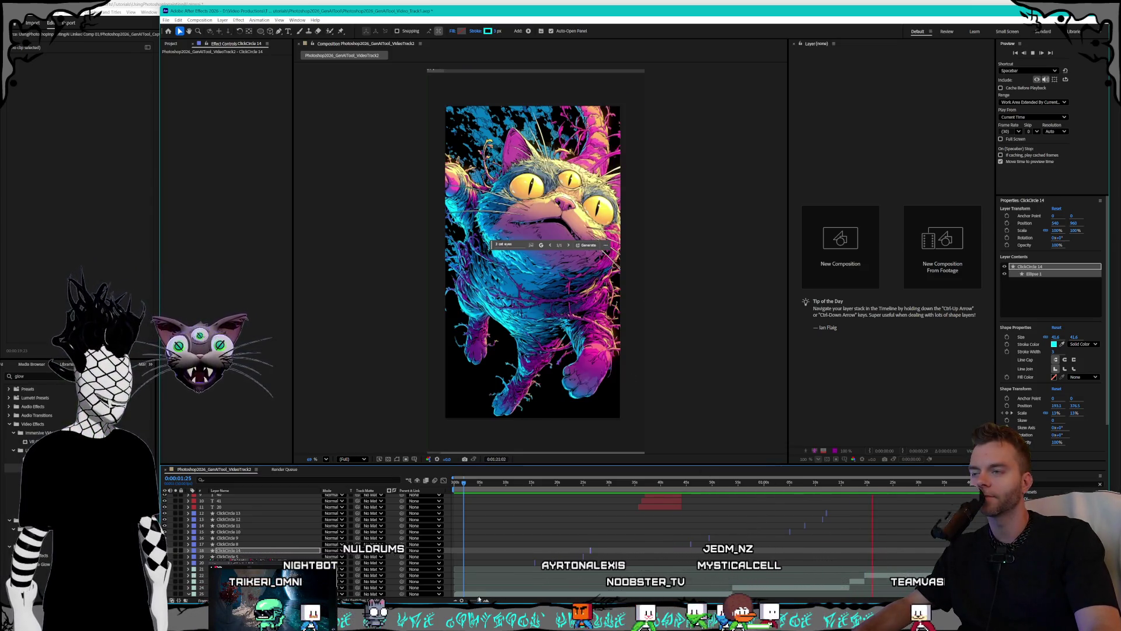
- Return the comp to its first frame and save the After Effects project
left_click(709, 482)
key("Home")
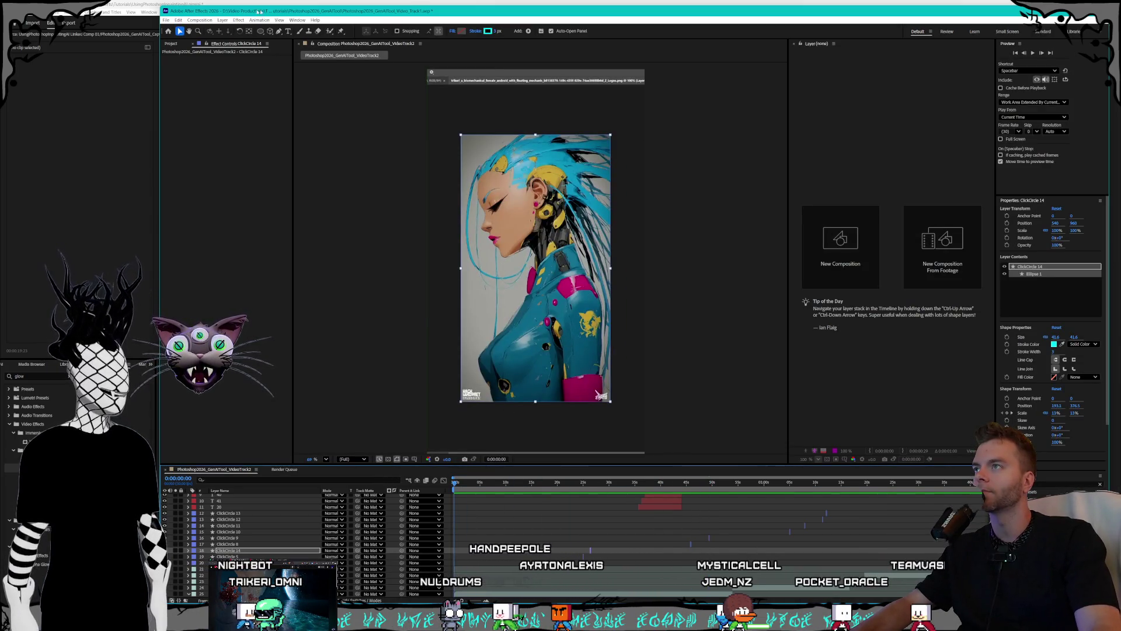
left_click(166, 20)
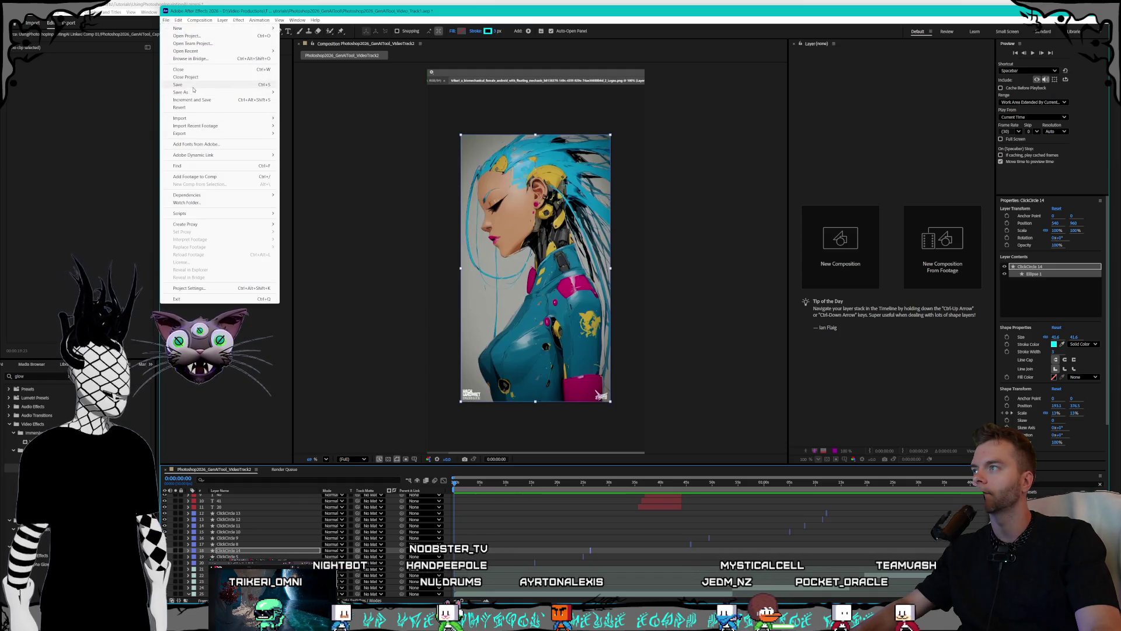
left_click(187, 83)
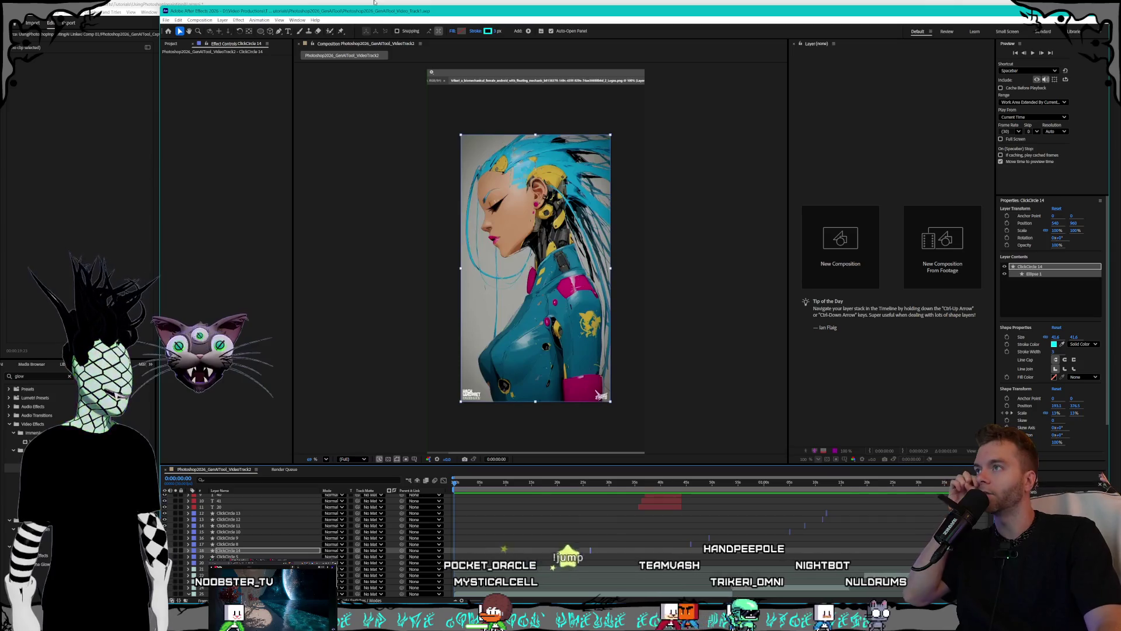
left_click(375, 2)
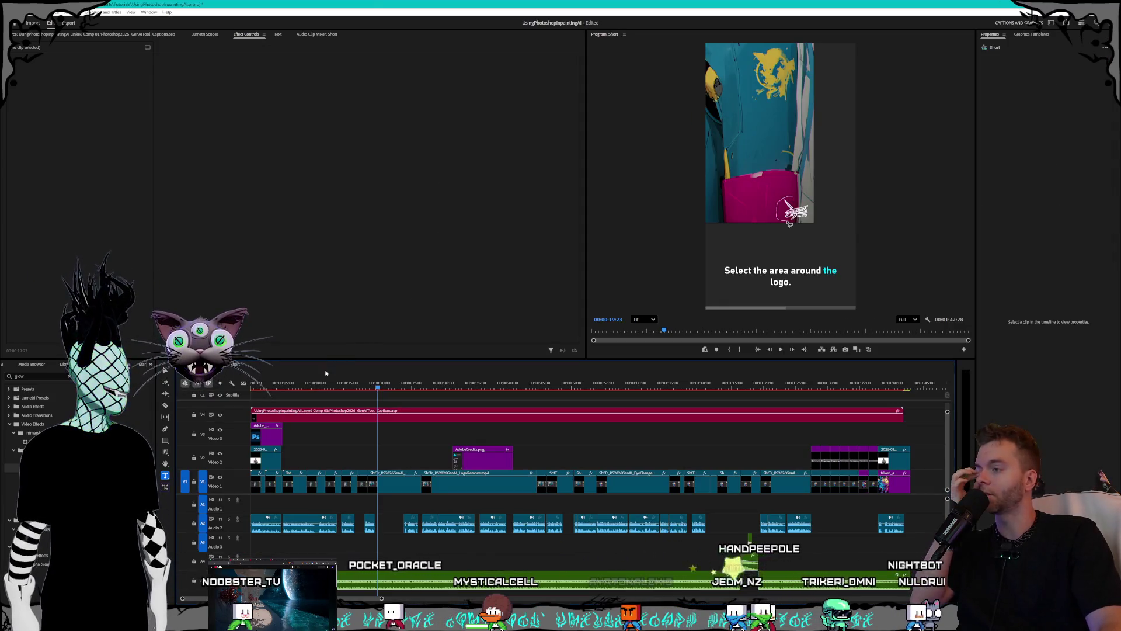
- Scrub the short's preview and select the V4 caption clip at the generative fill caption
mouse_move(378, 386)
left_mouse_down()
mouse_move(593, 389)
mouse_move(325, 394)
left_mouse_up()
left_click(403, 417)
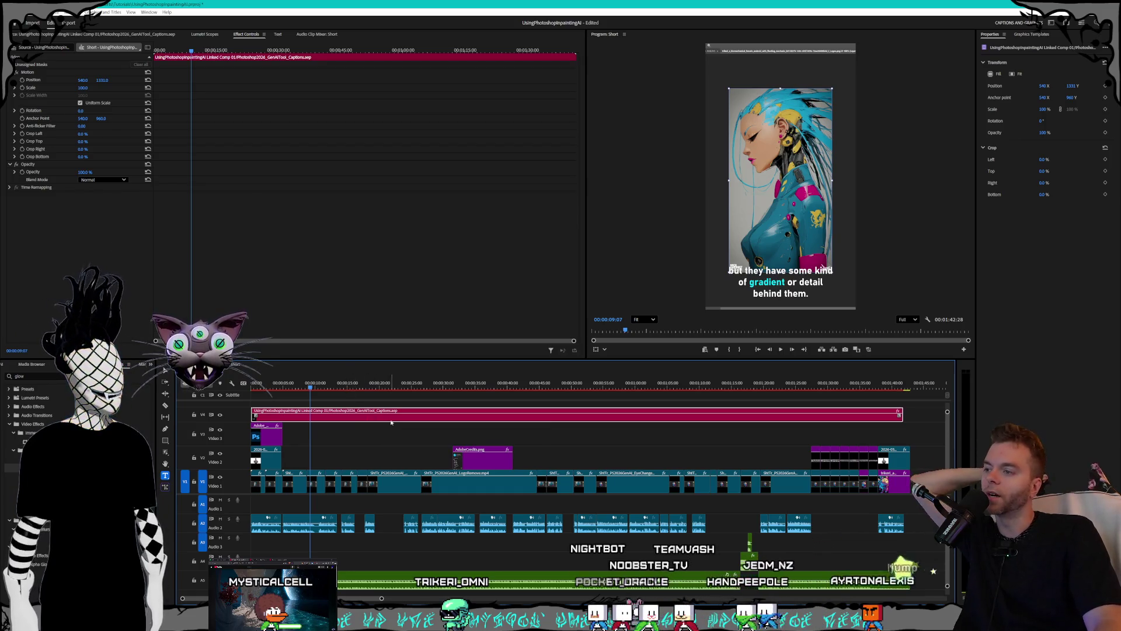
left_click(417, 389)
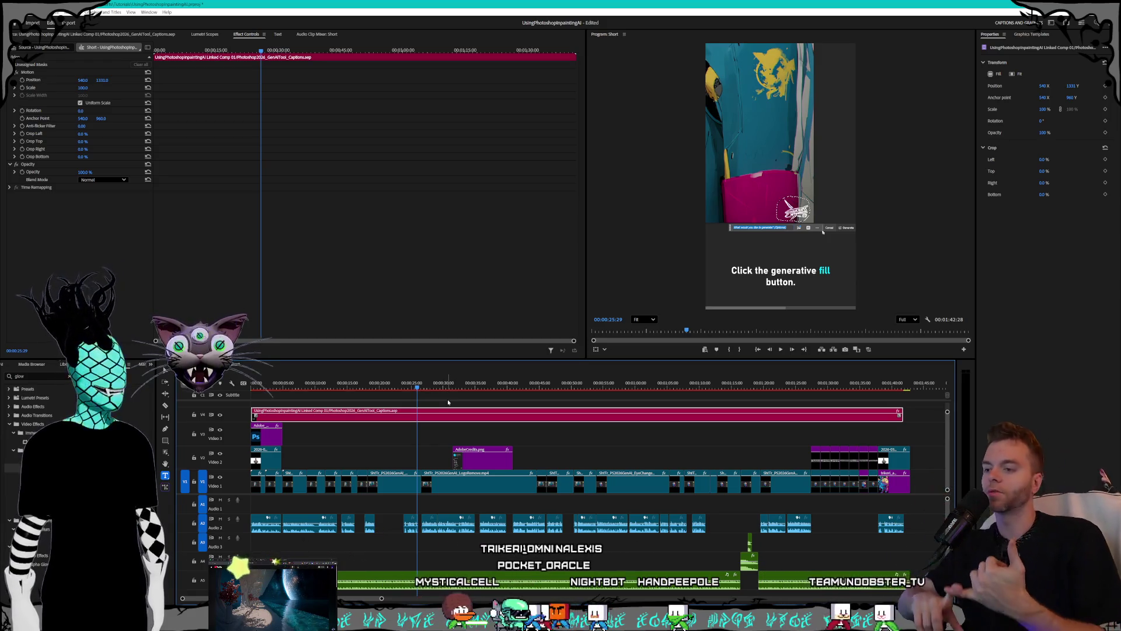
- Review the expression code in the Claude chat, then return to Premiere Pro
key("alt+Tab")
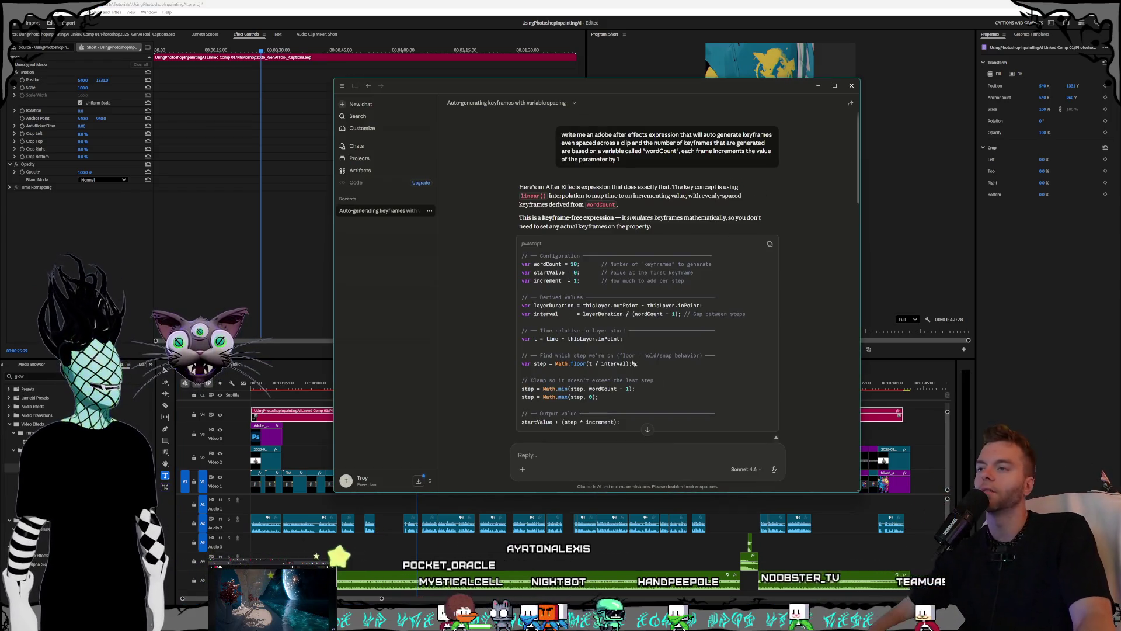
left_click_drag(600, 397, 543, 281)
left_click(803, 288)
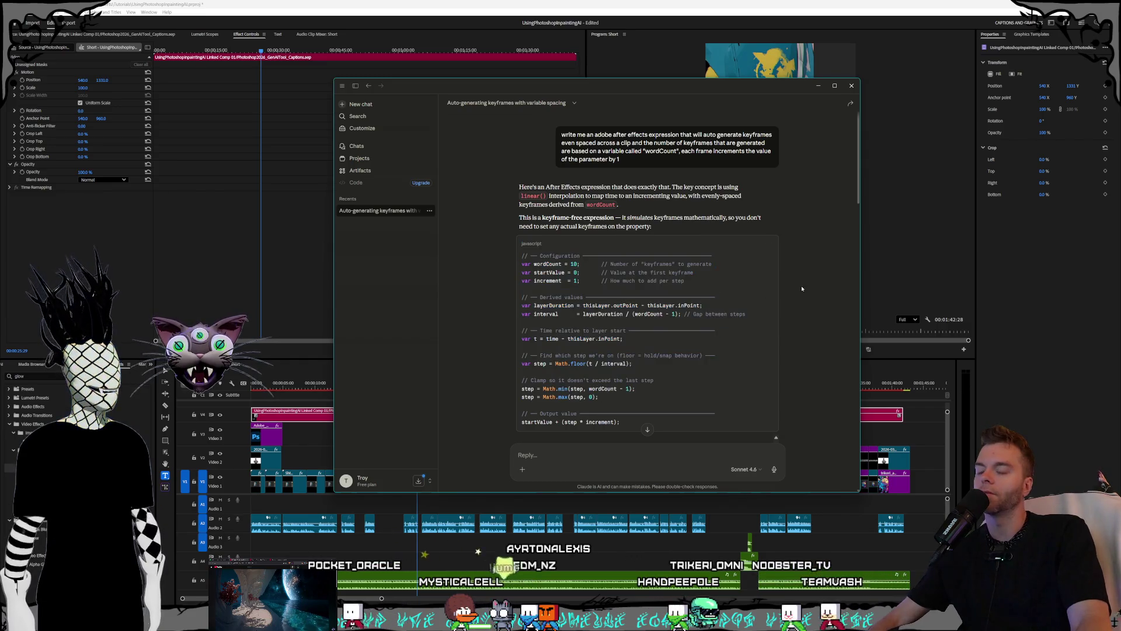
key("alt+Tab")
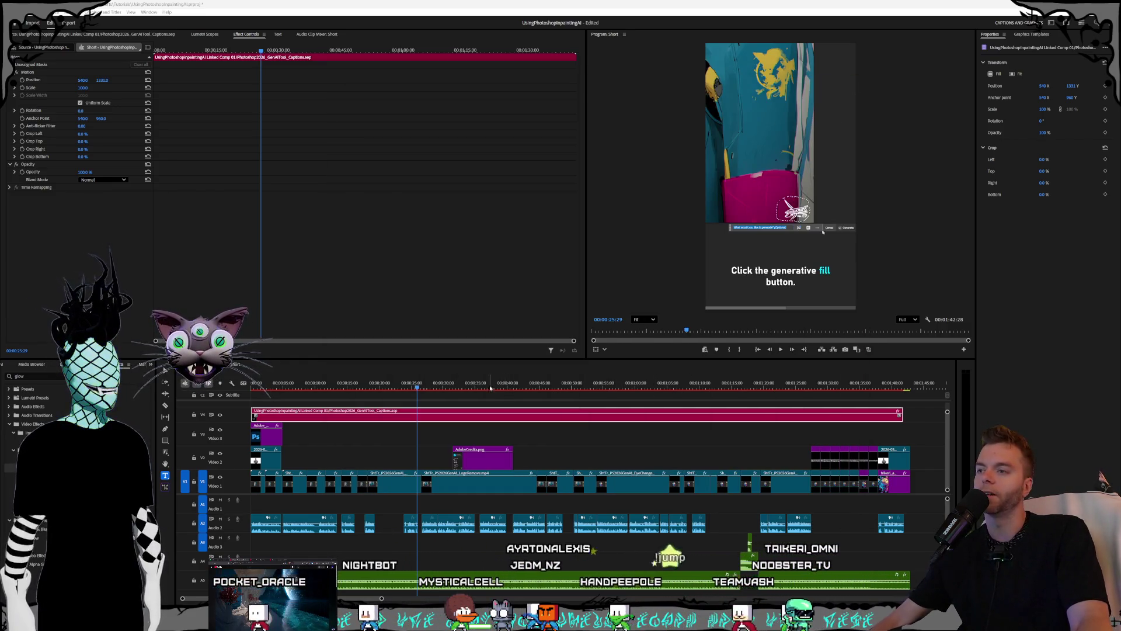
- Move the playhead to about 00:00:57, the cat image captioned about adding a third eye
left_click(620, 388)
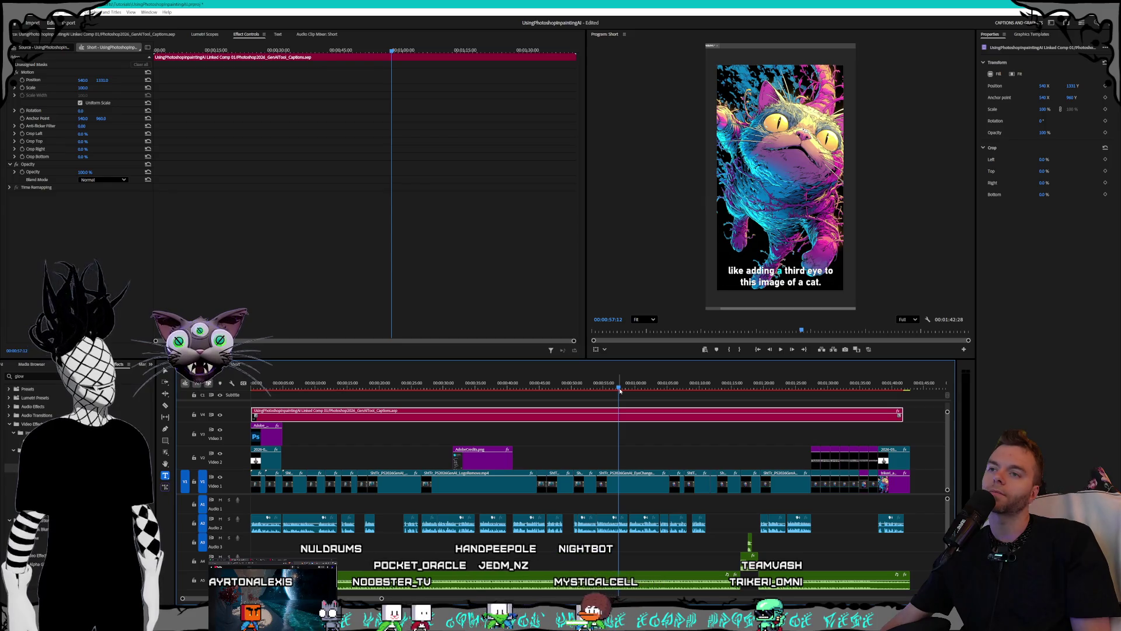
- Rewind to 00:00:54 and play through the cat example captions
left_click(607, 390)
left_click_drag(607, 390, 601, 390)
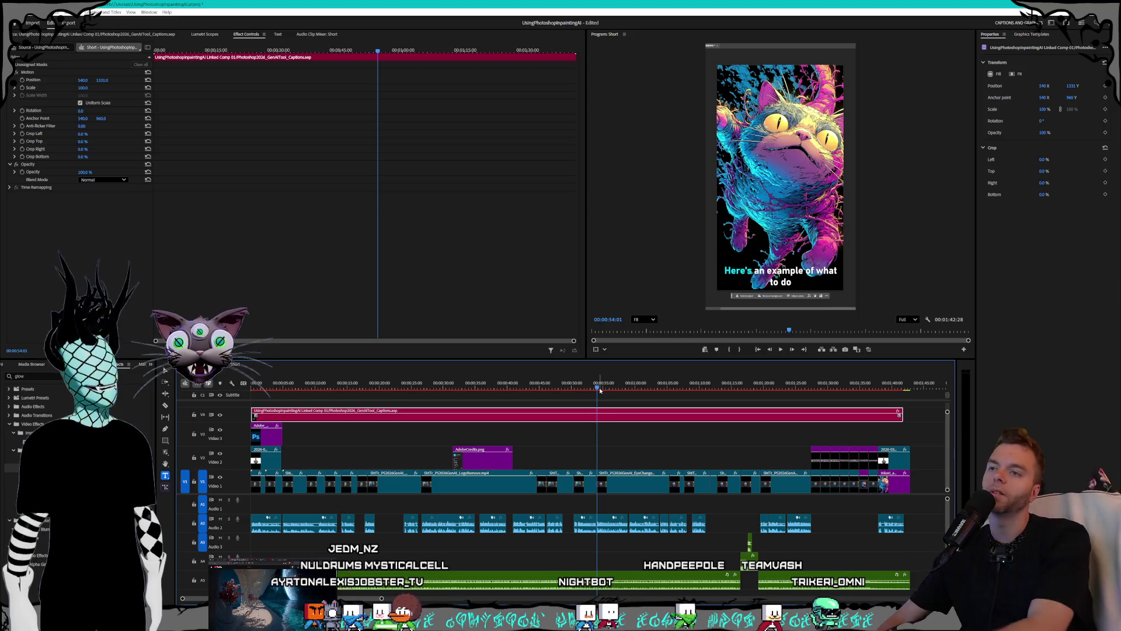
key("space")
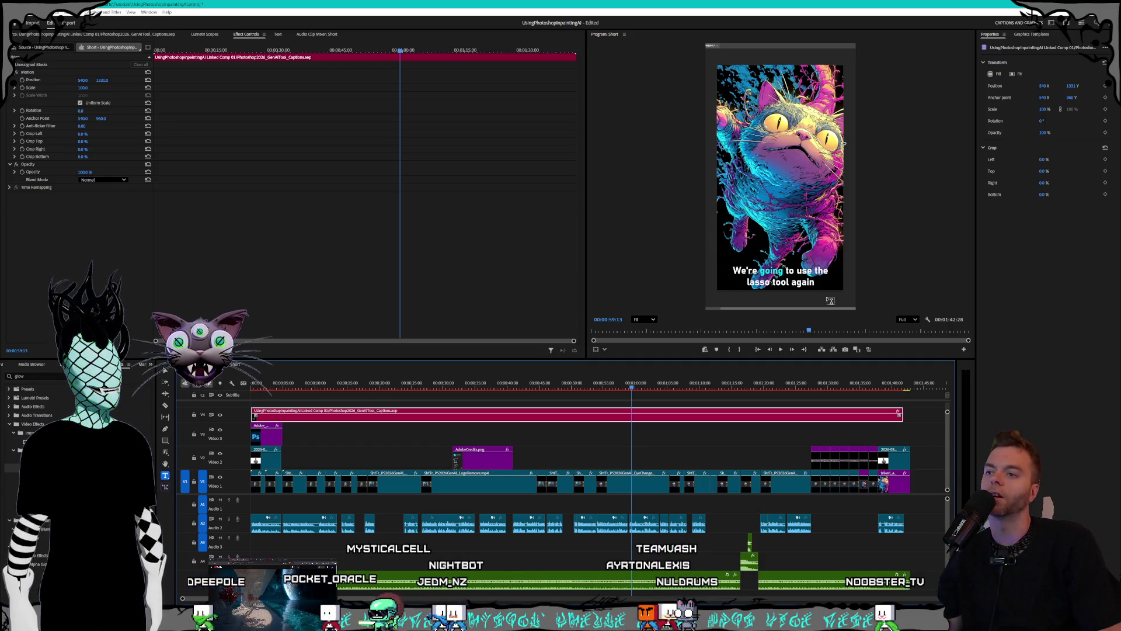
left_click_drag(629, 393, 651, 388)
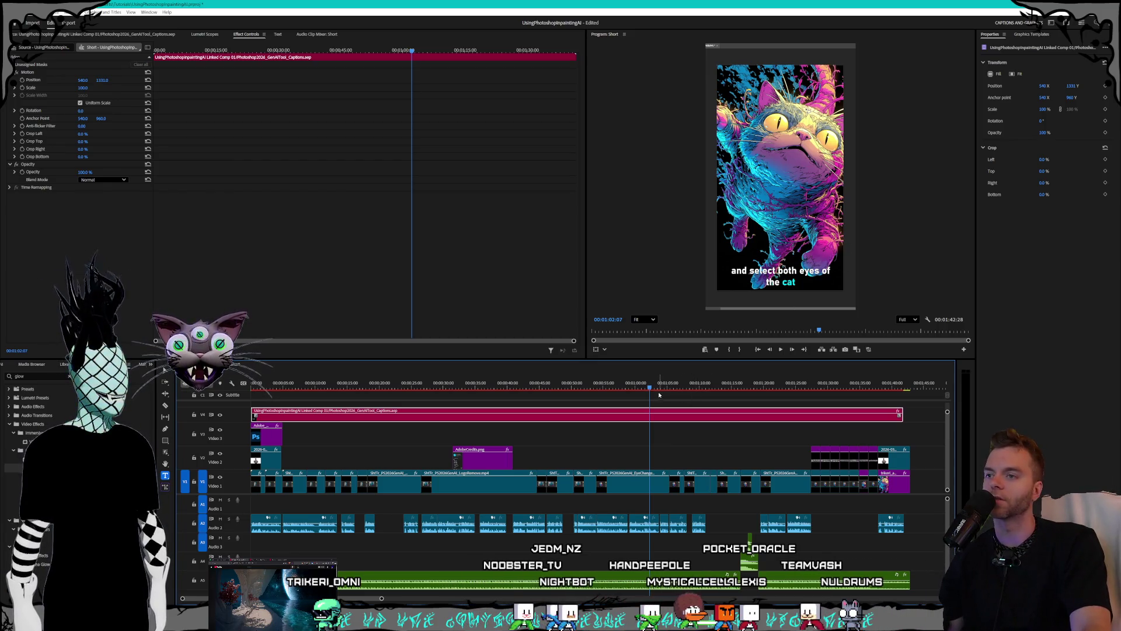
left_click_drag(658, 388, 673, 387)
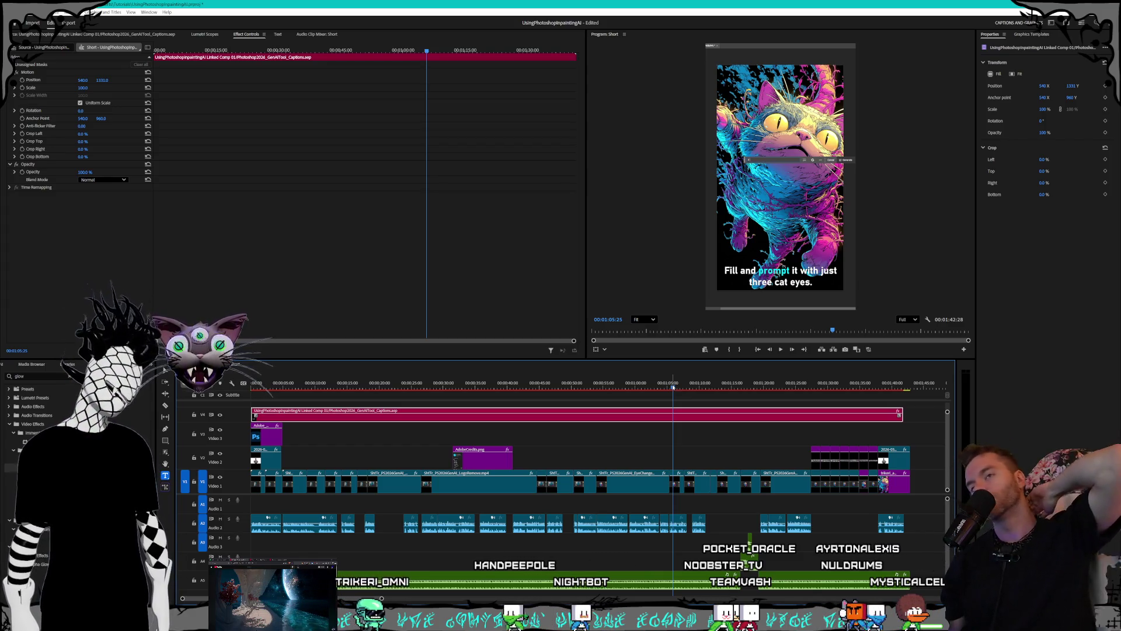
- Review the timeline from 1:08 to 1:13 past the three-cat-eyes prompt, then return to After Effects
left_click_drag(671, 388, 691, 388)
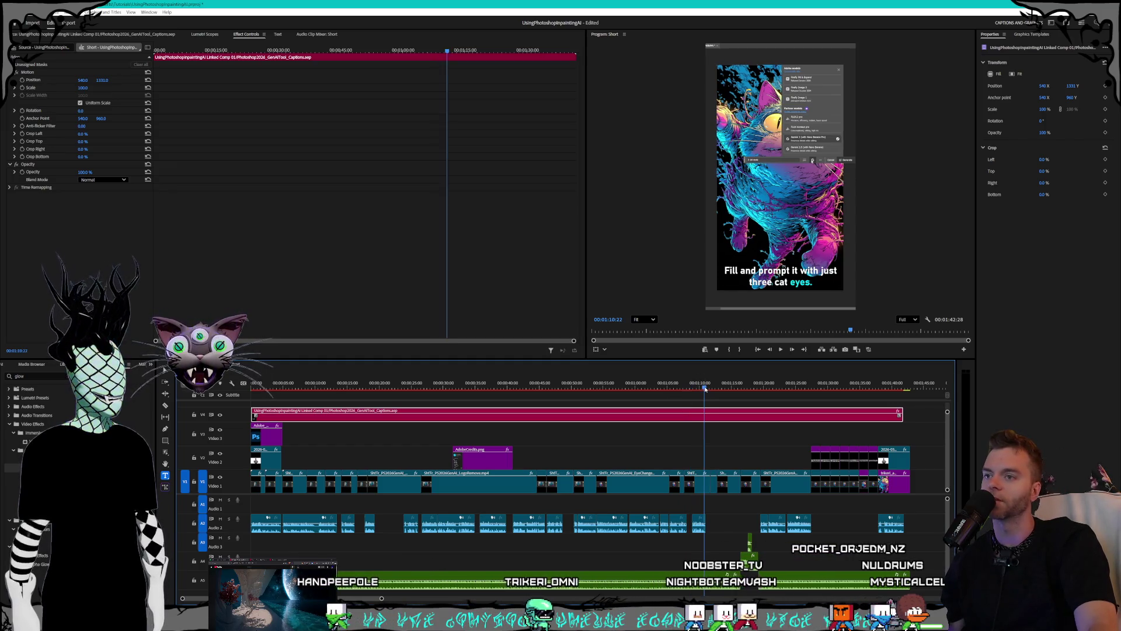
left_click(710, 389)
mouse_move(711, 388)
left_mouse_down()
mouse_move(721, 390)
mouse_move(452, 388)
mouse_move(558, 387)
left_mouse_up()
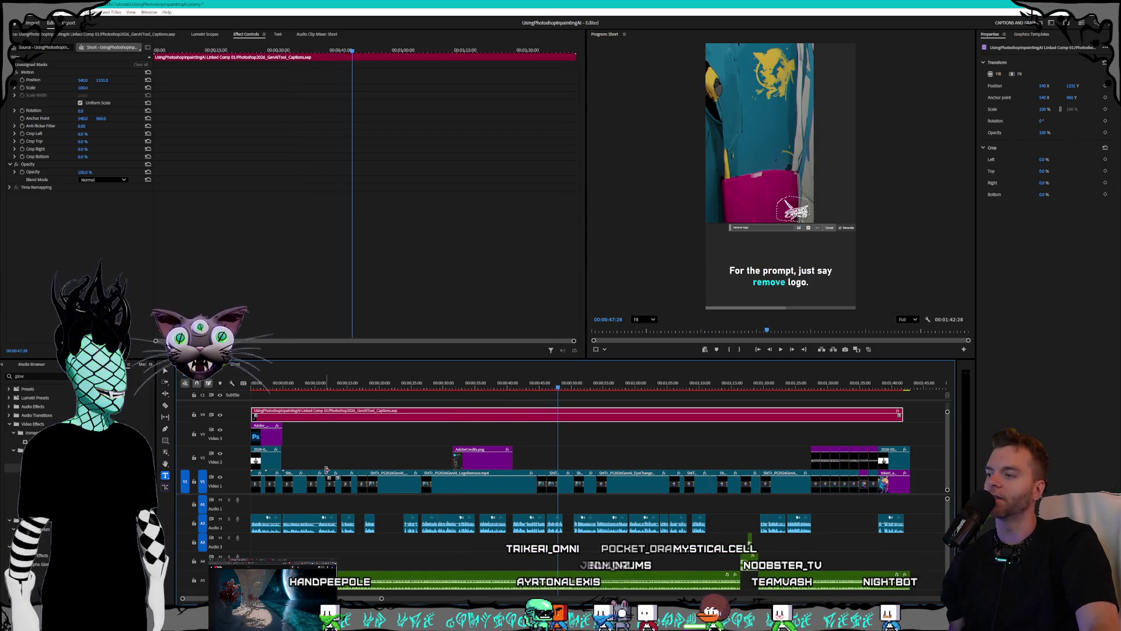
key("alt+Tab")
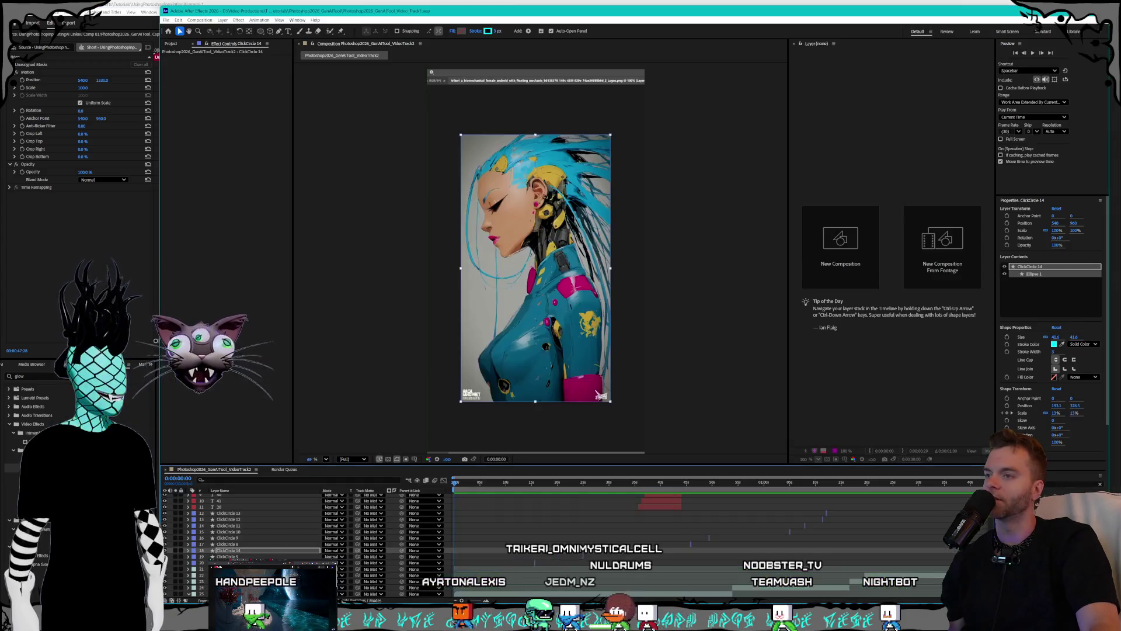
- Preview the comp from the generative fill prompt moment and back at the portrait section
left_click(581, 484)
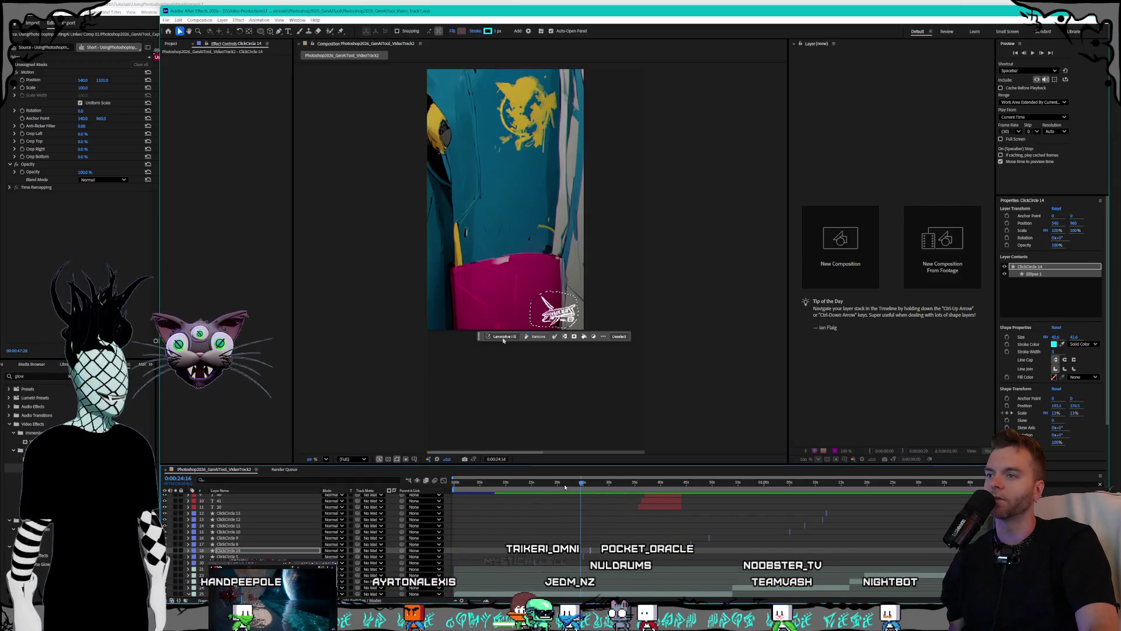
key("space")
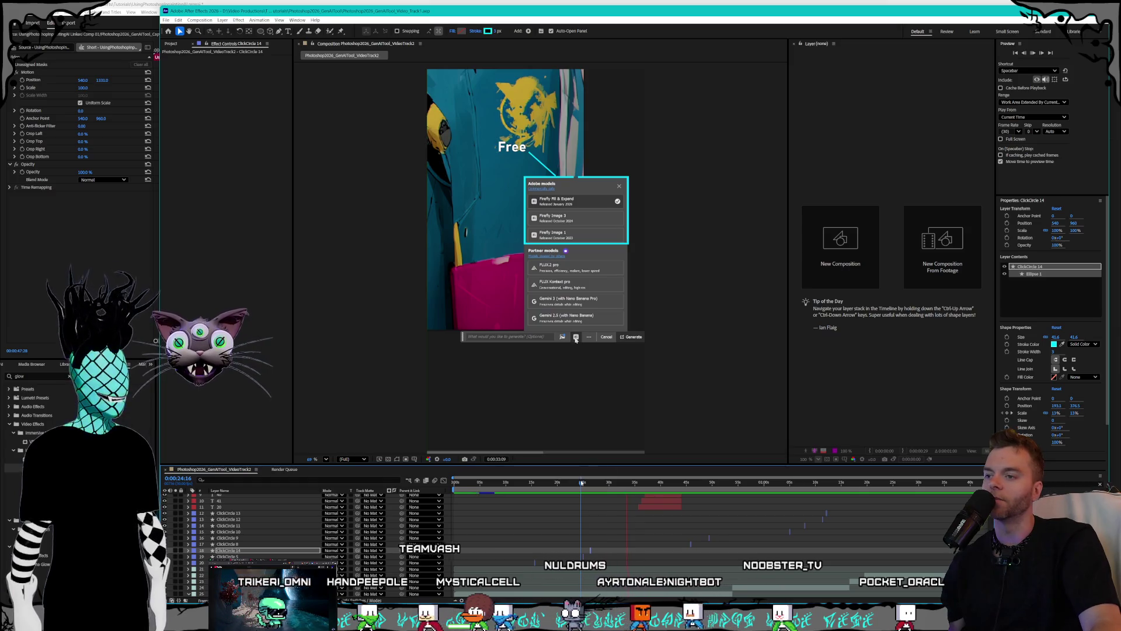
key("space")
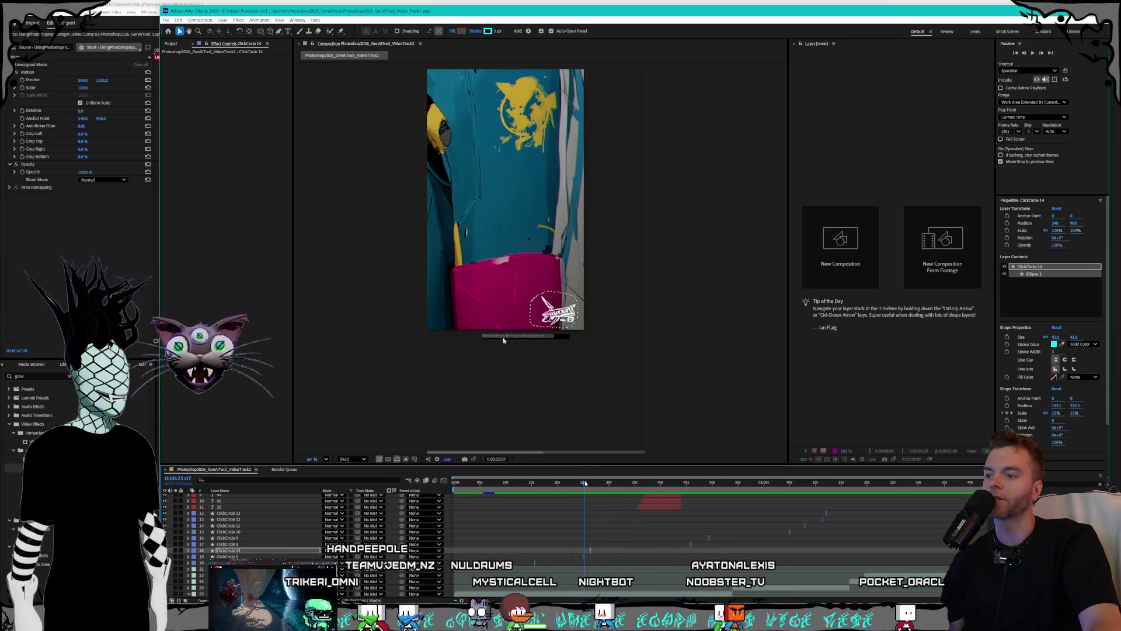
left_click(537, 482)
left_click(522, 483)
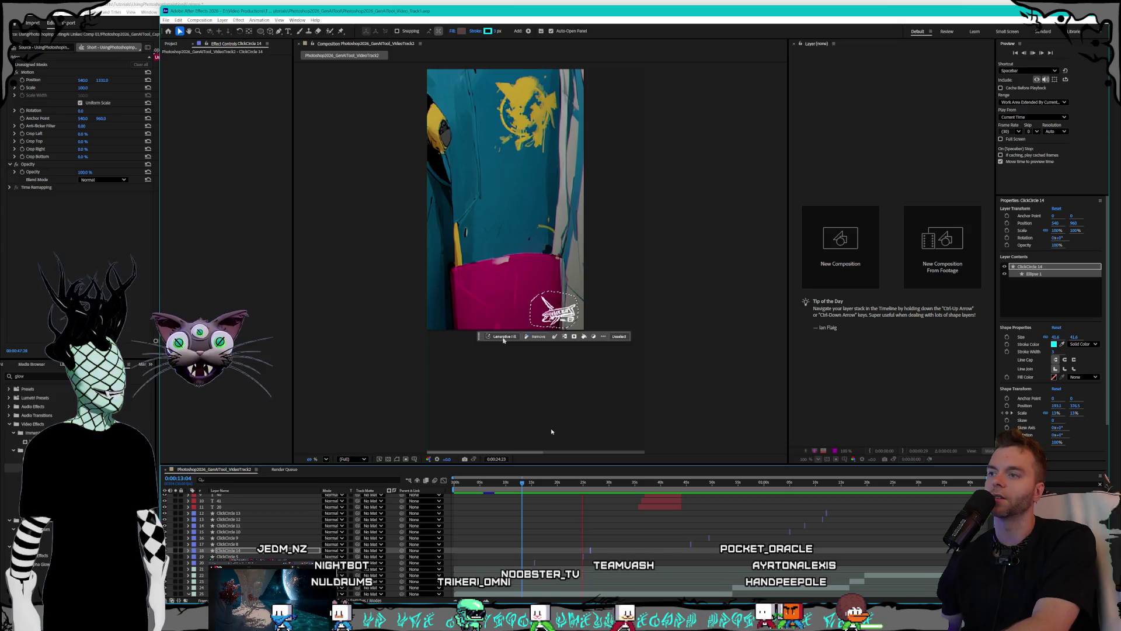
key("space")
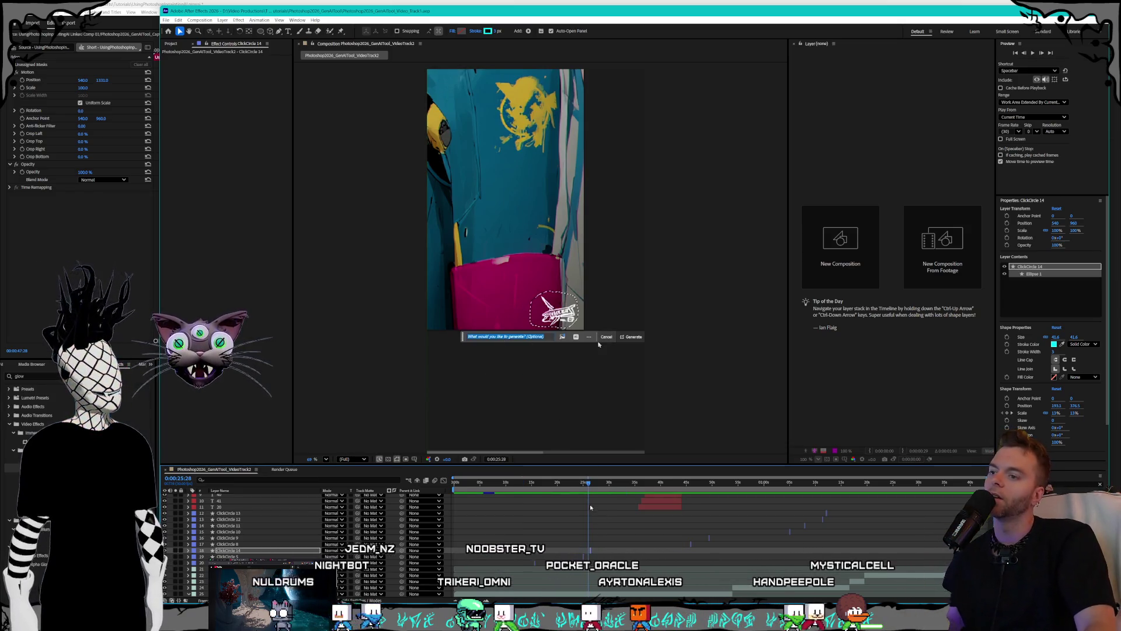
- Set Stroke Width to 2 on ClickCircle, ClickCircle 5 and ClickCircle 14
scroll(552, 556, "up", 2)
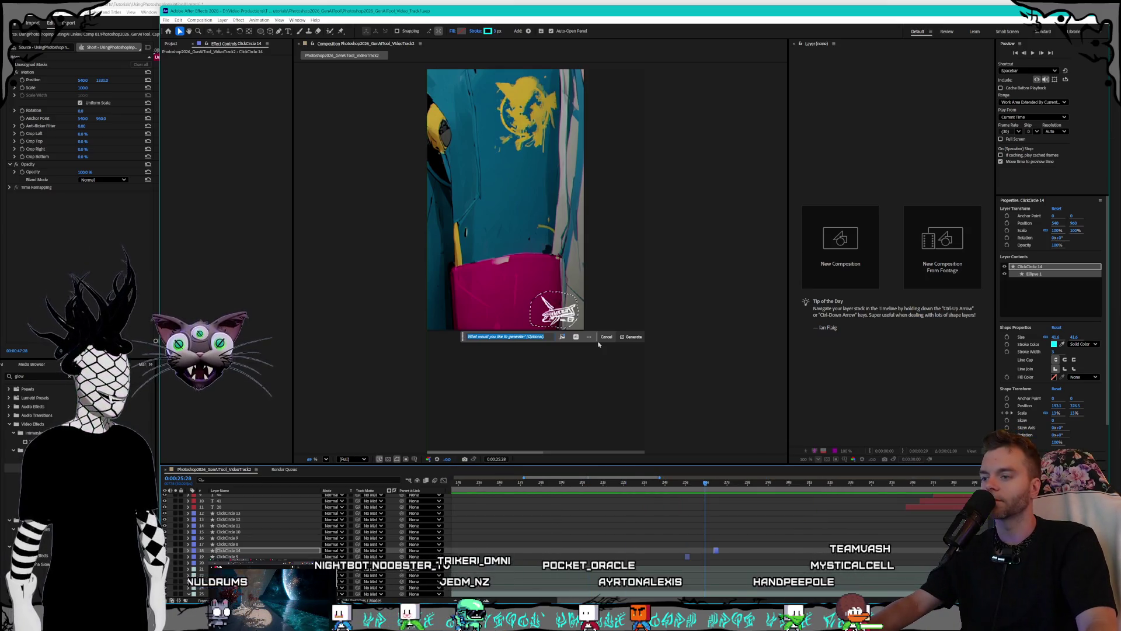
left_click(494, 563)
left_click(1053, 353)
key("Return")
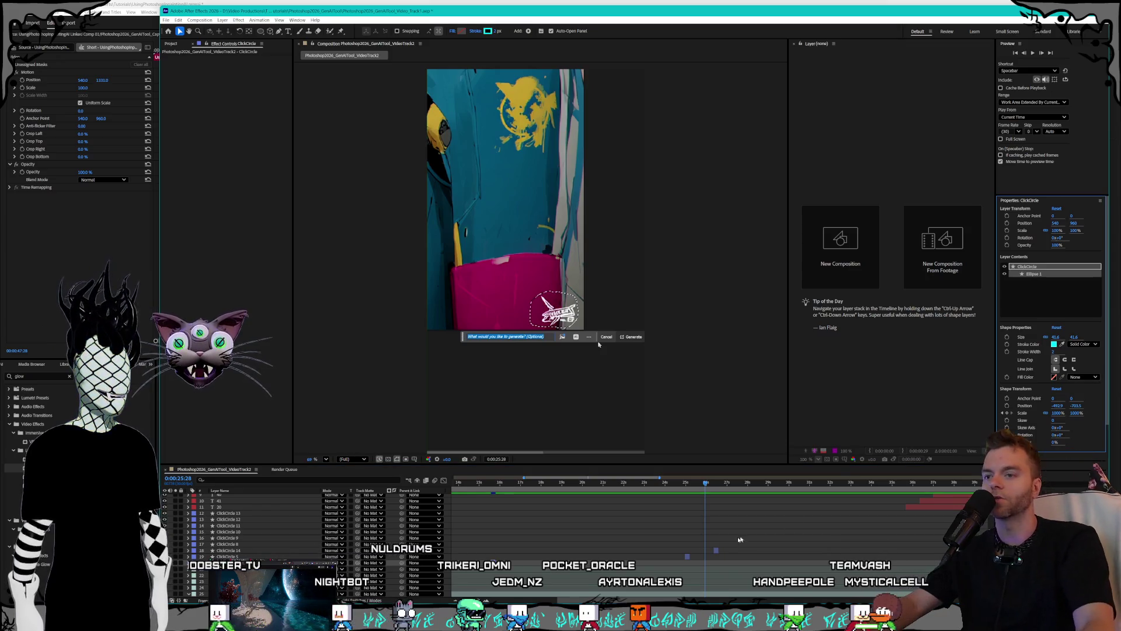
key("ctrl+Up")
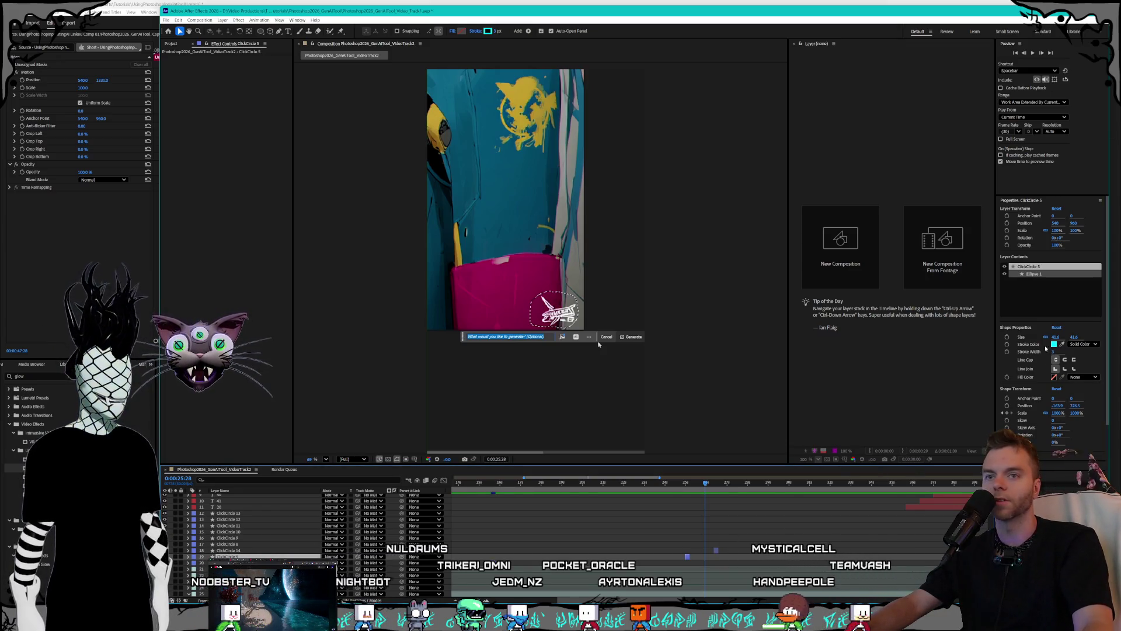
left_click(1061, 351)
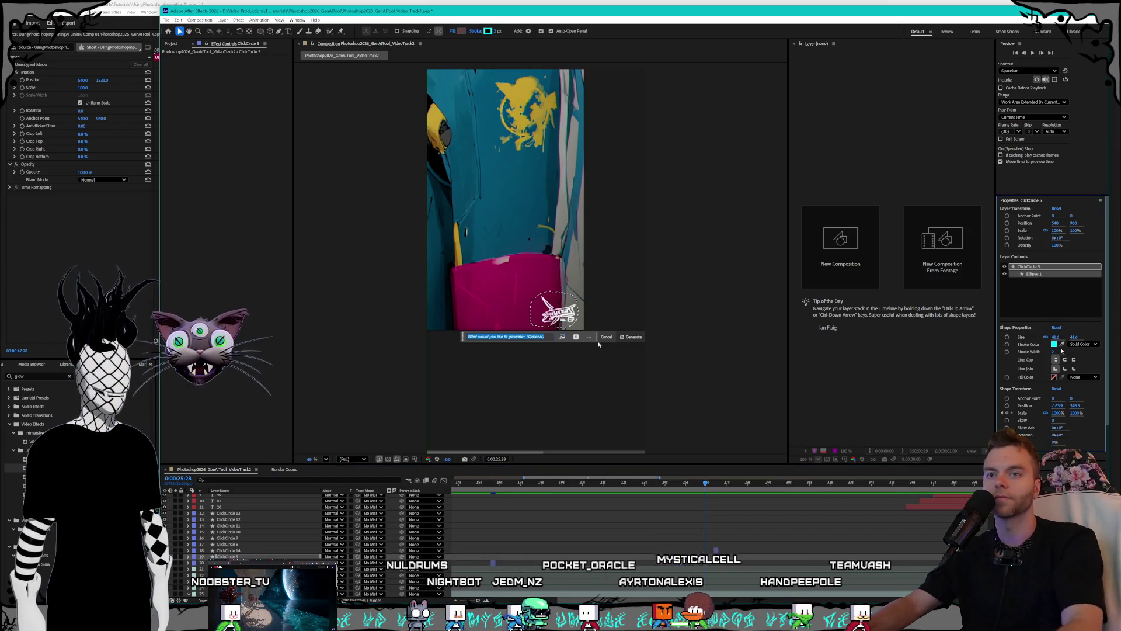
key("ctrl+Up")
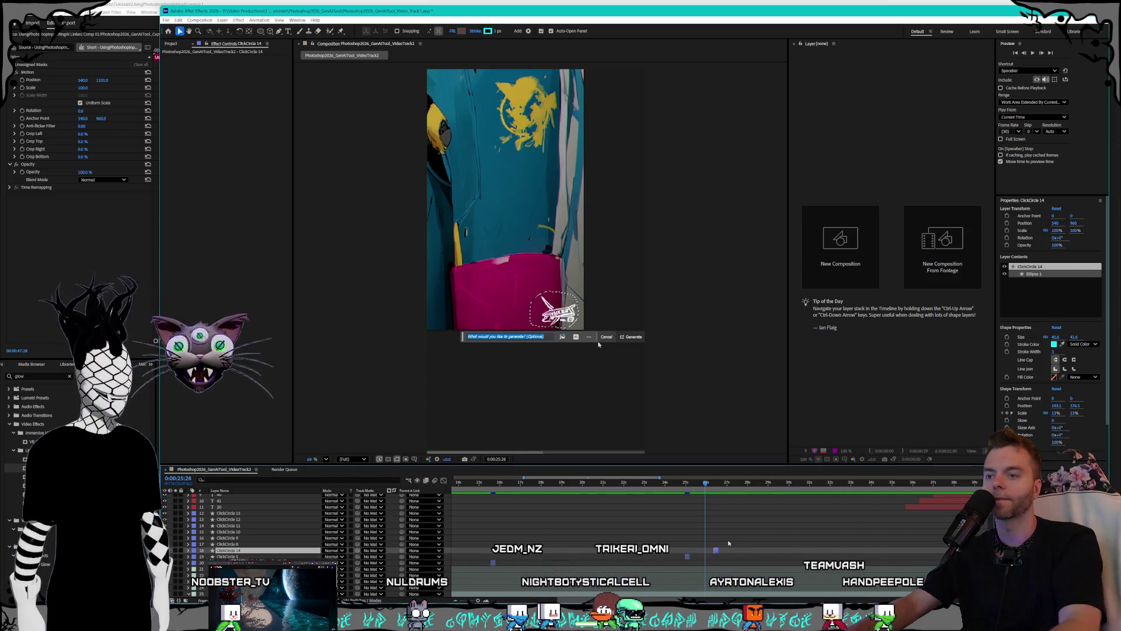
left_click(1055, 353)
key("Return")
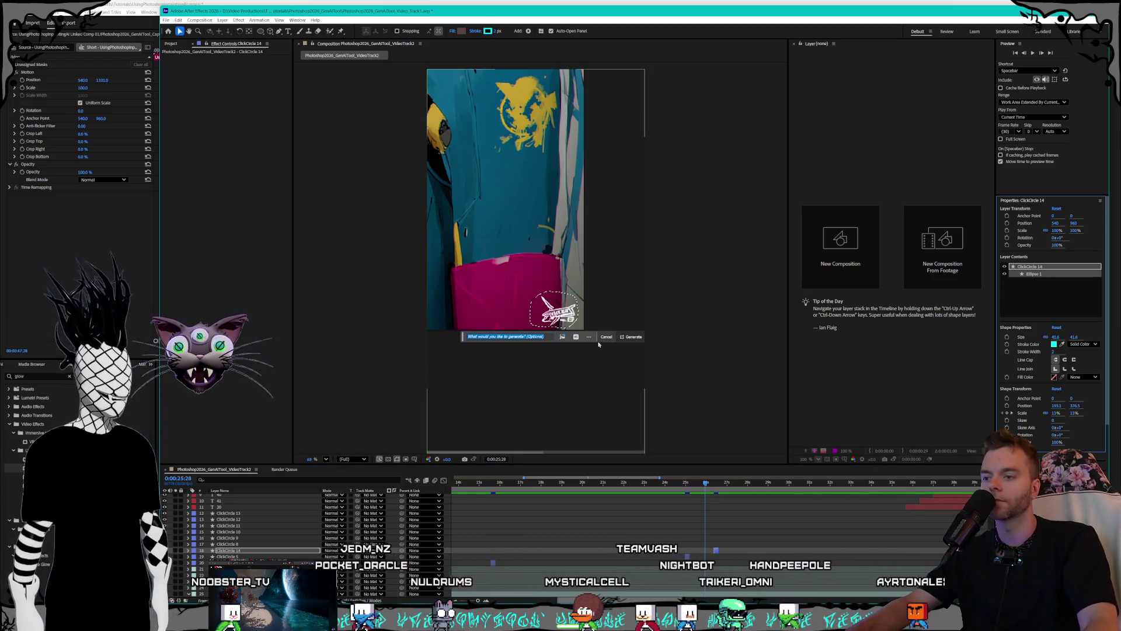
scroll(723, 547, "right", 5)
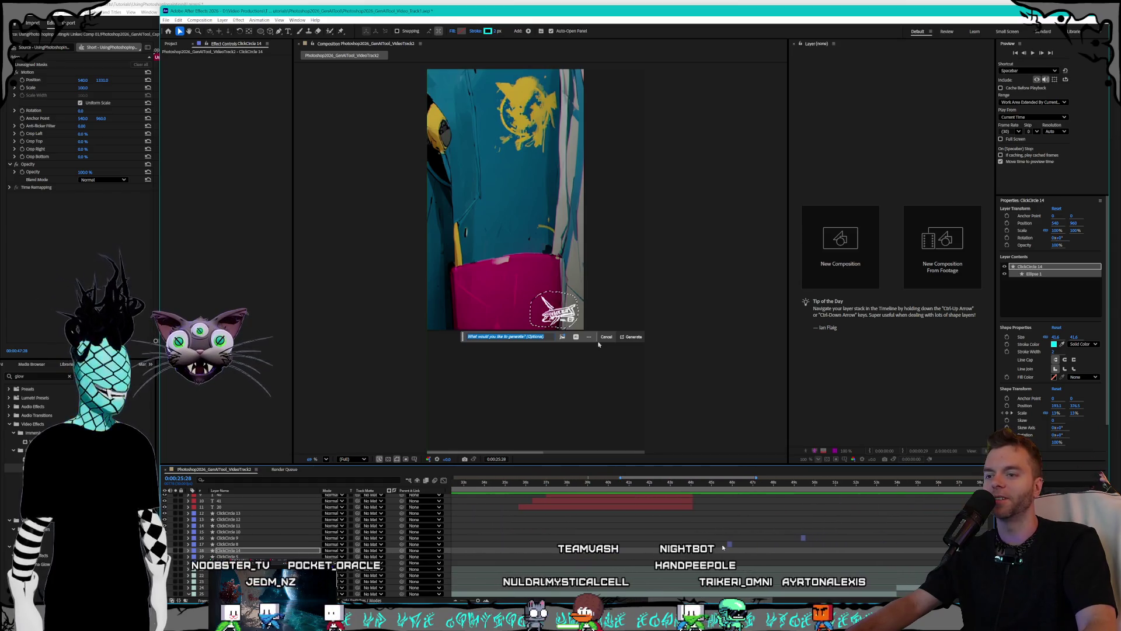
- Thin the strokes of ClickCircle 8, 10, 11 and 12 to width 2, moving on to ClickCircle 13
left_click(727, 544)
left_click(1055, 352)
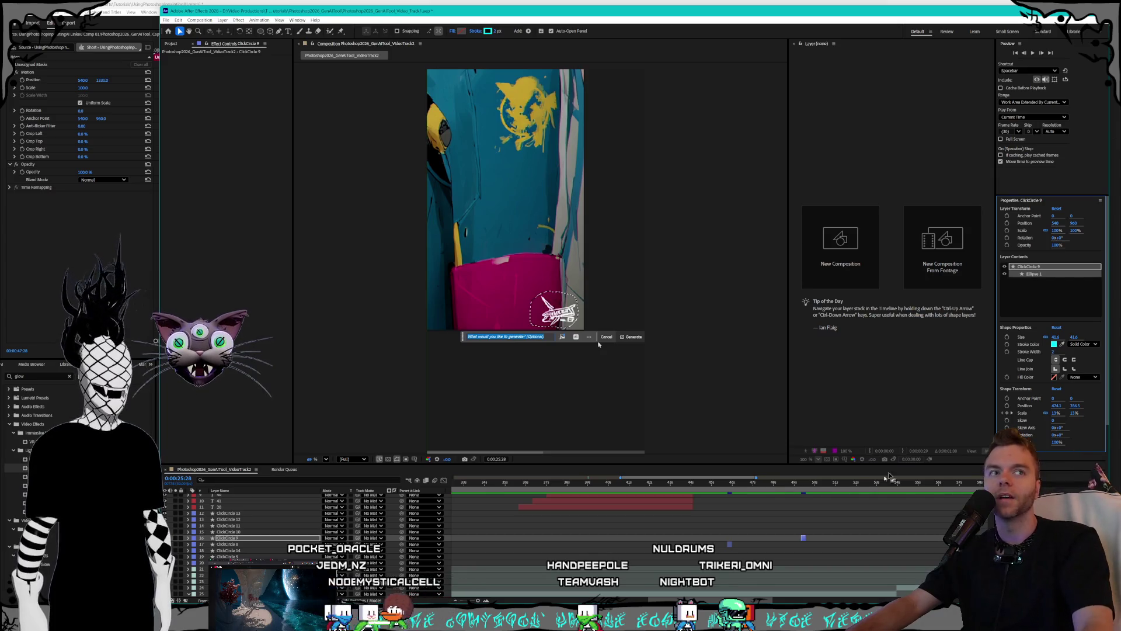
scroll(752, 586, "right", 5)
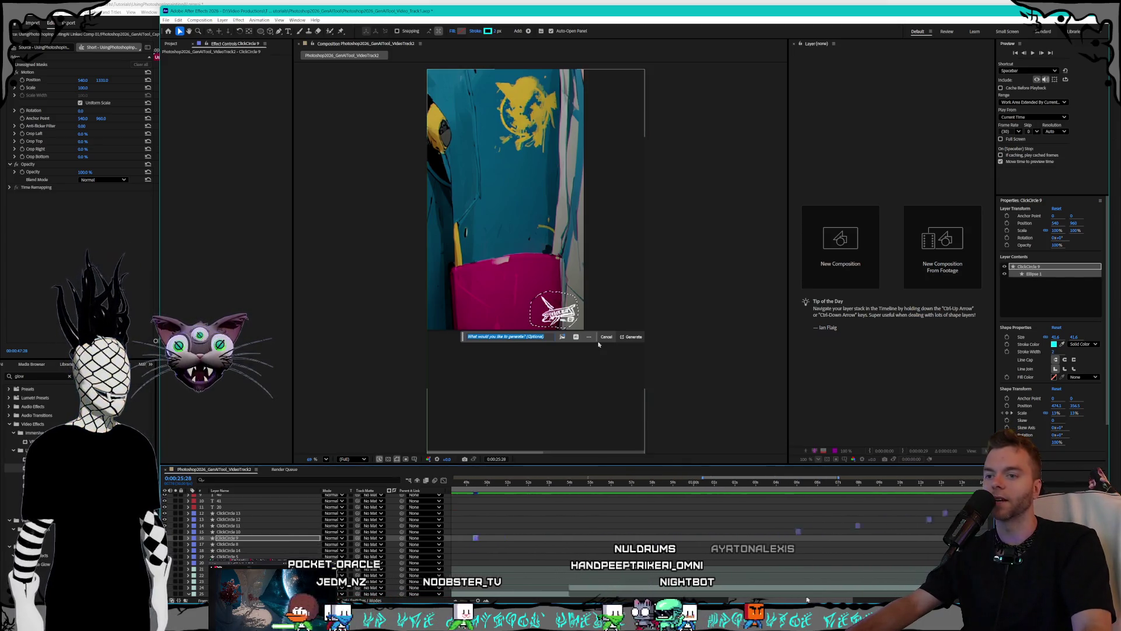
scroll(832, 597, "right", 1)
key("ctrl+Up")
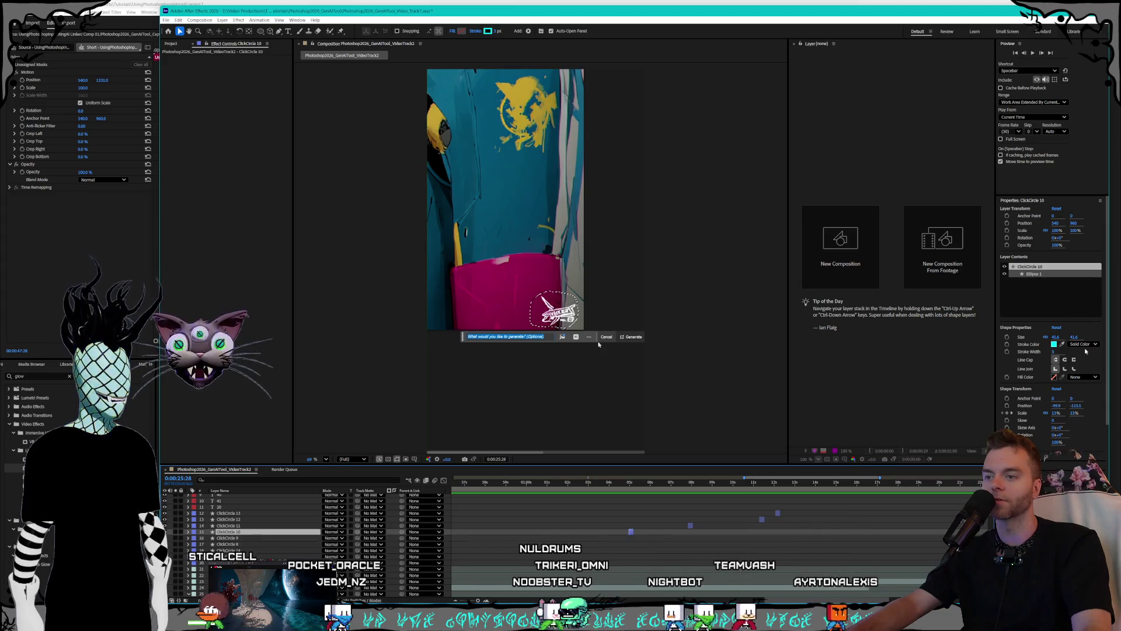
left_click_drag(1061, 351, 1056, 352)
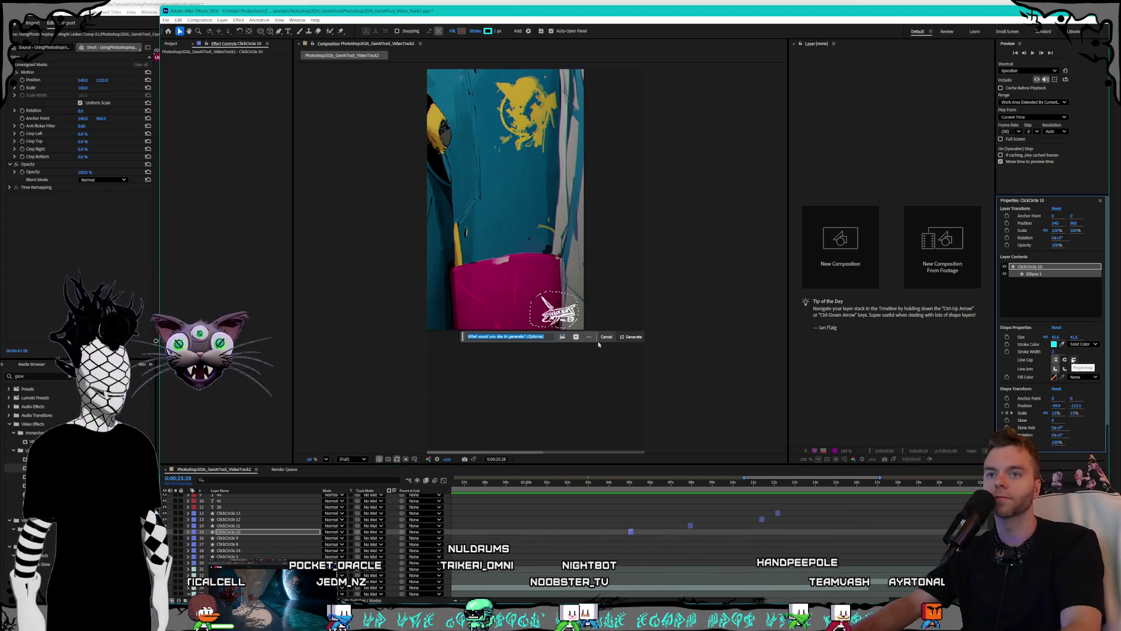
key("ctrl+Up")
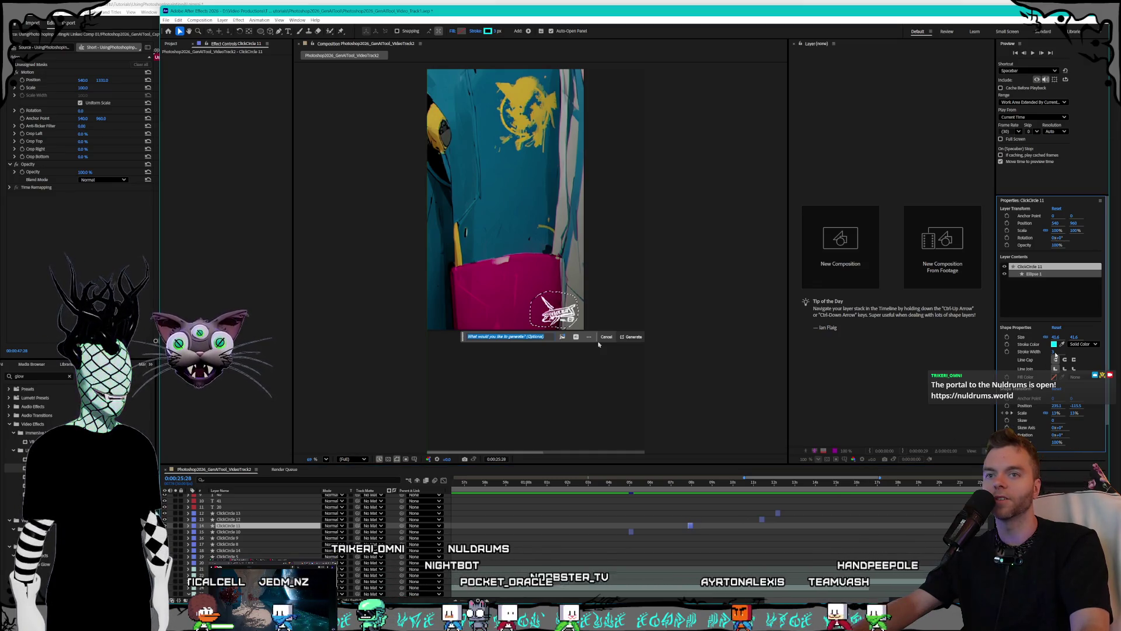
left_click(1054, 354)
left_click(1055, 351)
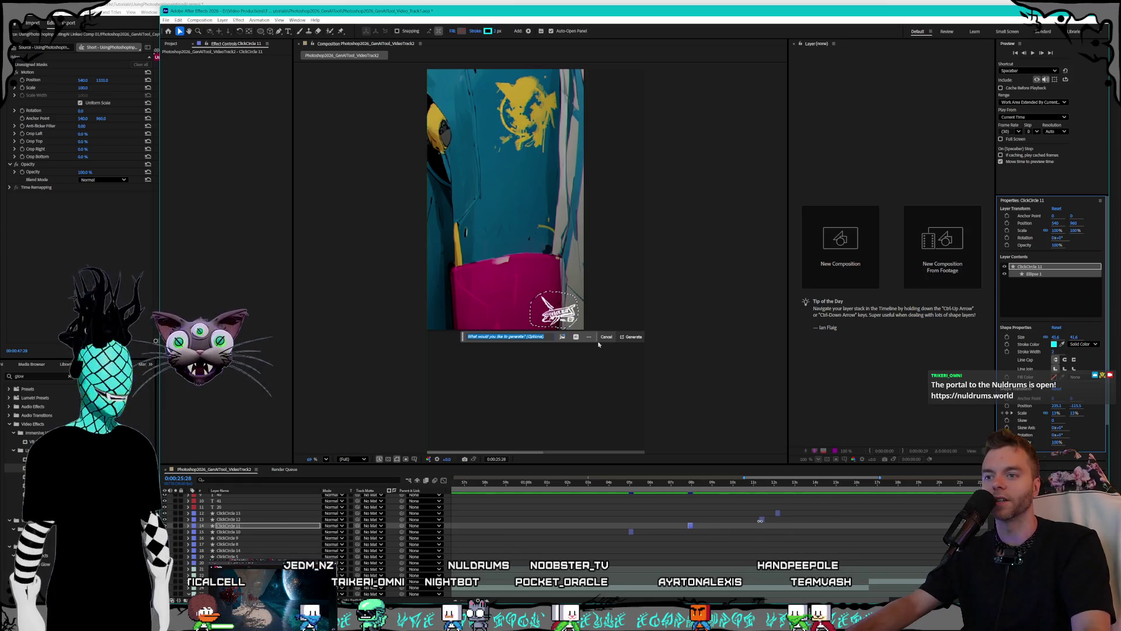
key("ctrl+Up")
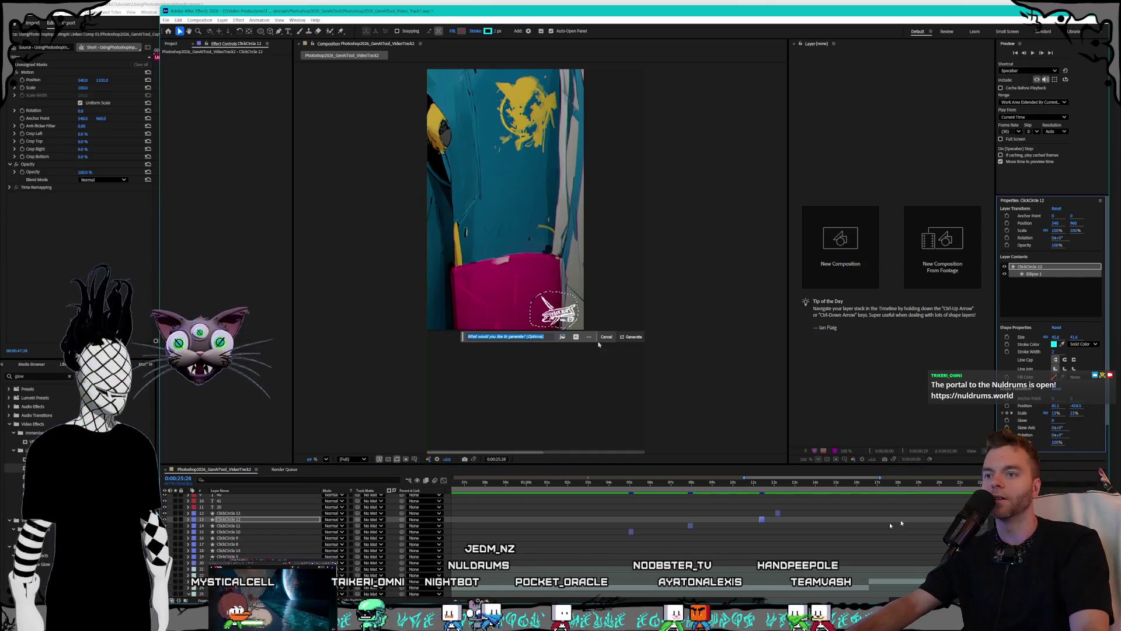
left_click(778, 513)
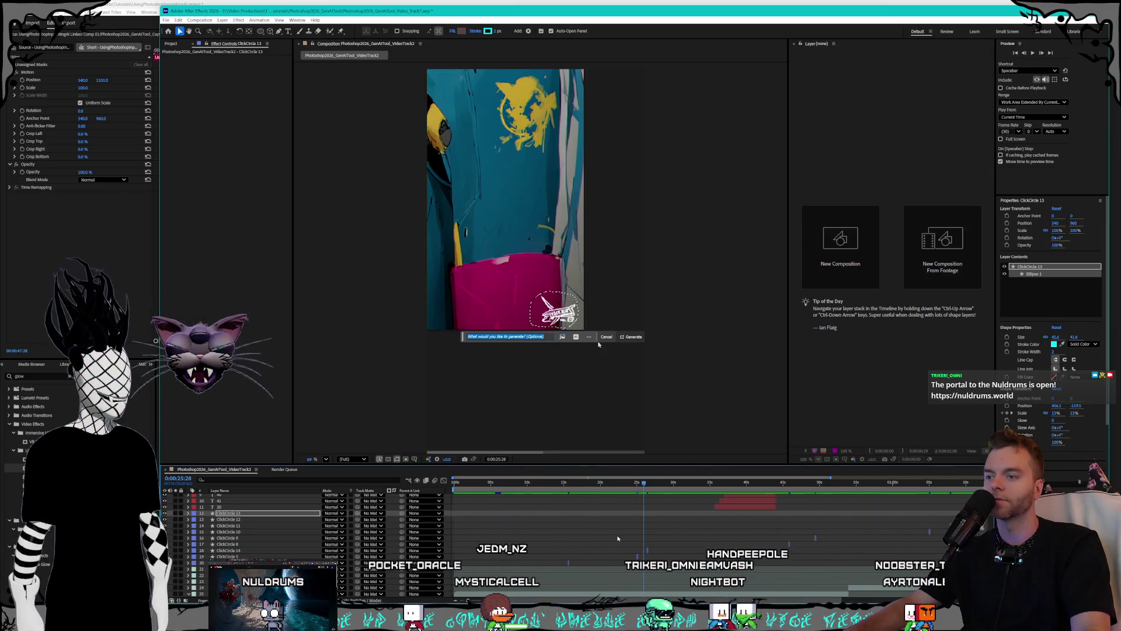
- Move the comp to 0:00:36:12, where the model picker shows its Free / Cost $$$ callouts
scroll(564, 491, "down", 3)
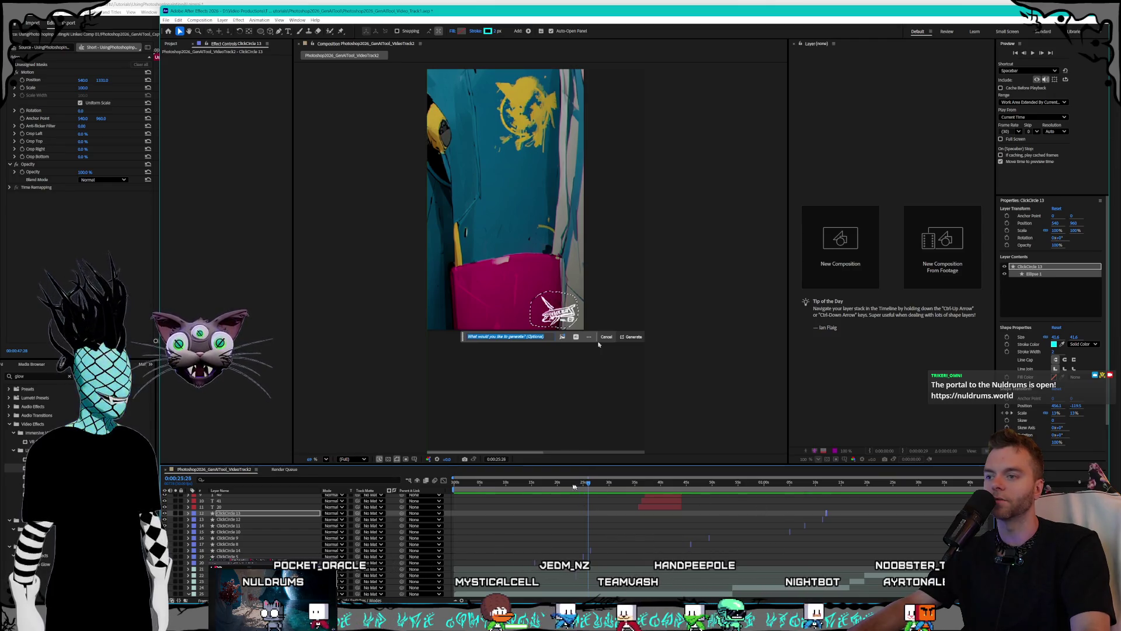
left_click(510, 490)
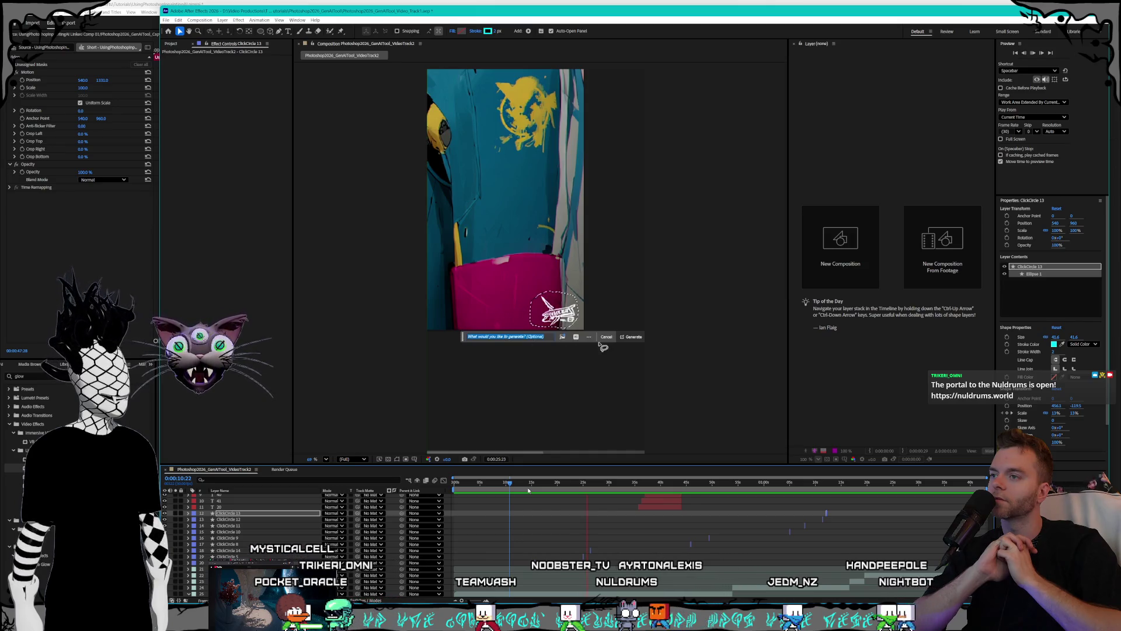
left_click(576, 337)
type("remove logo")
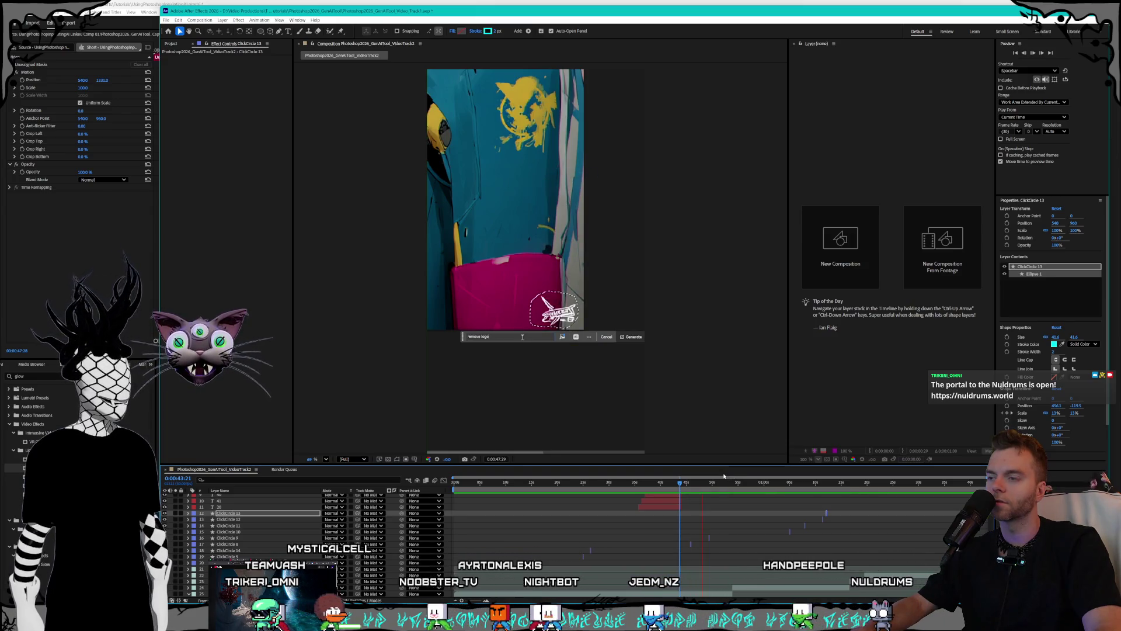
left_click(675, 482)
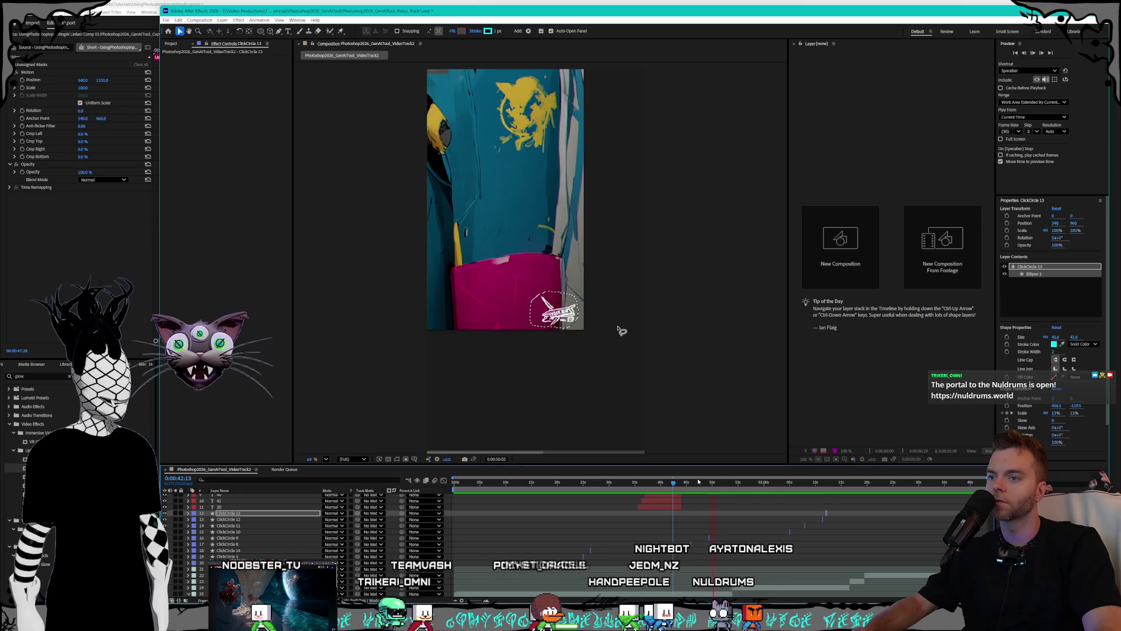
left_click(643, 484)
key("Page_Up")
key("Page_Up")
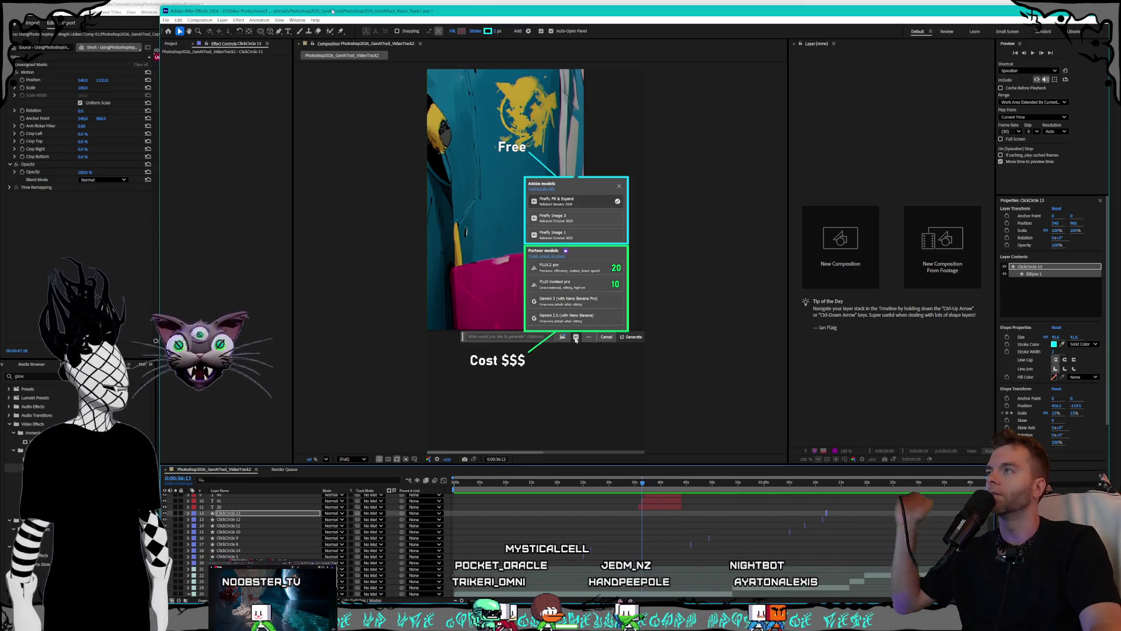
- Save the project with Ctrl+S and launch the Claude app from Windows search
left_click(167, 21)
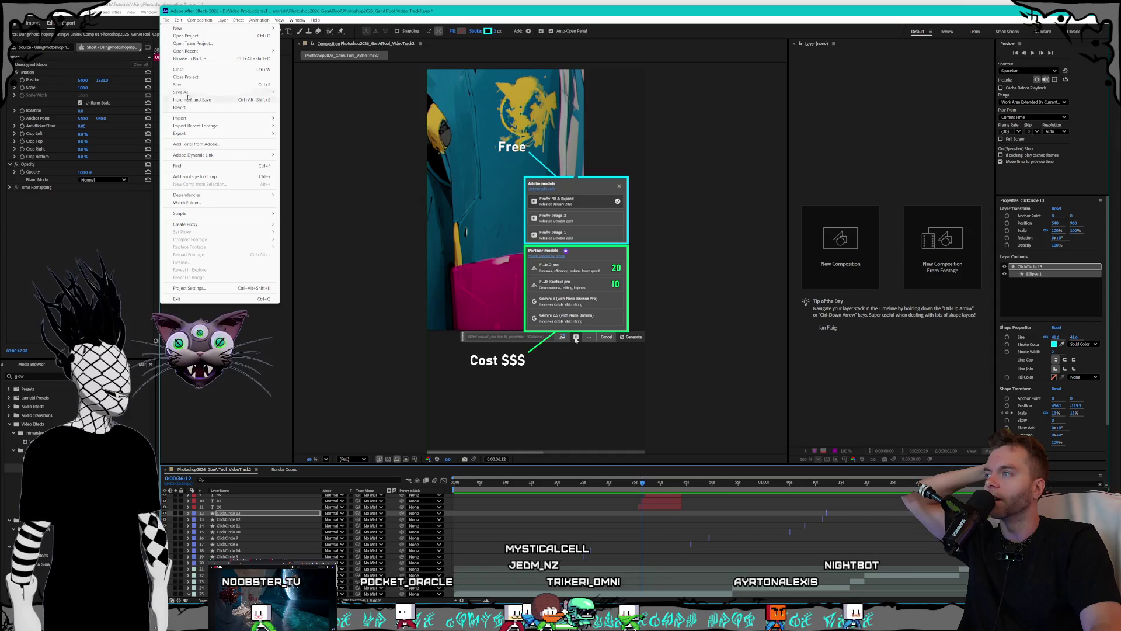
key("ctrl+s")
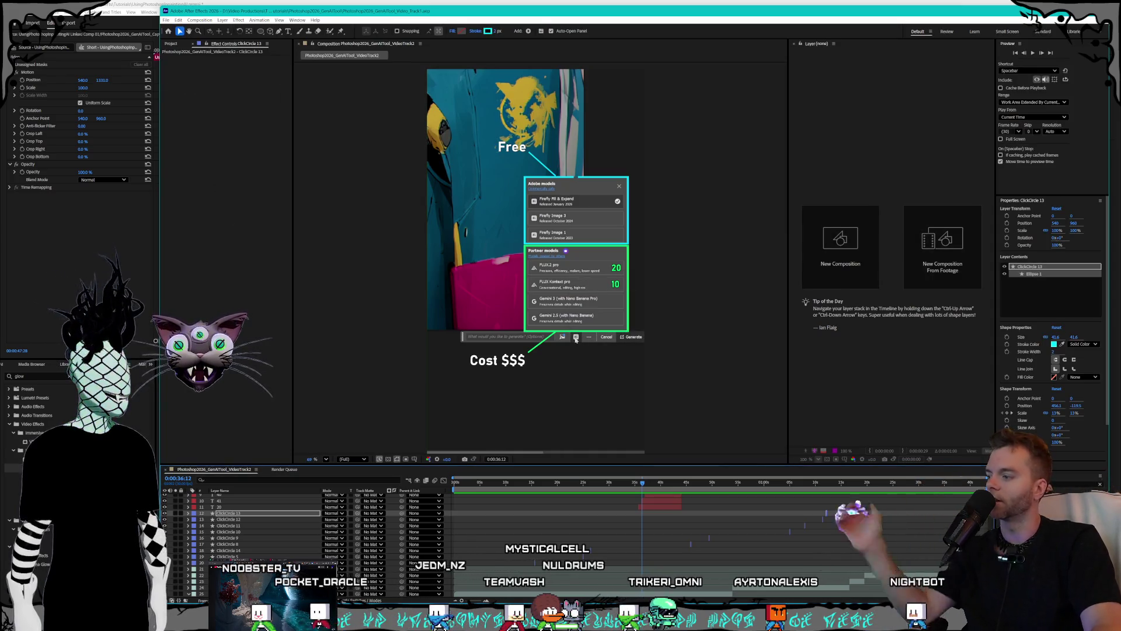
key("super")
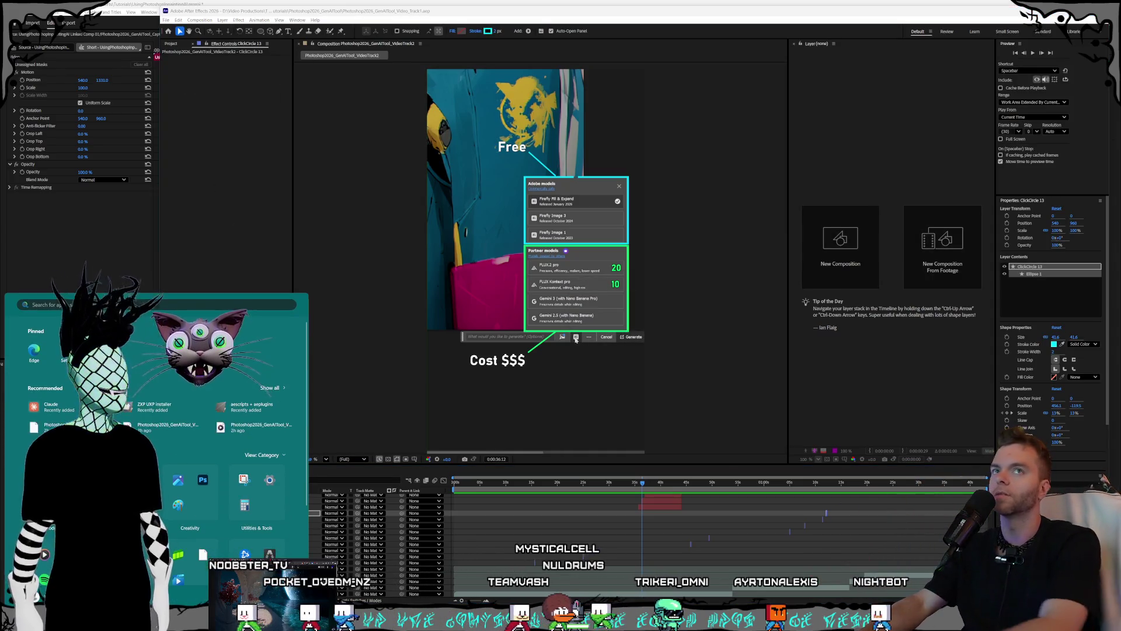
type("claude")
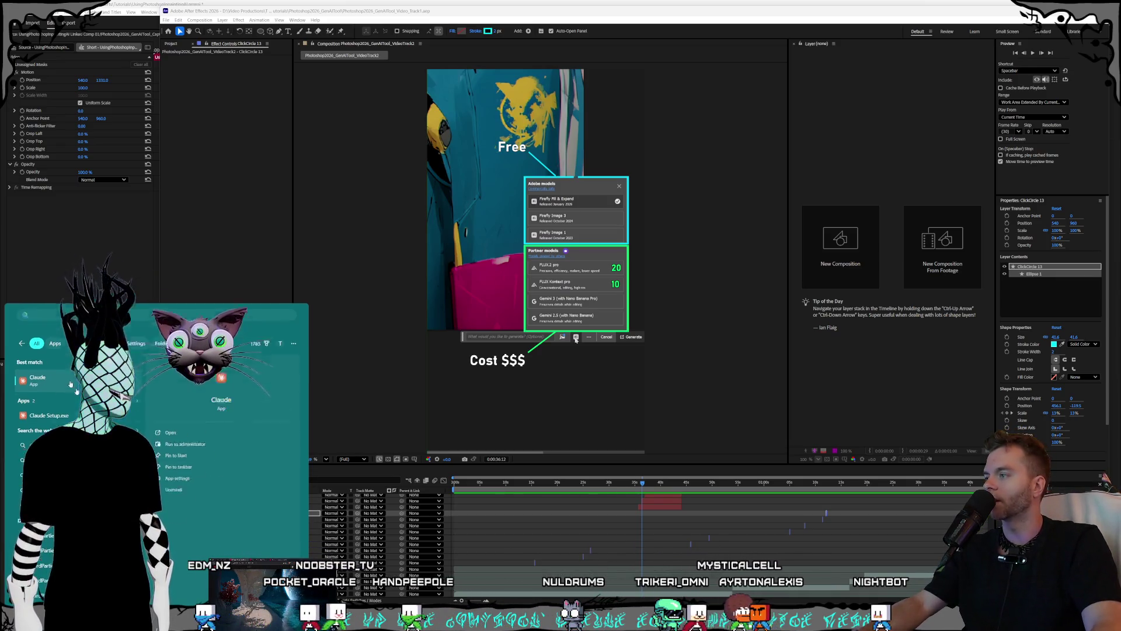
key("Return")
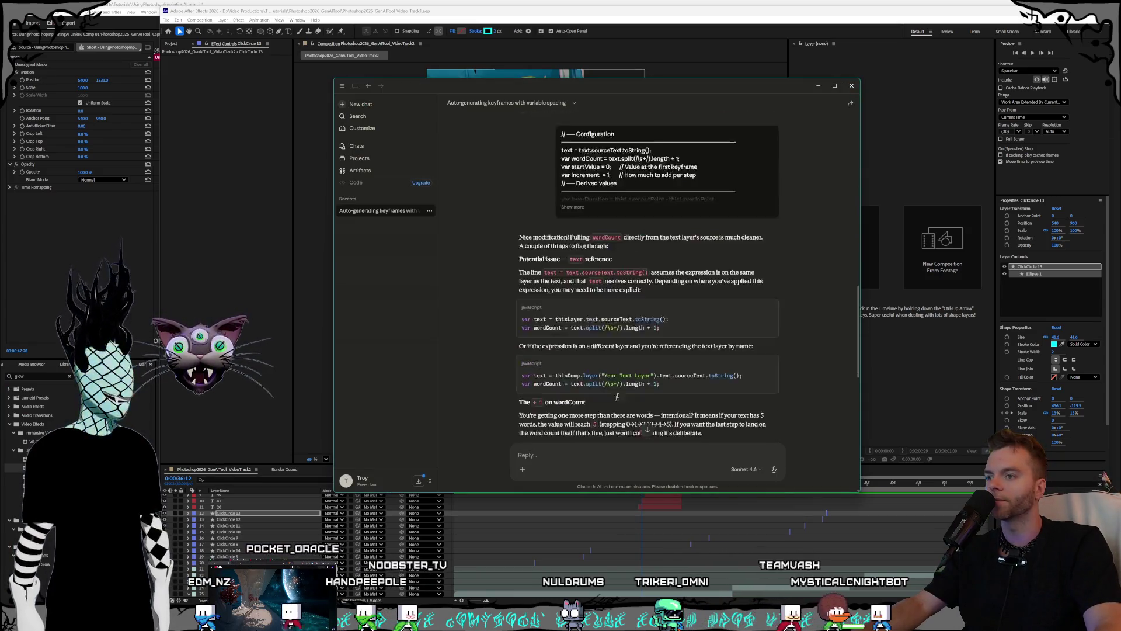
- Send Claude a prompt to space keyframes by each word's character length as a percentage of the text
scroll(670, 423, "up", 3)
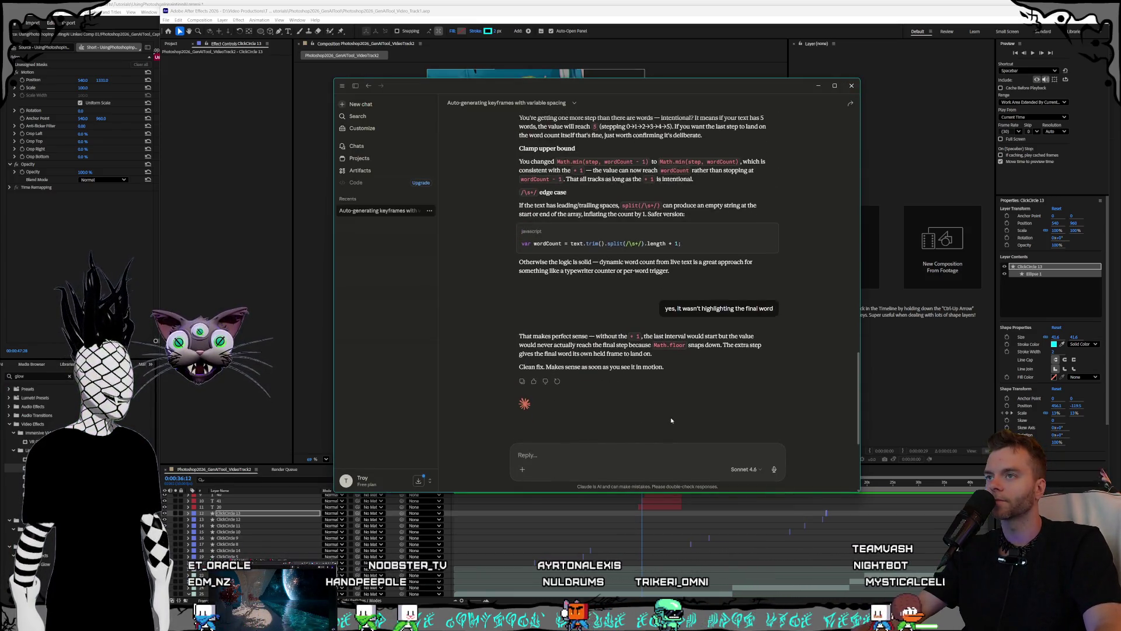
type("modify t")
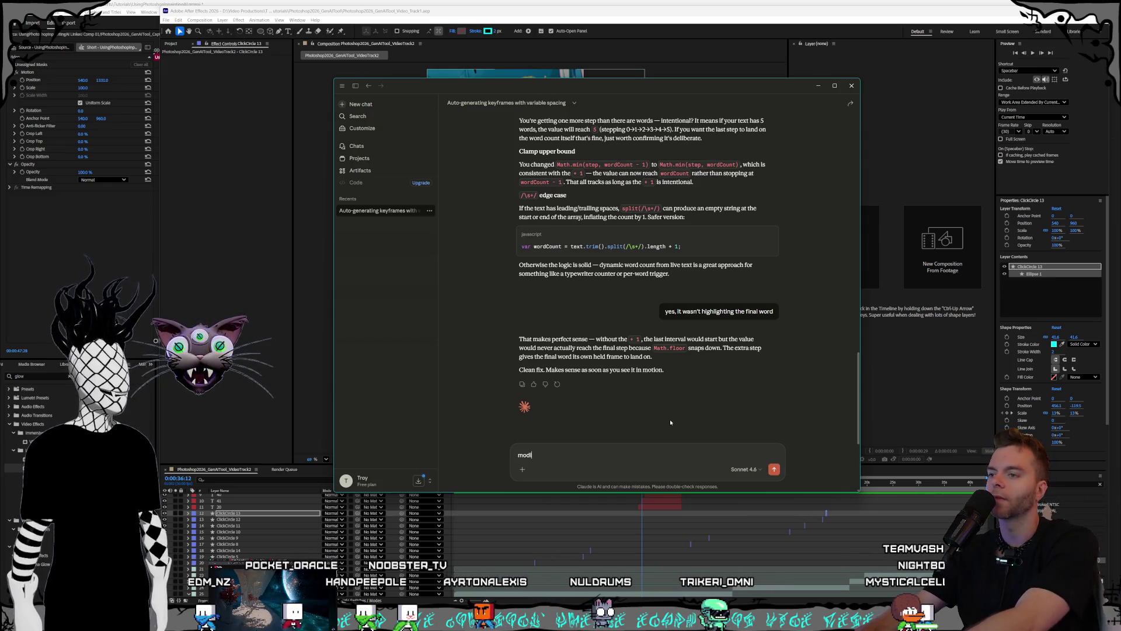
type("his")
type("that they k")
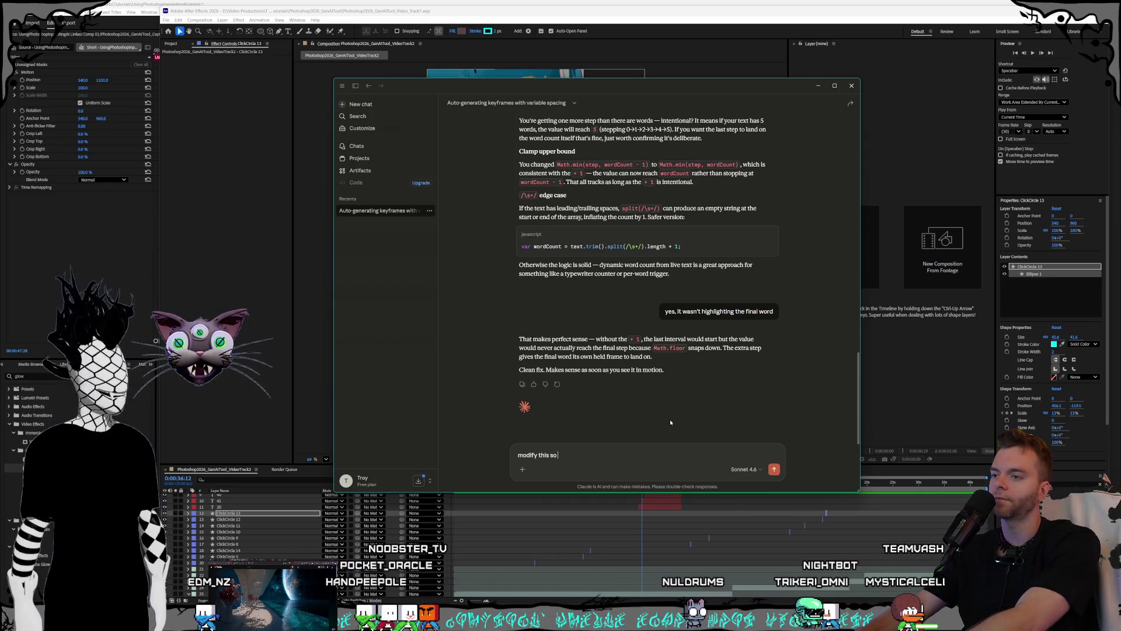
type("ey frame sp")
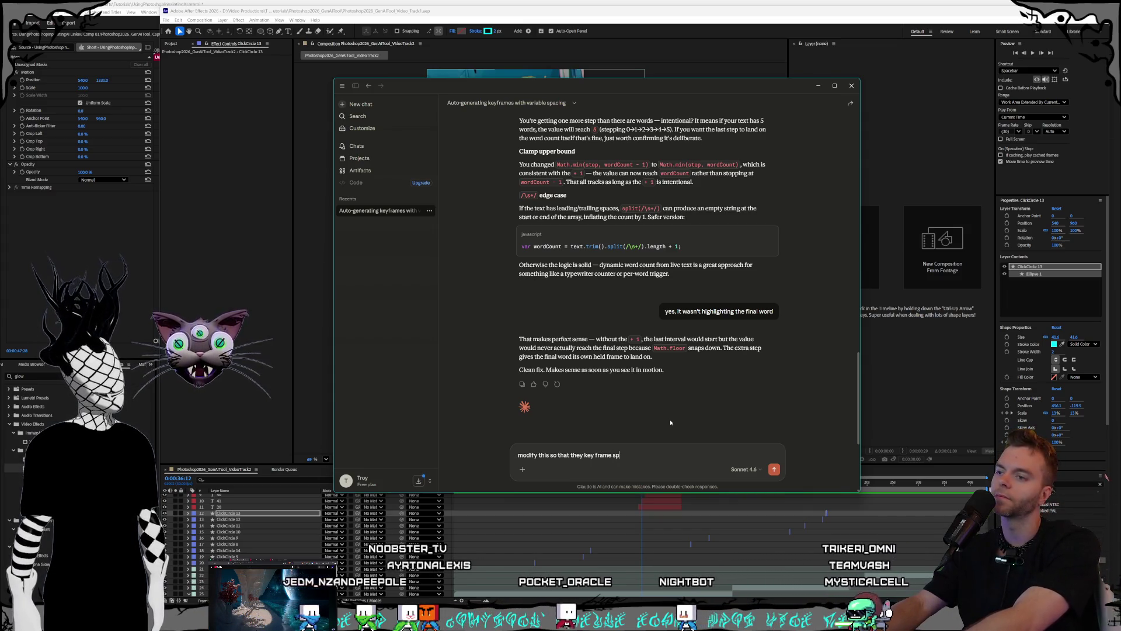
key("BackSpace")
key("BackSpace")
key("BackSpace")
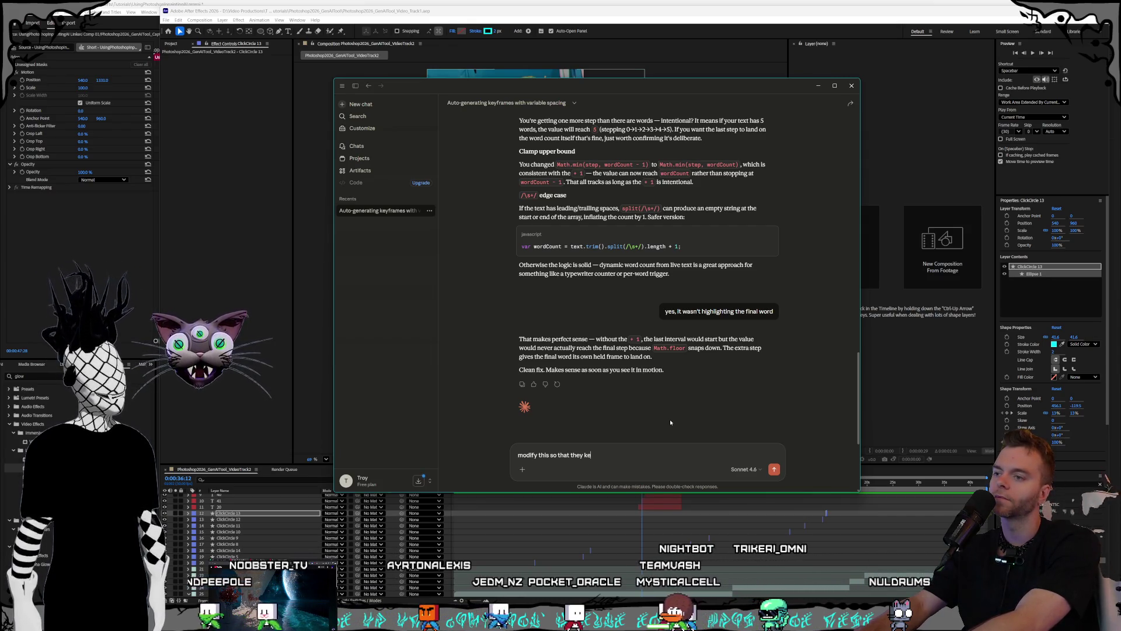
key("BackSpace")
key("BackSpace")
key("BackSpace")
type("e key frame spacing")
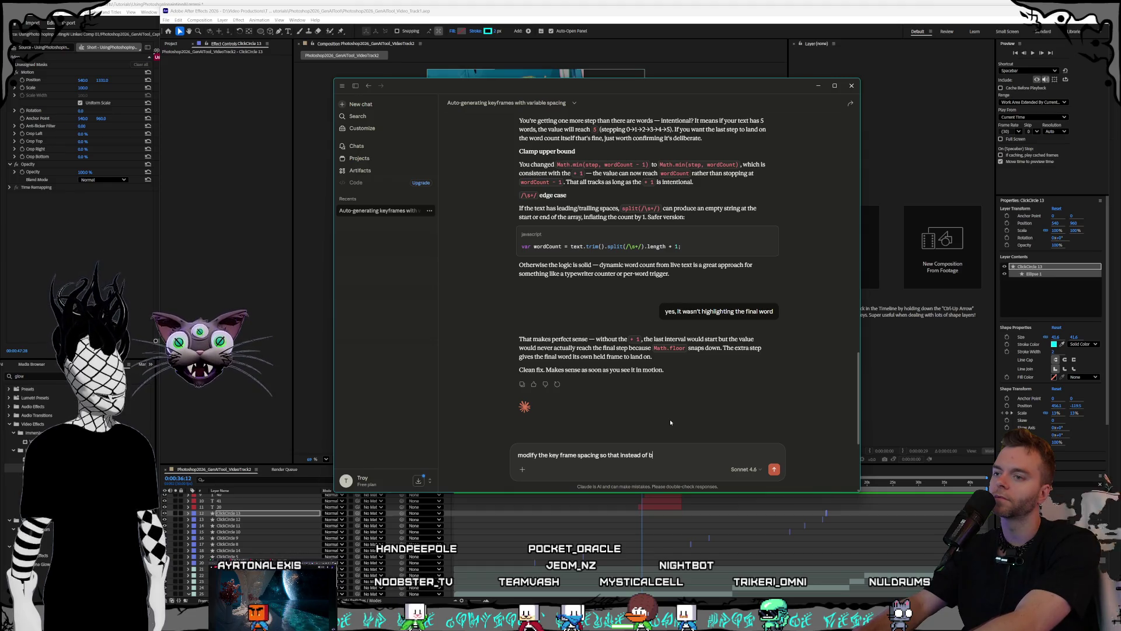
type("it's based on the percentage of")
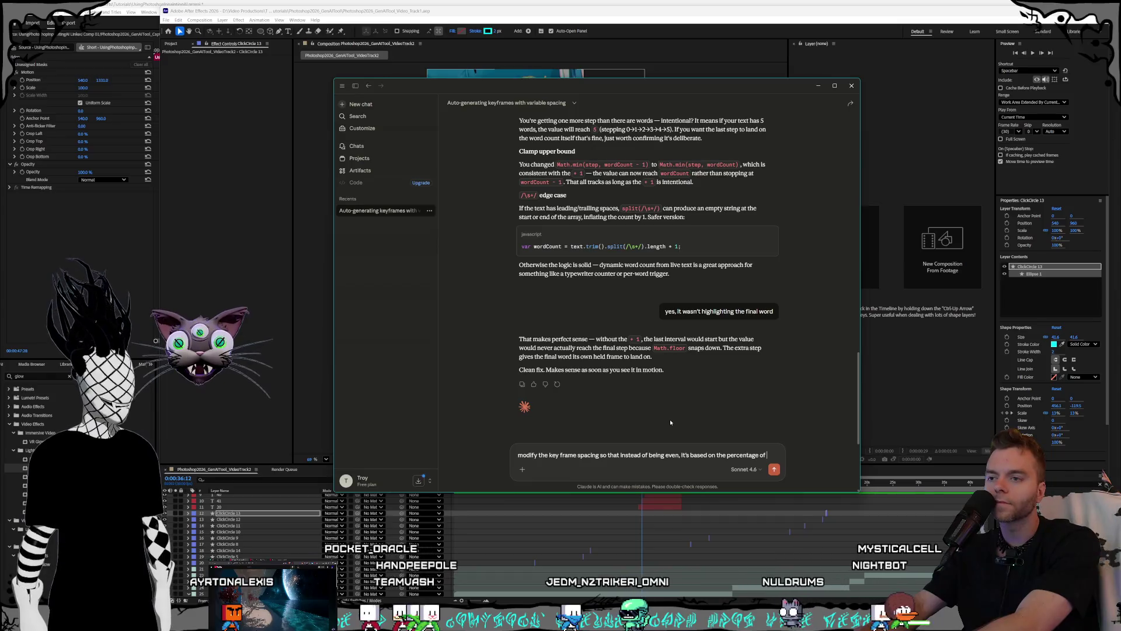
key("BackSpace")
key("BackSpace")
key("BackSpace")
type("character")
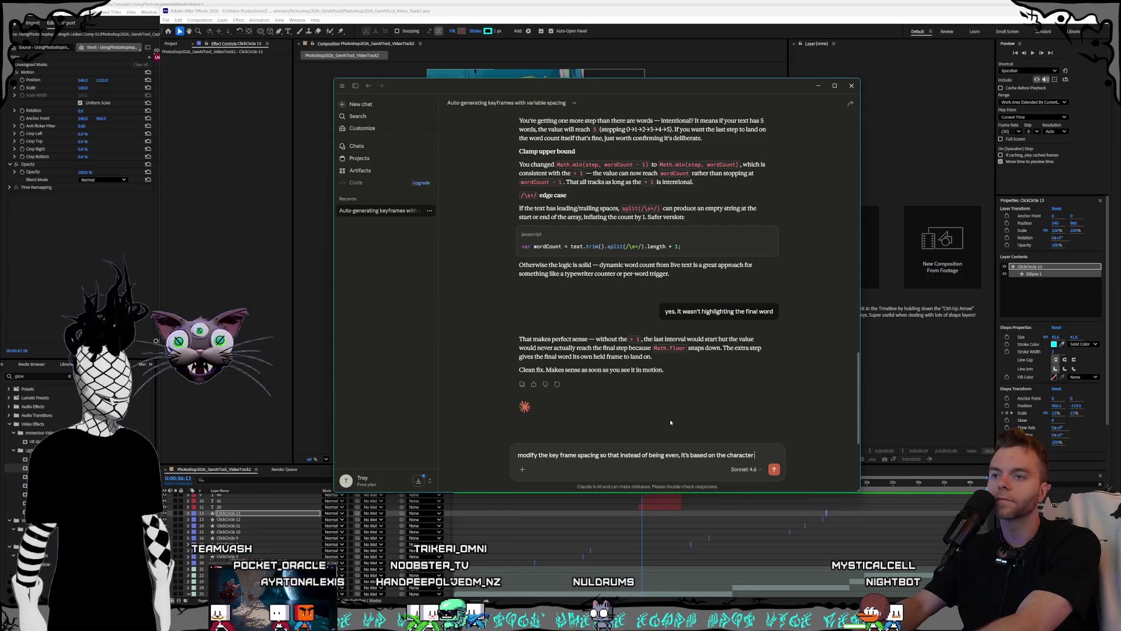
type(" length of t")
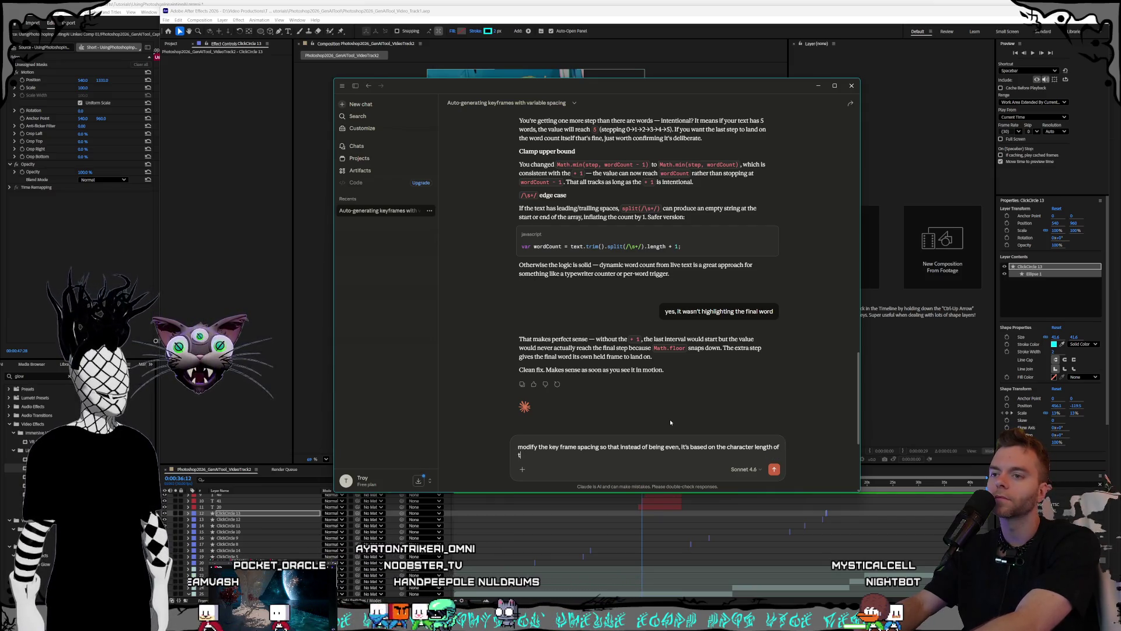
type("he word as a")
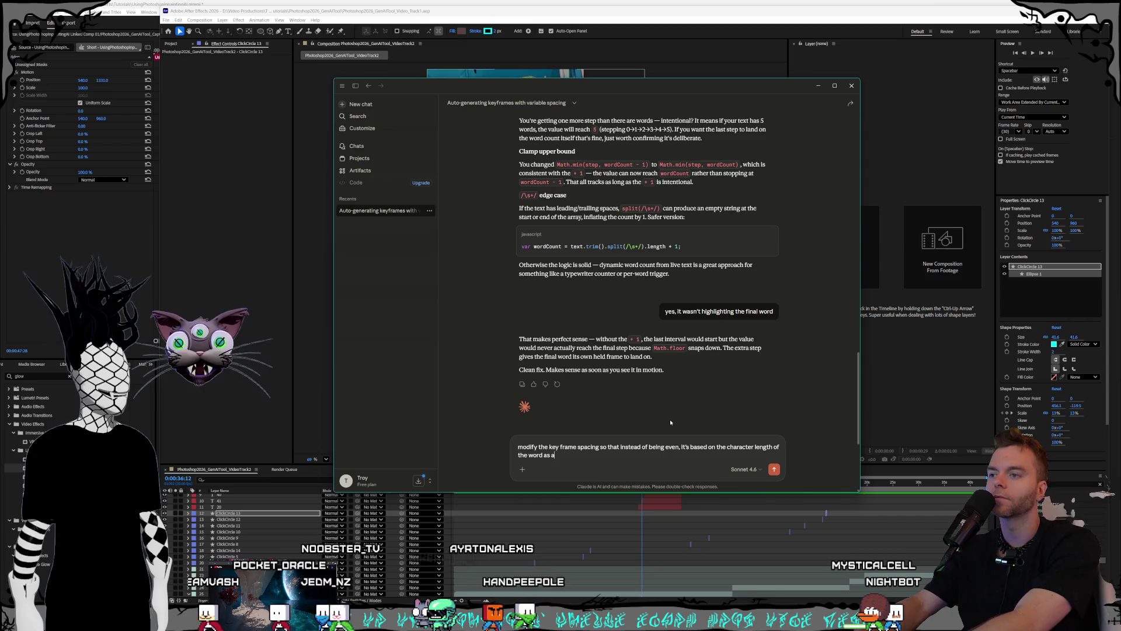
type(" percentage")
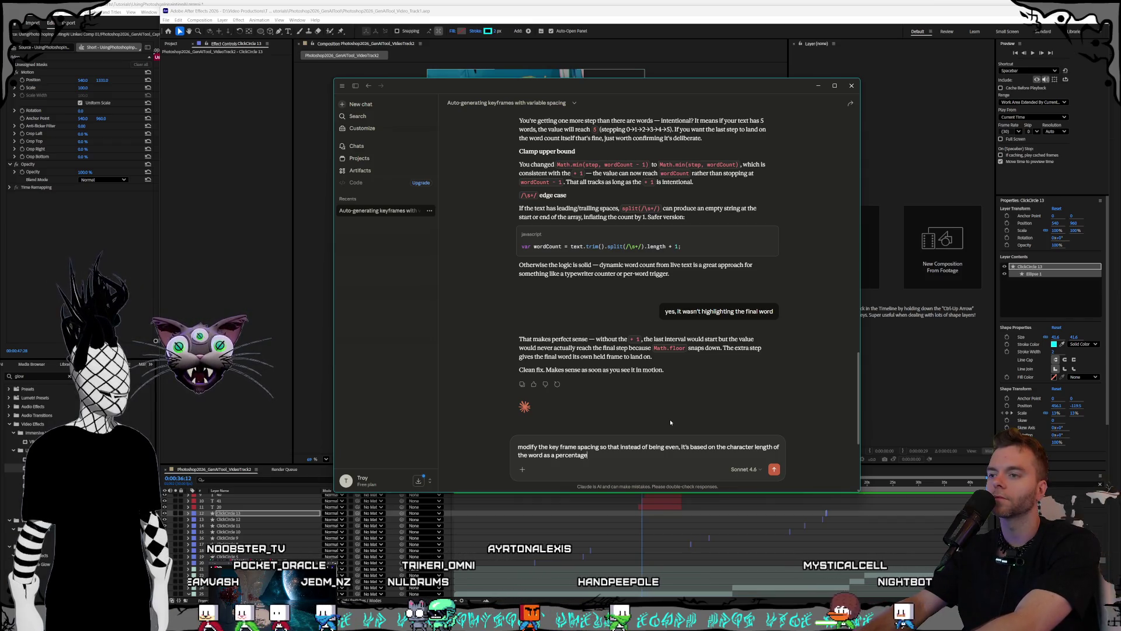
type(" of the total")
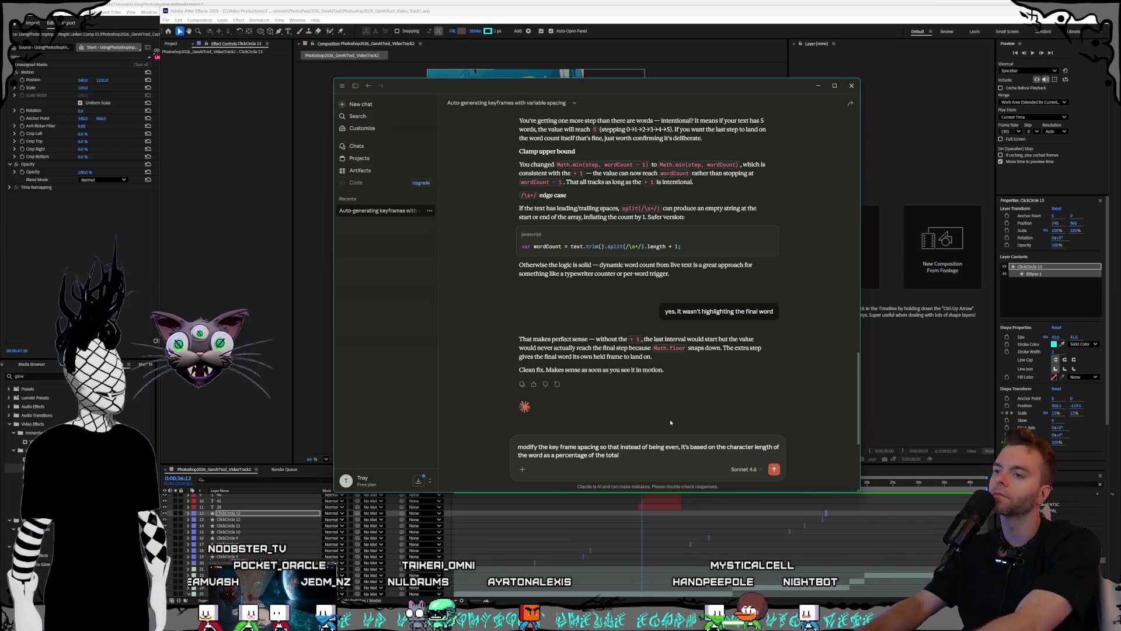
type(" length of the string")
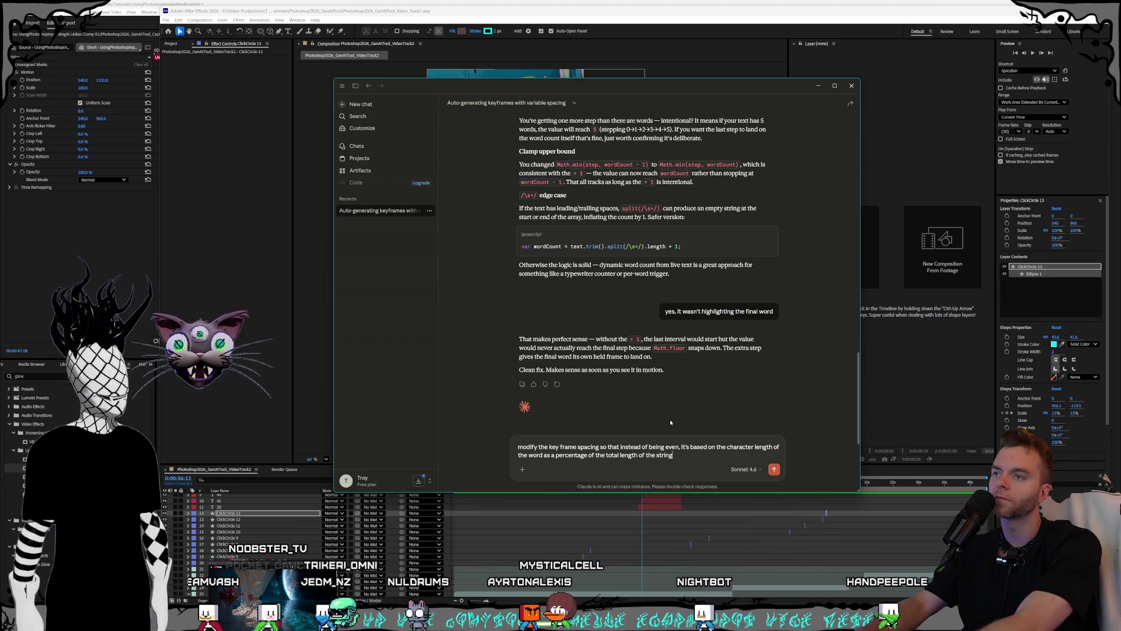
key("BackSpace")
key("BackSpace")
key("BackSpace")
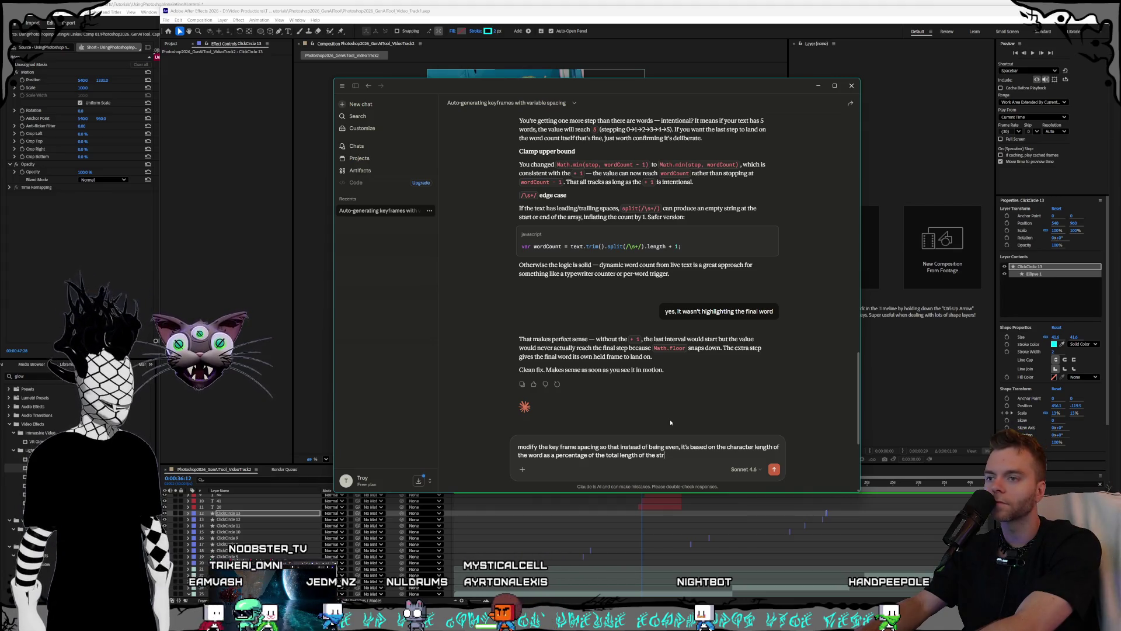
type("text")
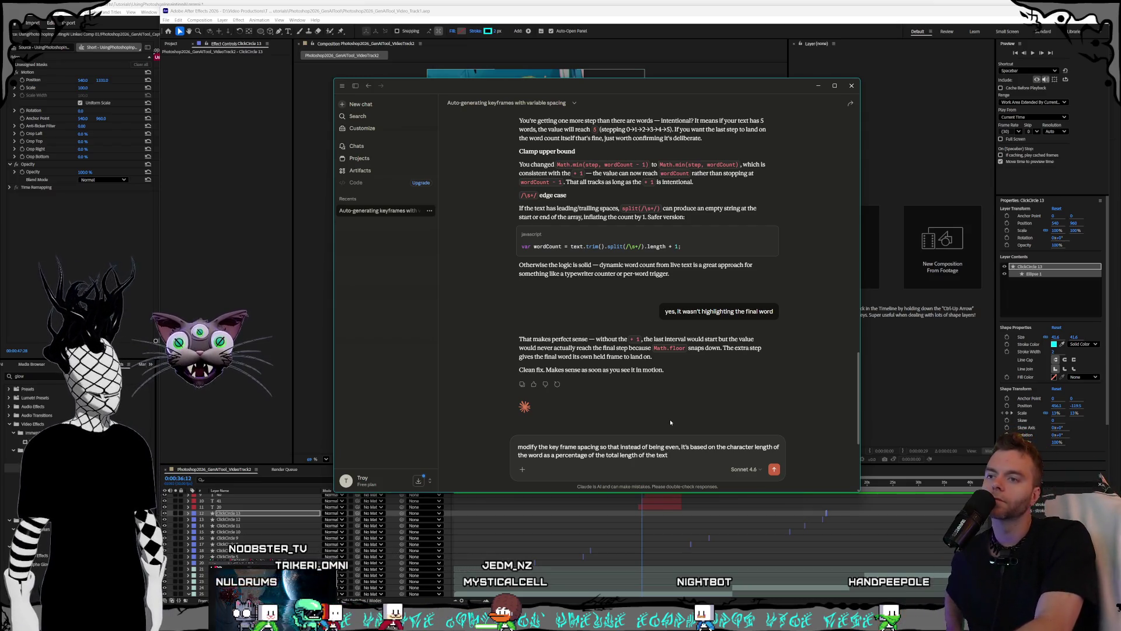
key("Return")
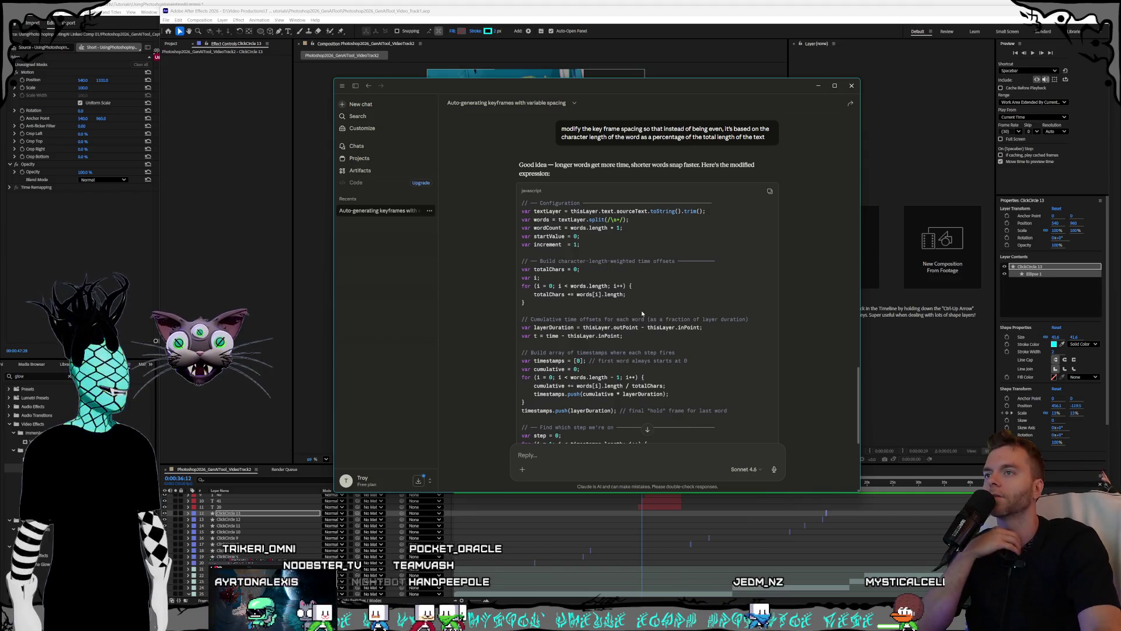
- Read through Claude's reply and enlarge the chat window
scroll(645, 319, "down", 2)
scroll(644, 316, "down", 2)
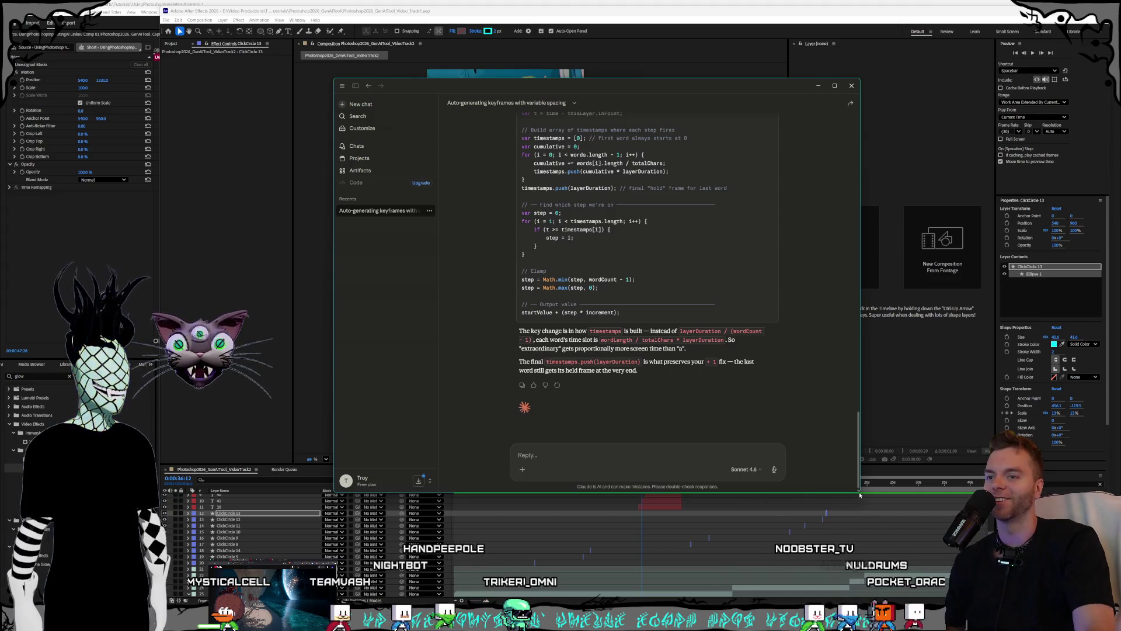
left_click_drag(857, 492, 908, 532)
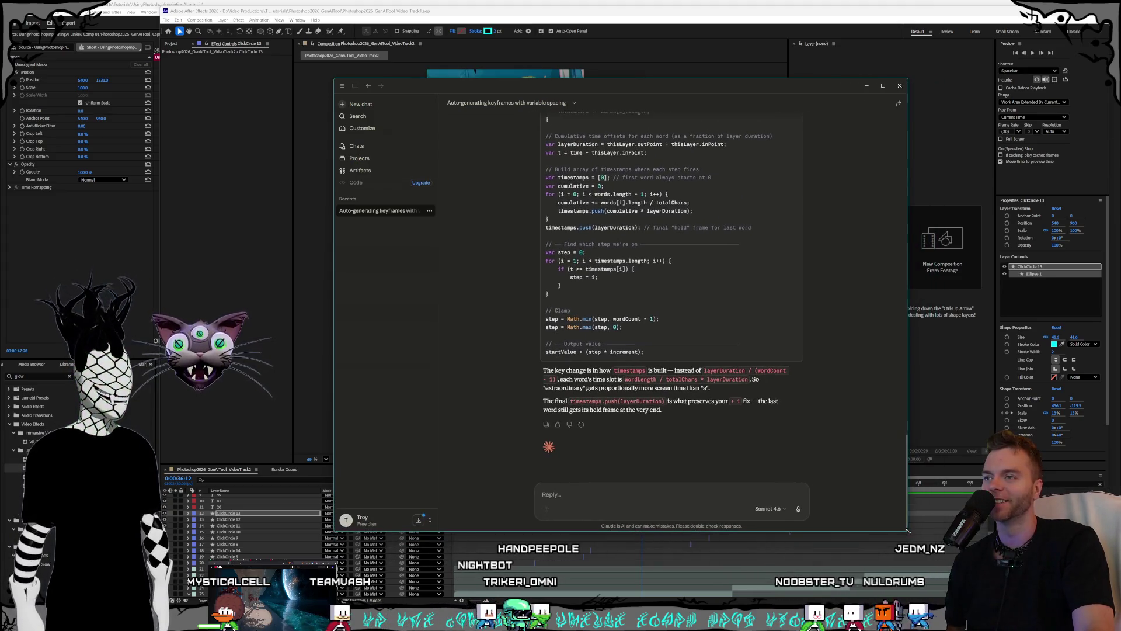
scroll(685, 459, "up", 1)
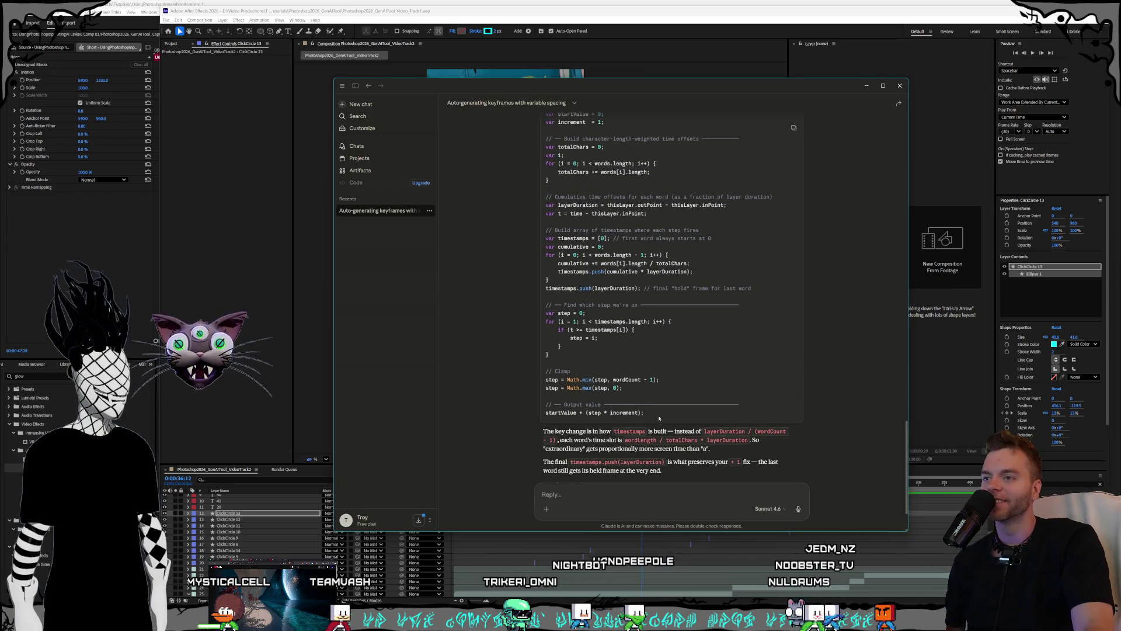
- Select the character-weighted expression code and bring After Effects back to the front
mouse_move(660, 416)
left_mouse_down()
mouse_move(532, 368)
mouse_move(503, 260)
left_mouse_up()
scroll(546, 371, "up", 3)
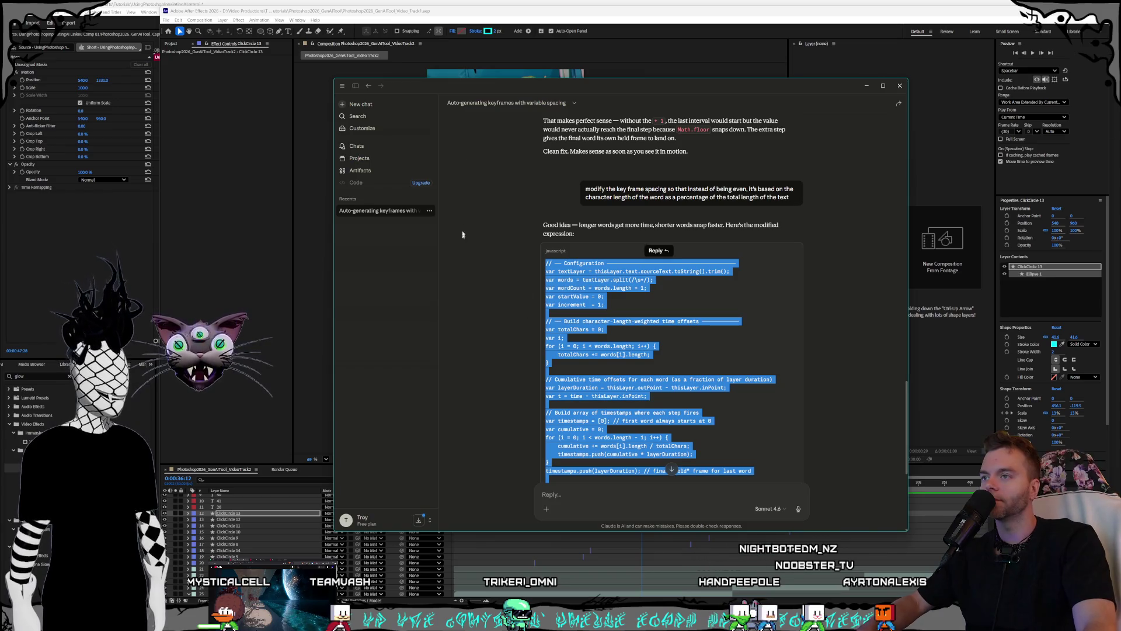
left_click(521, 17)
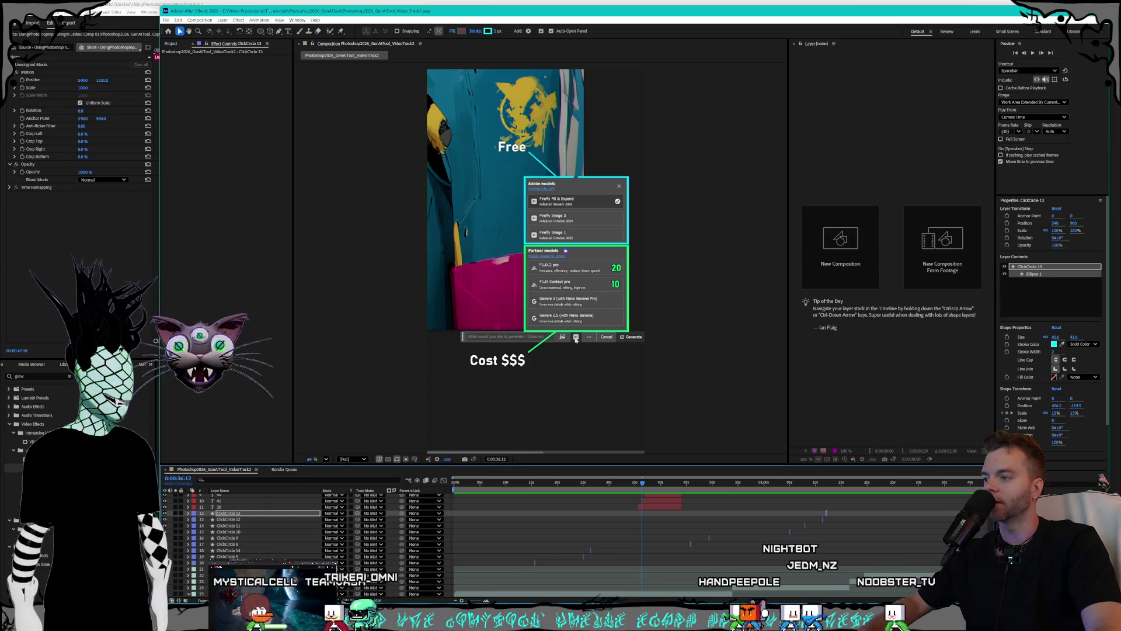
- Pre-compose the nine ClickCircle layers into a 'ClickCircles' precomp and preview from the start
left_click_drag(269, 563, 234, 522)
right_click(234, 520)
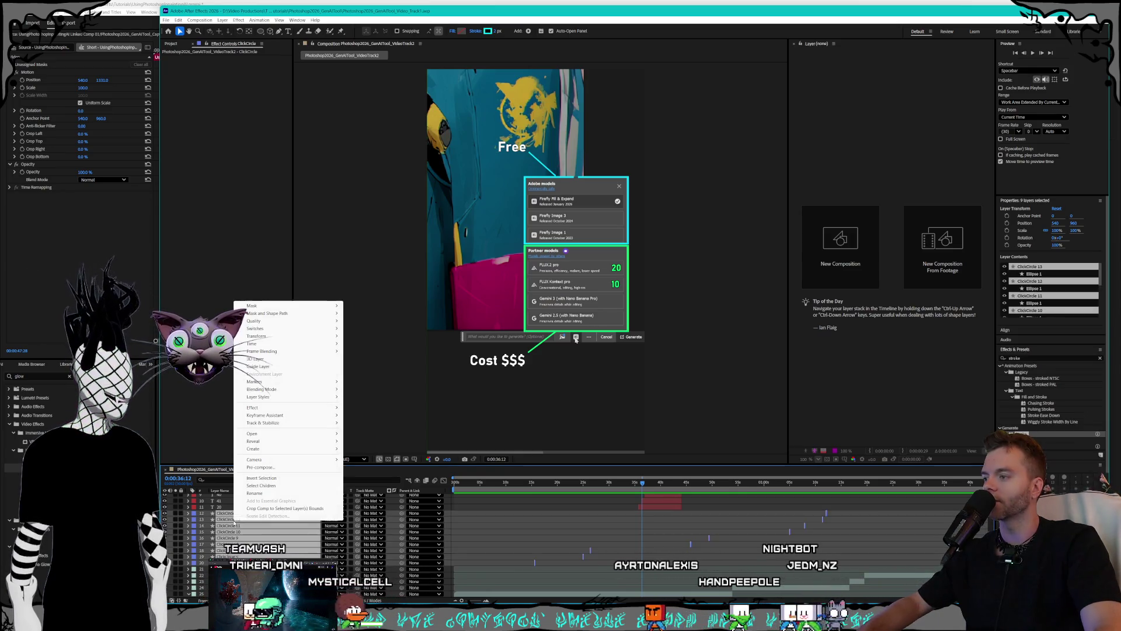
left_click(265, 469)
type("ClickCircle")
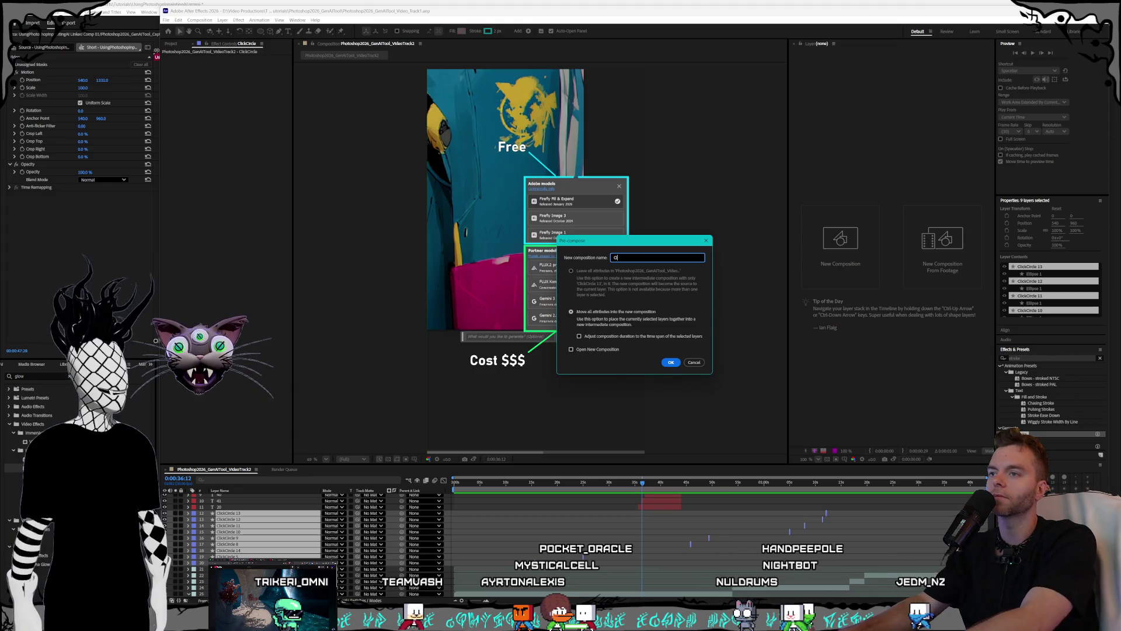
left_click(668, 363)
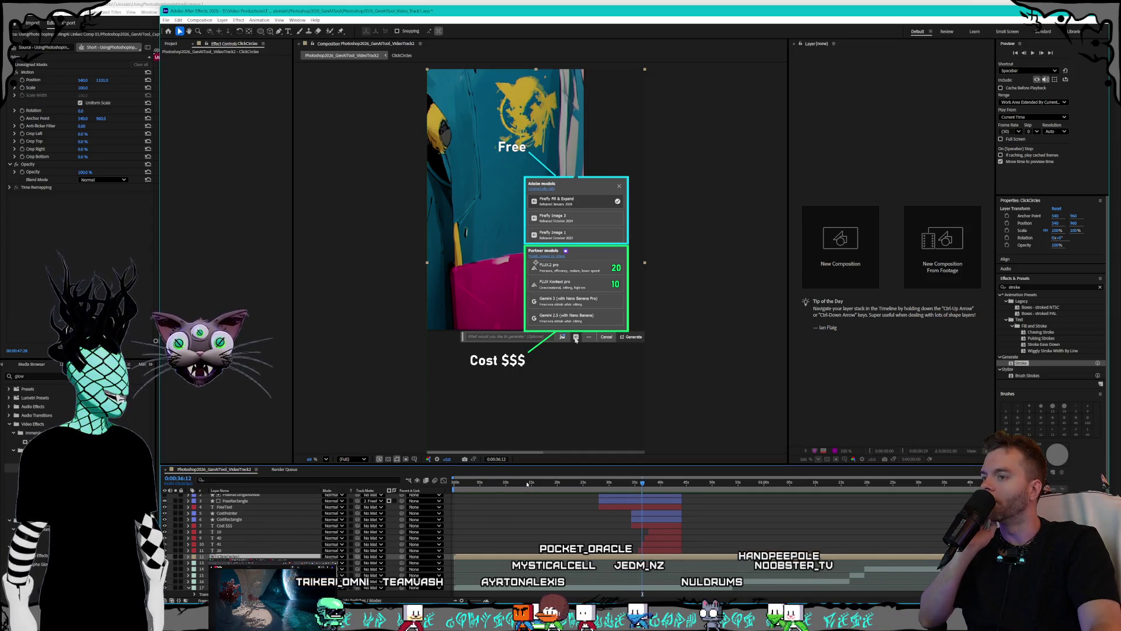
key("Home")
key("space")
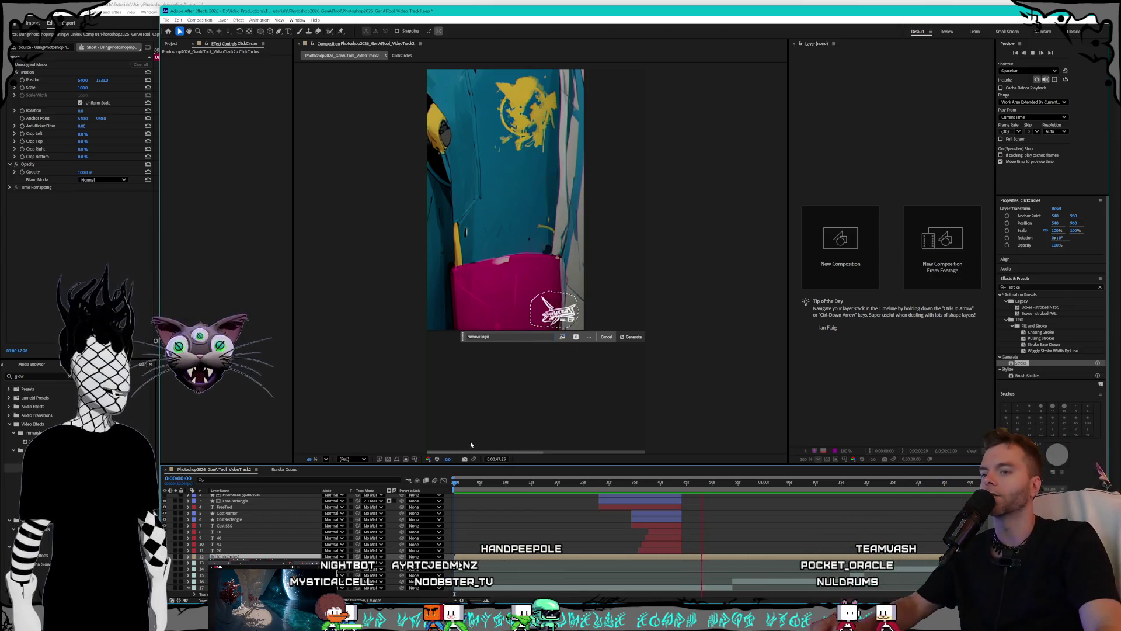
left_click_drag(563, 485, 453, 483)
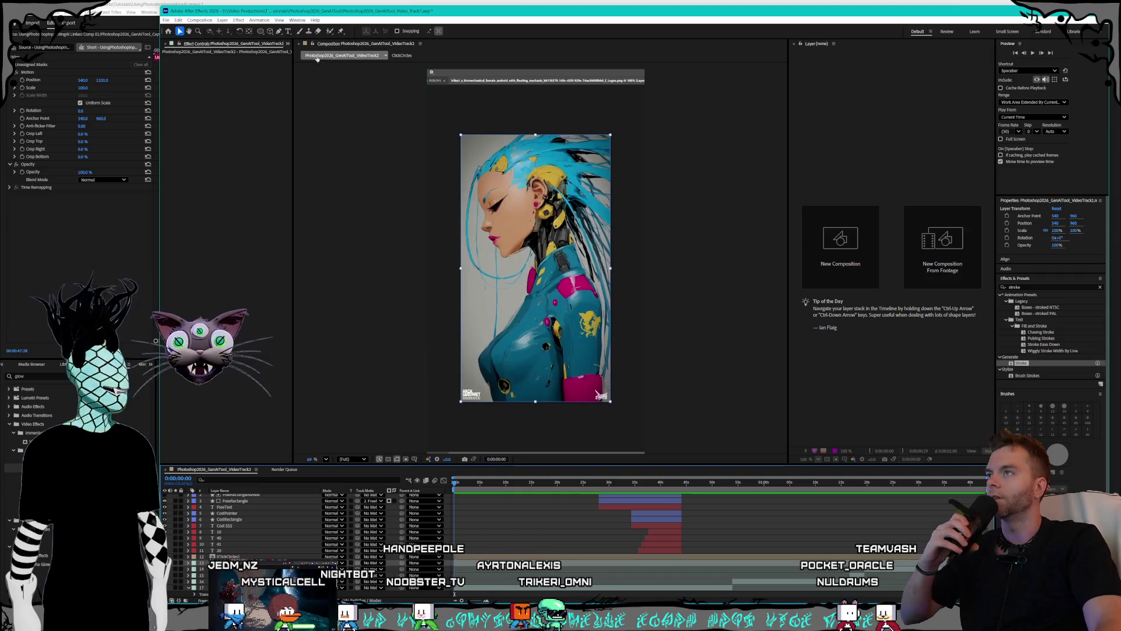
- Open Photoshop2026_GenAITool_Captions.aep from the recent projects list
left_click(167, 21)
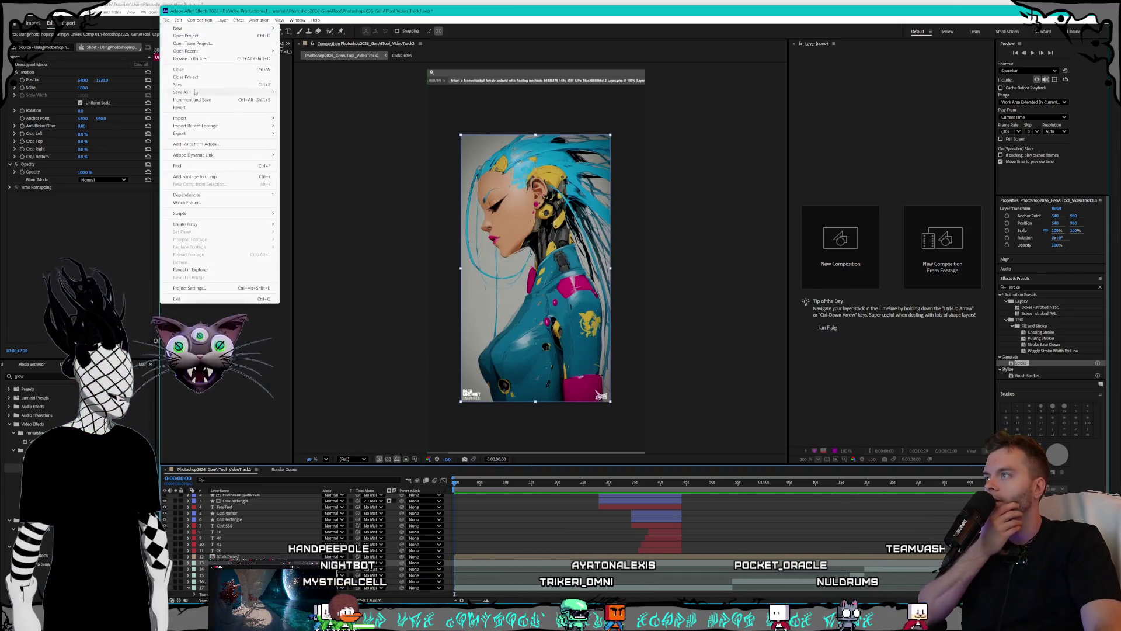
left_click(216, 78)
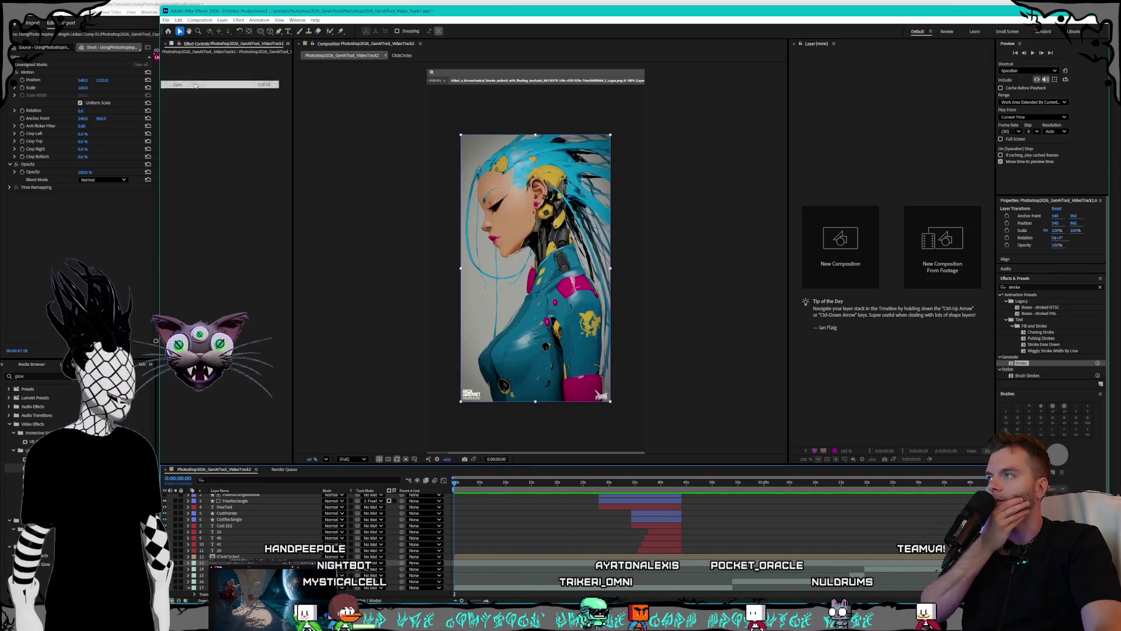
left_click(167, 20)
mouse_move(201, 51)
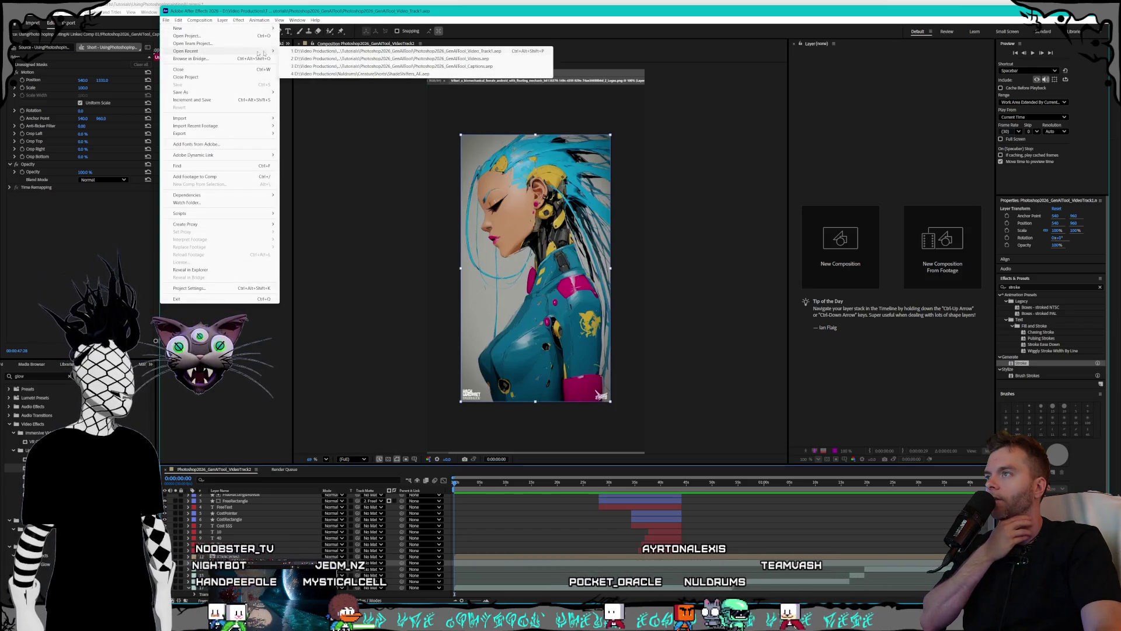
left_click(450, 66)
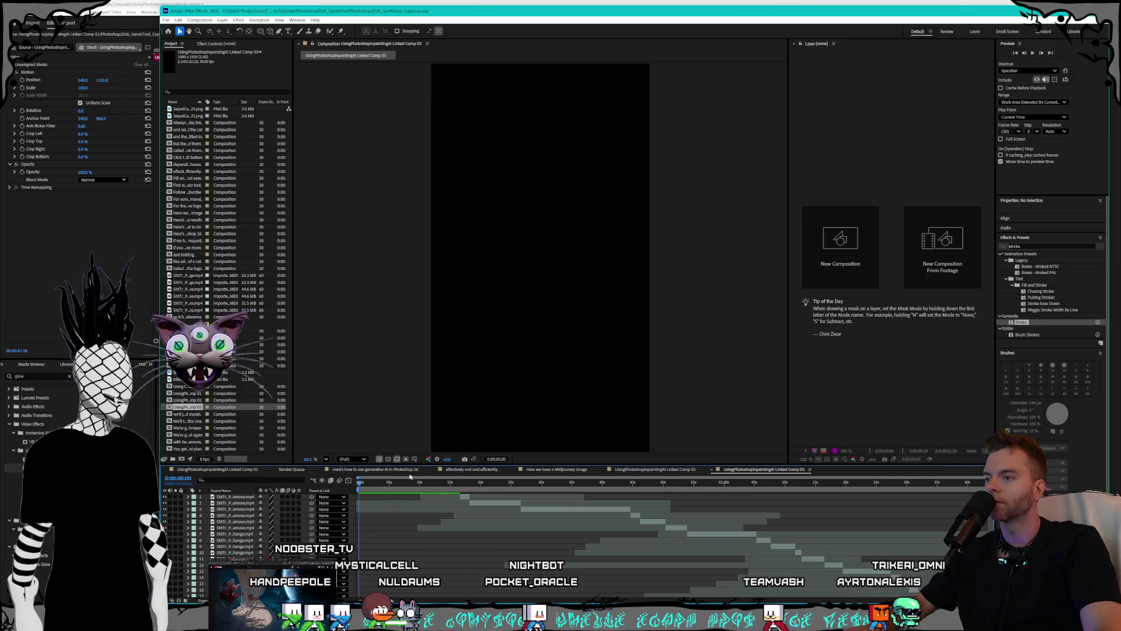
- Scrub back to the timeline start, close the project, and switch to Premiere Pro
left_click_drag(430, 485, 359, 485)
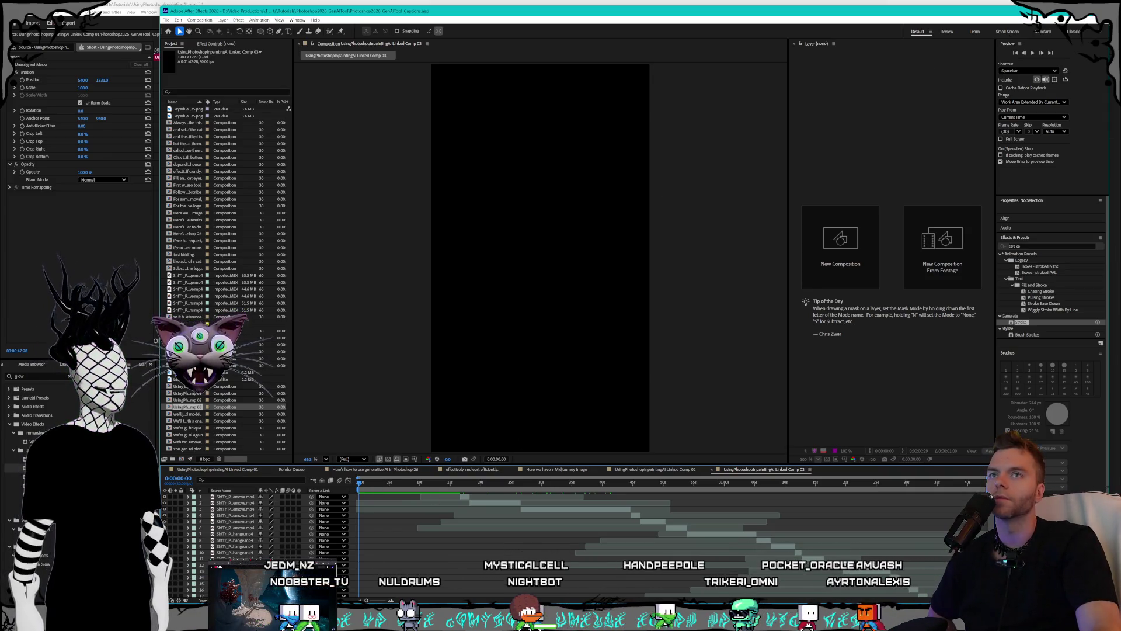
key("ctrl+alt+n")
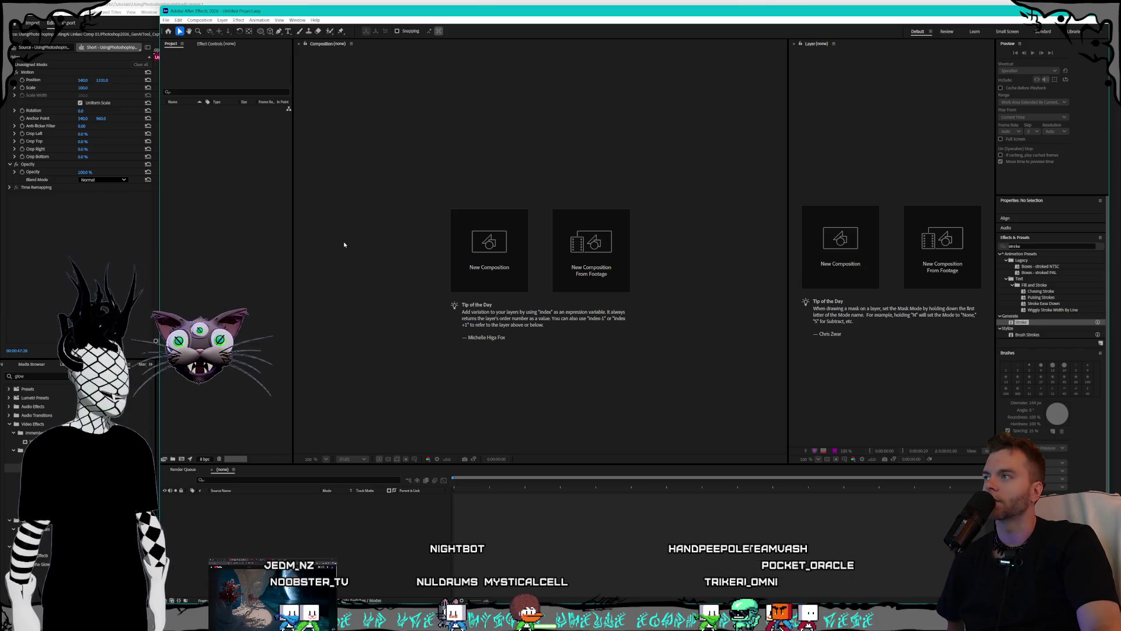
key("alt+Tab")
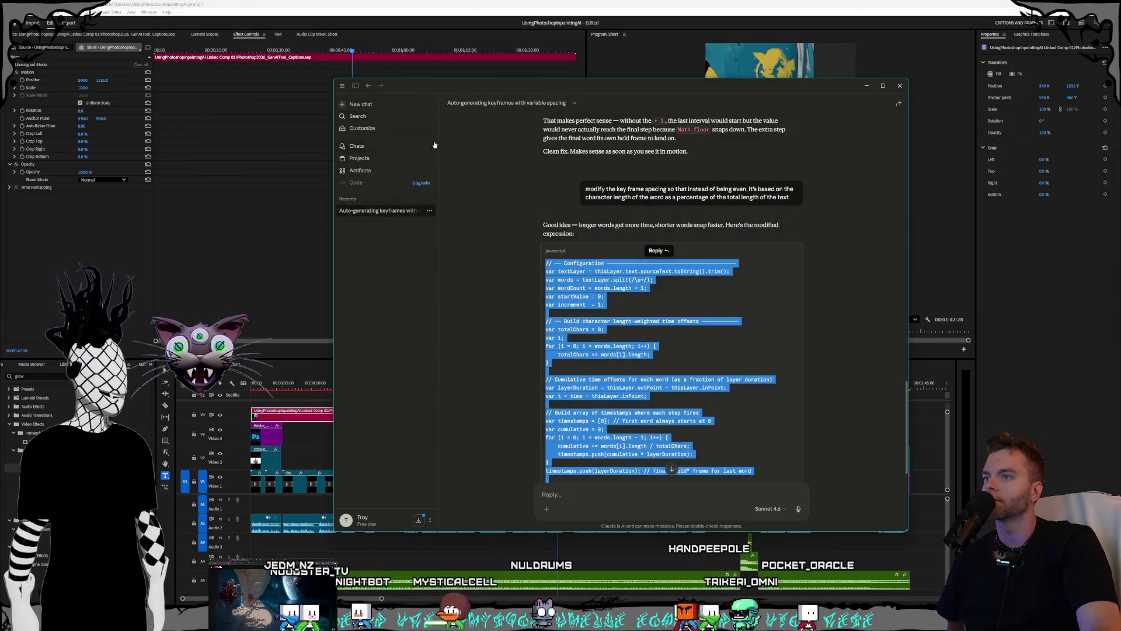
- Make the short's timeline panel active in Premiere Pro
left_click(165, 369)
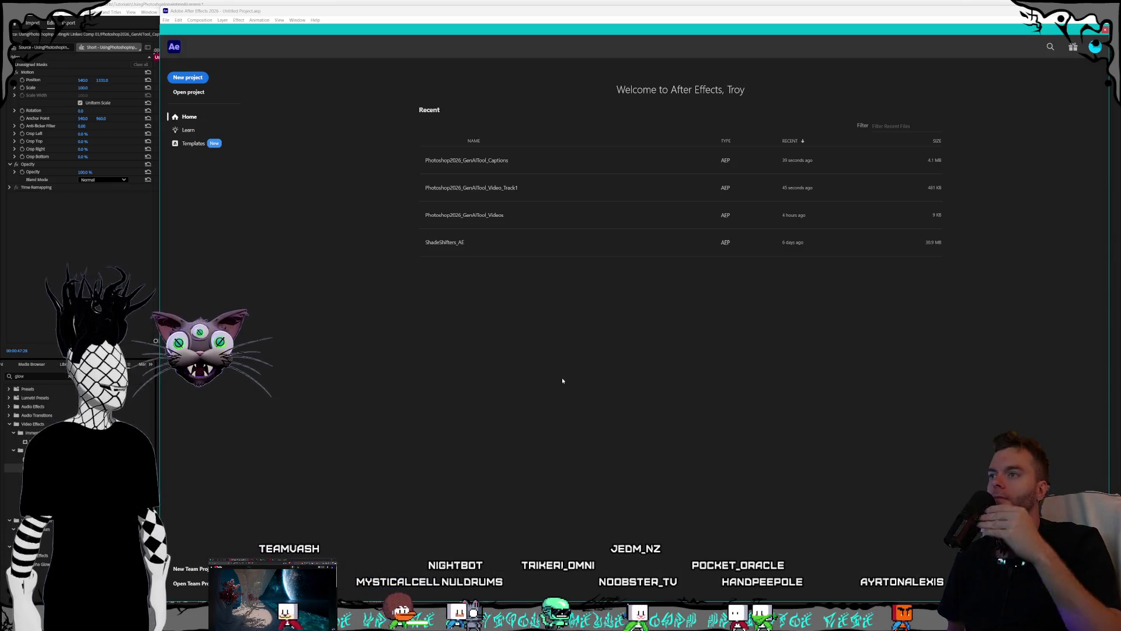
- Open the Photoshop2026_GenAITool_Captions project and check the comp at about 43 seconds and one minute
left_click(483, 157)
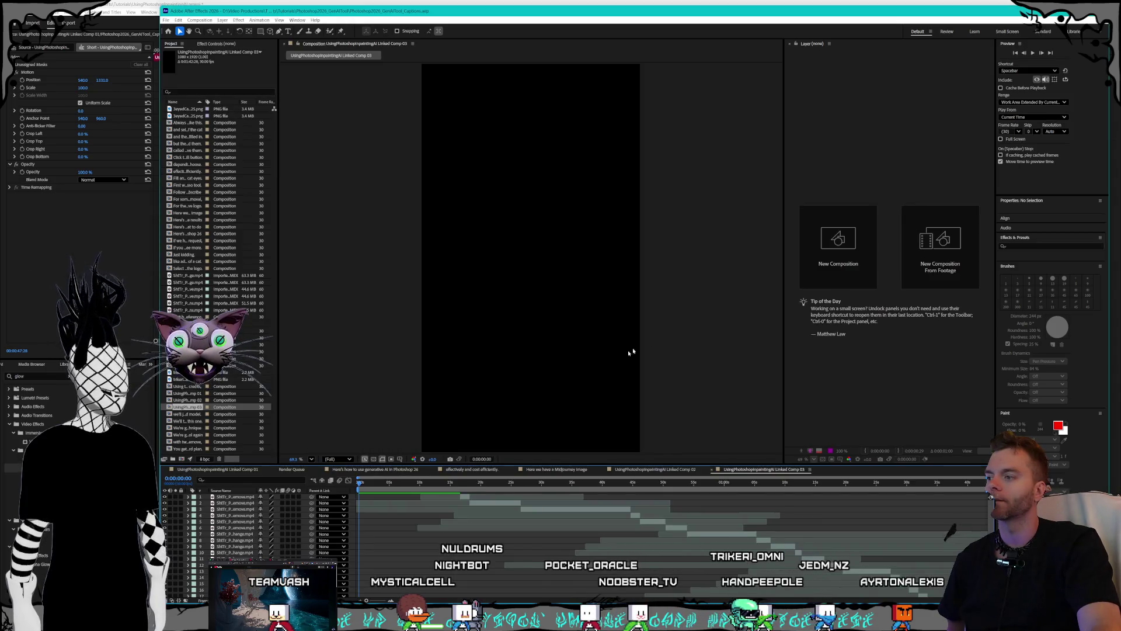
scroll(273, 542, "down", 2)
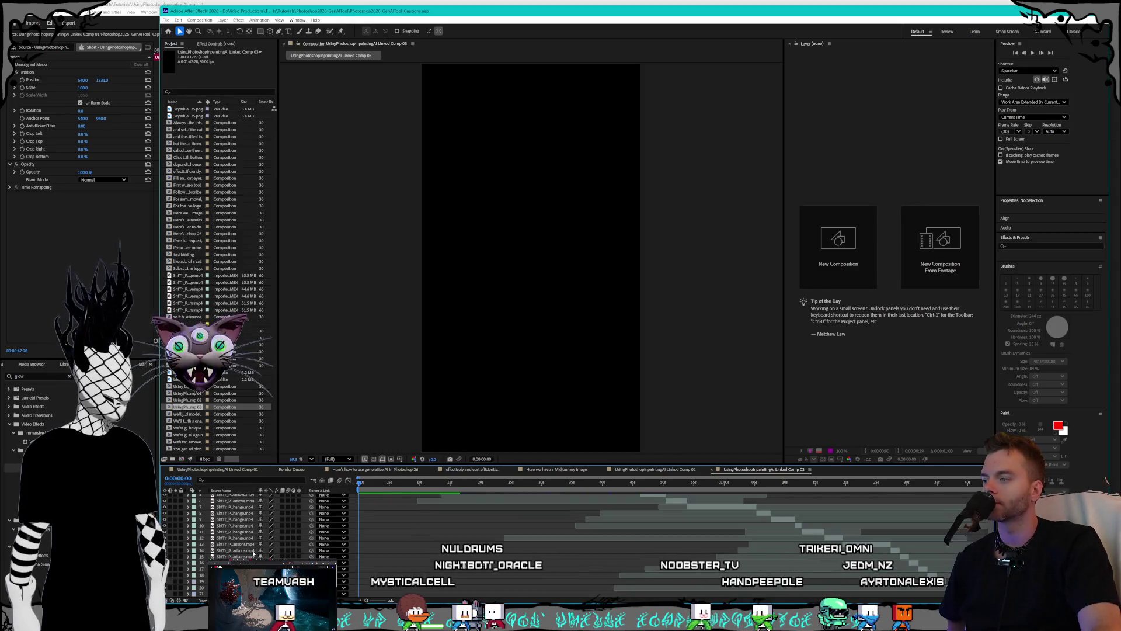
scroll(248, 553, "up", 2)
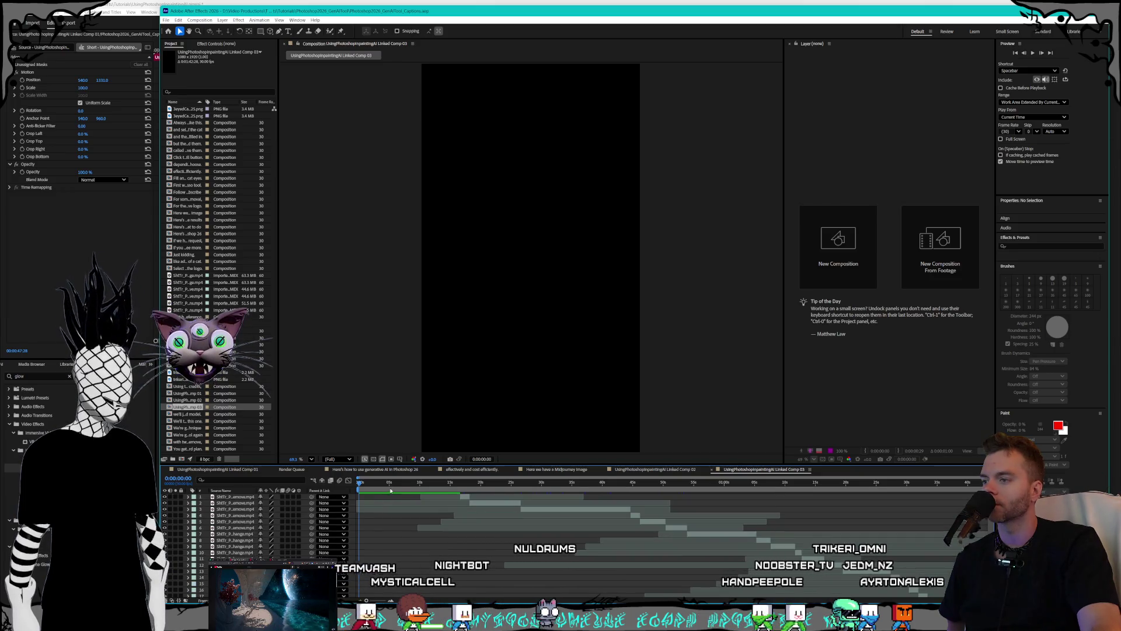
left_click(627, 482)
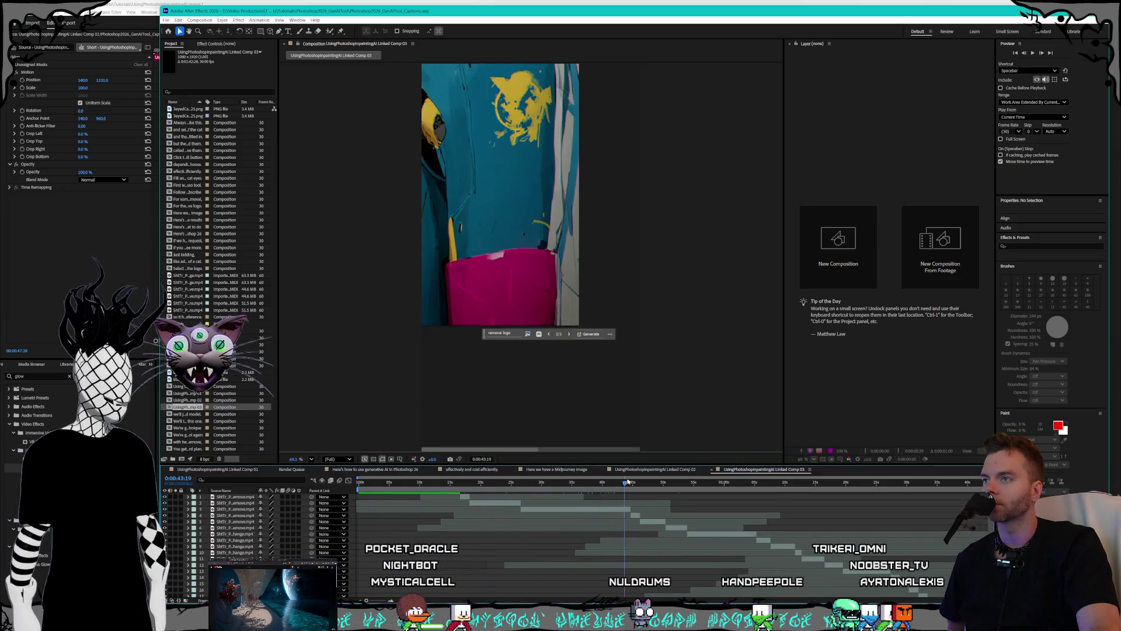
left_click(743, 482)
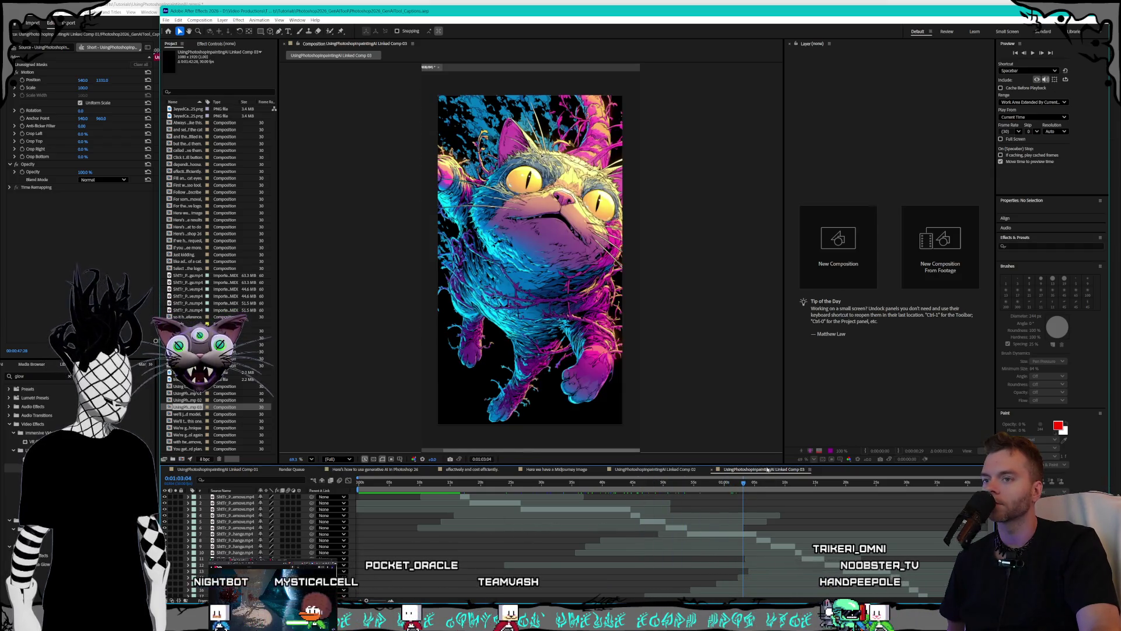
- Close the extra comp tabs, keep Linked Comp 01, and twirl open the first caption layer
left_click(711, 470)
left_click(604, 469)
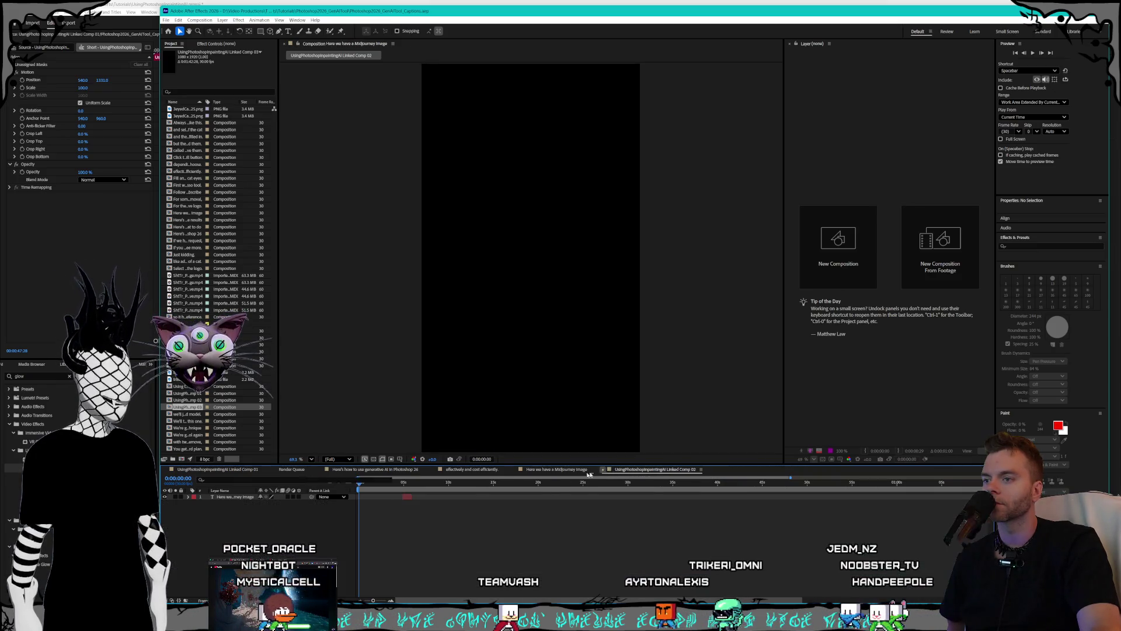
left_click(514, 469)
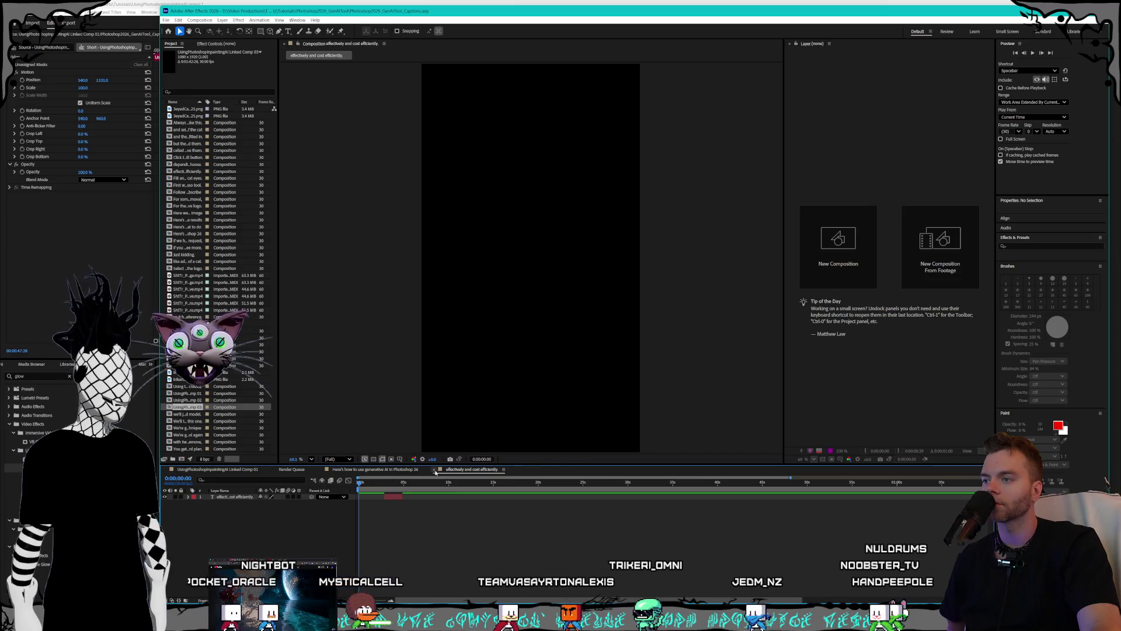
left_click(440, 469)
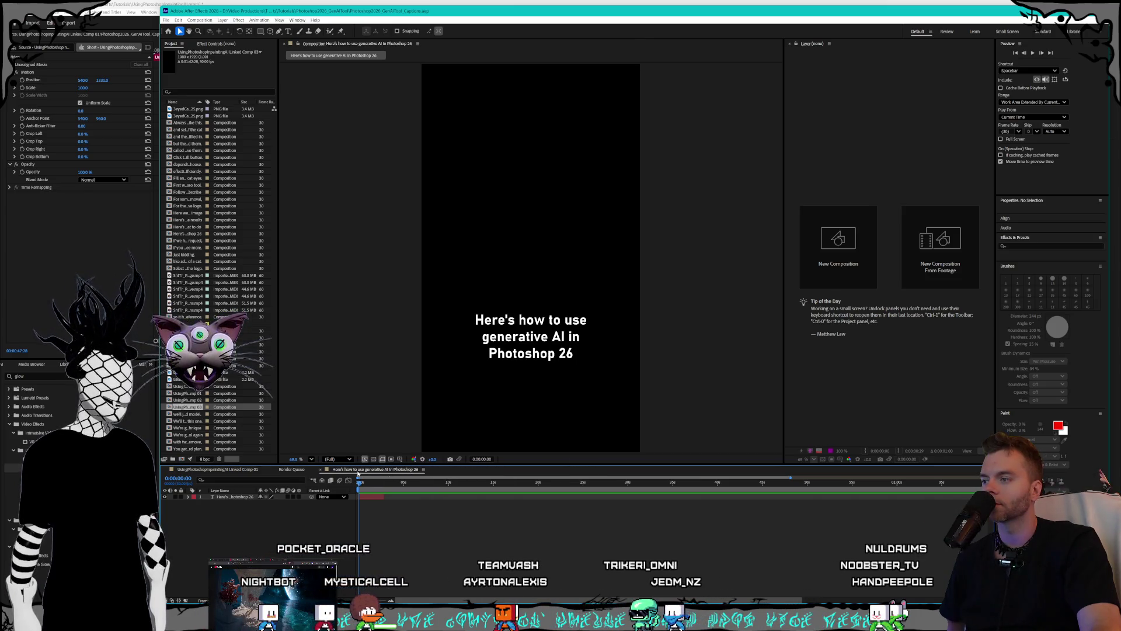
left_click(229, 469)
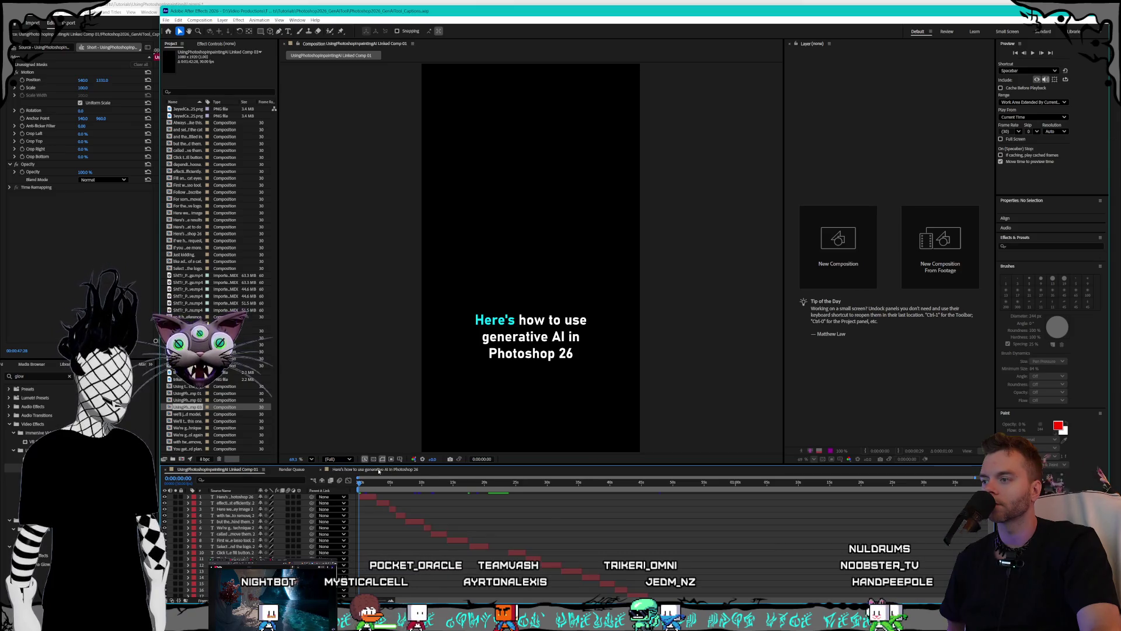
left_click(322, 470)
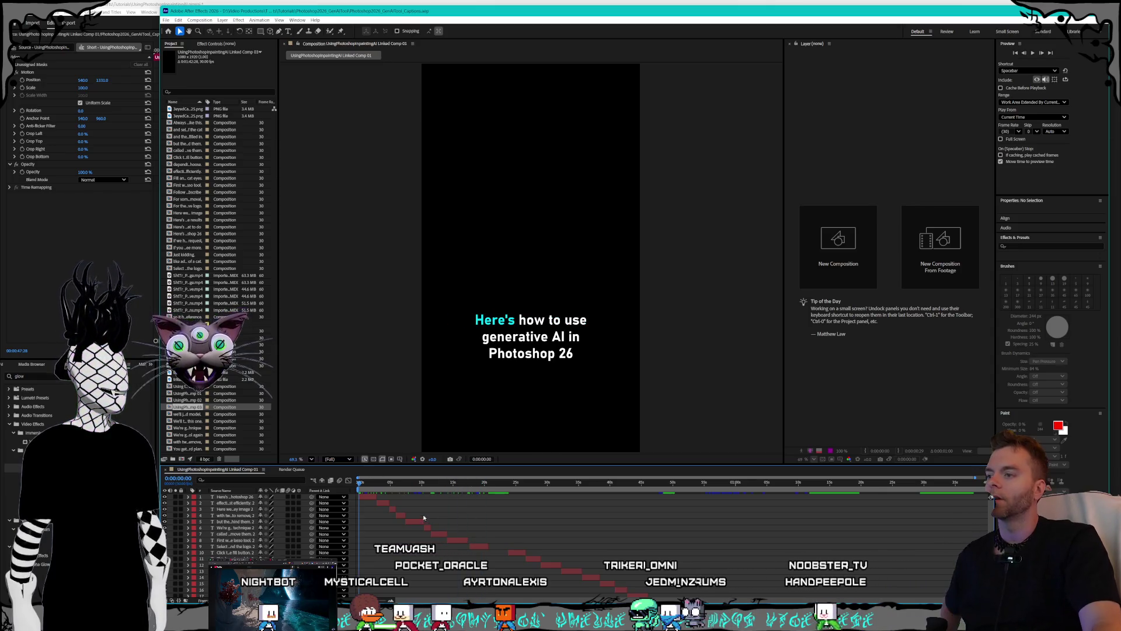
left_click(187, 498)
left_click(187, 498)
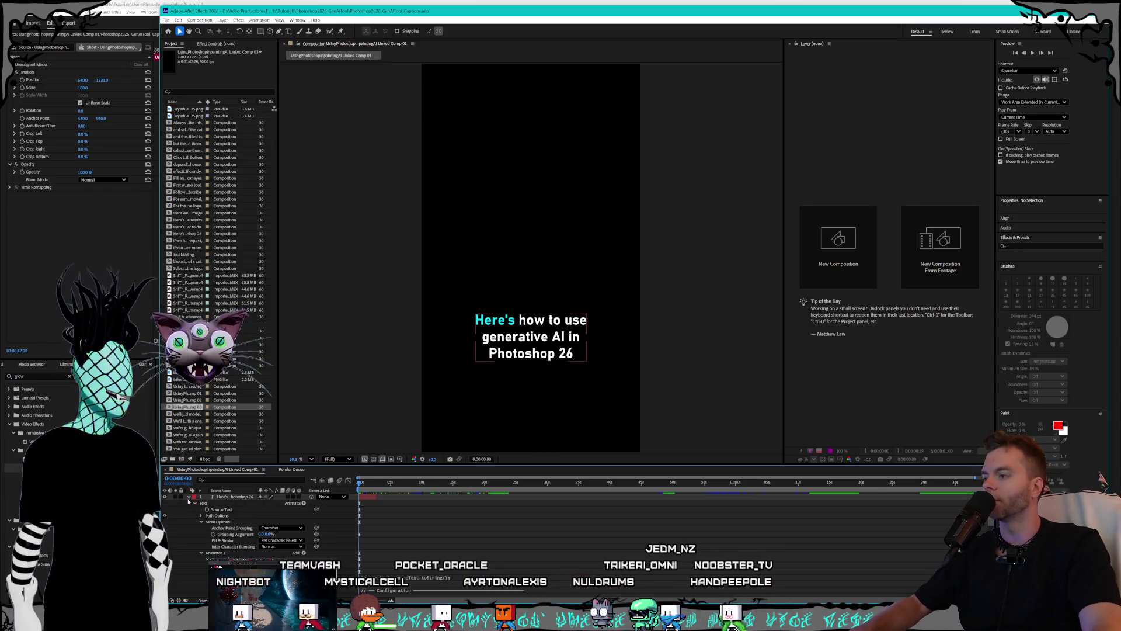
- Expand the first caption's Range Selector 1 Offset expression and make the timeline taller
scroll(224, 552, "down", 2)
left_click(230, 553)
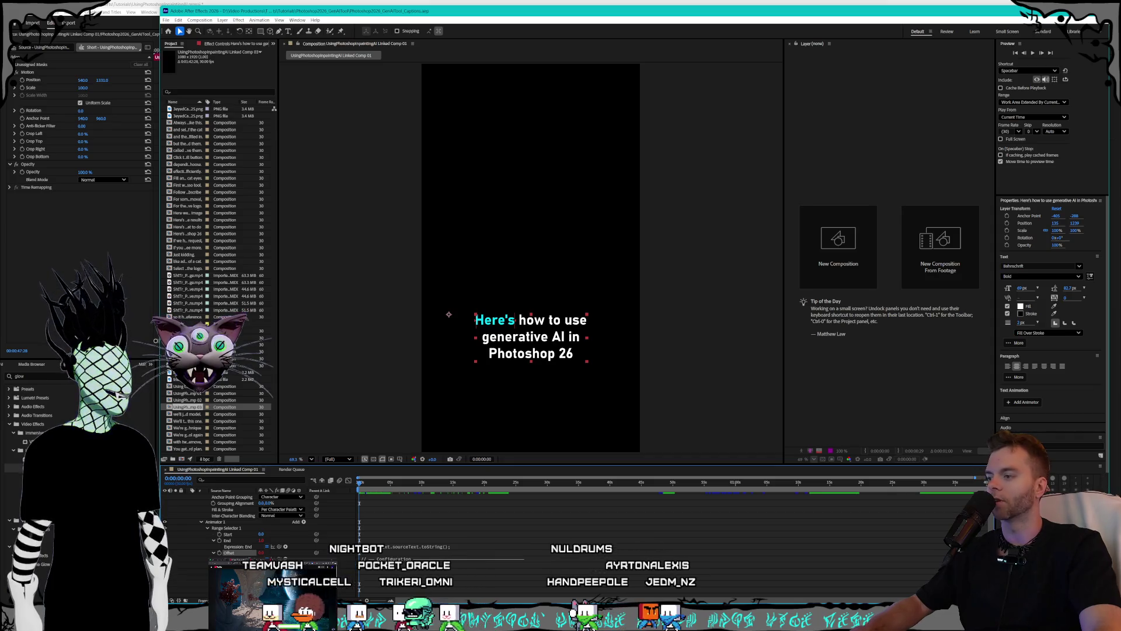
scroll(317, 531, "down", 2)
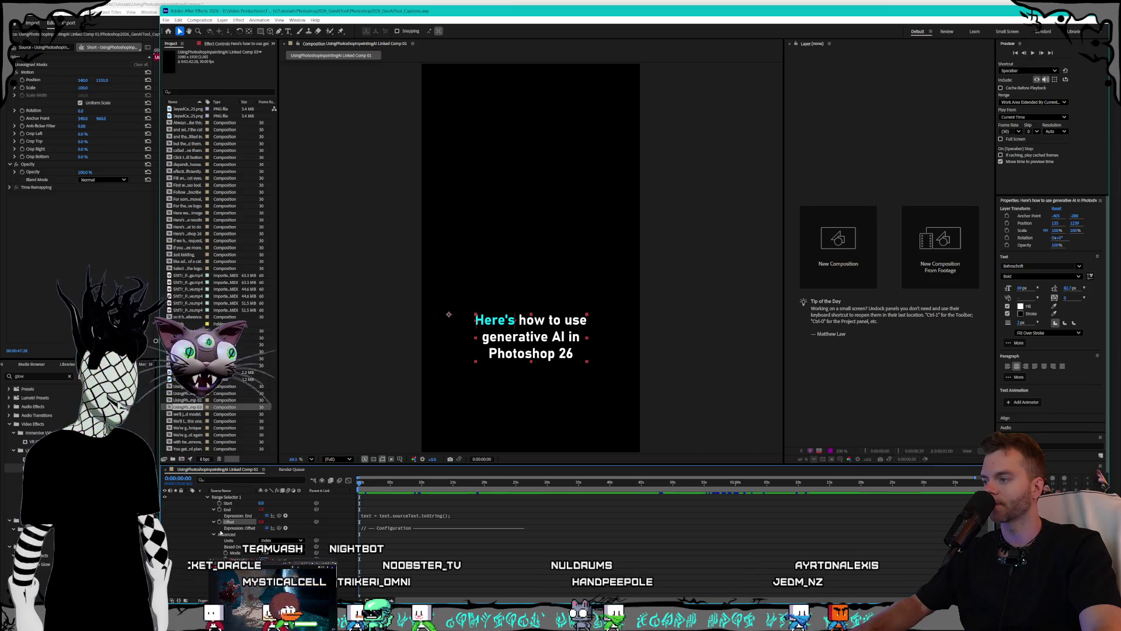
left_click(324, 534)
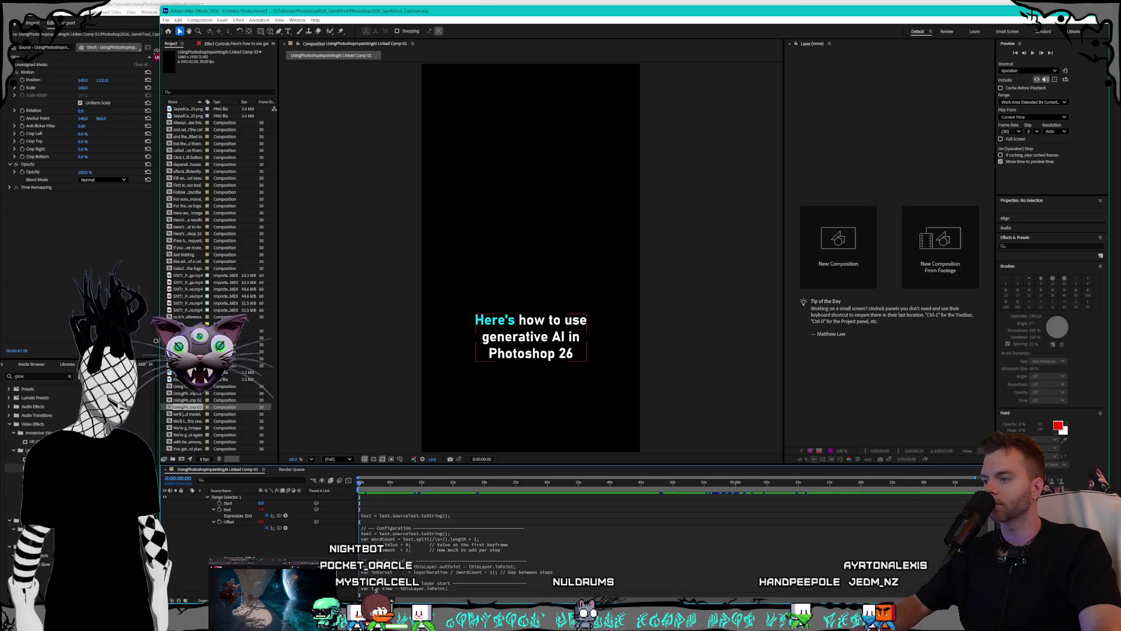
scroll(522, 514, "down", 1)
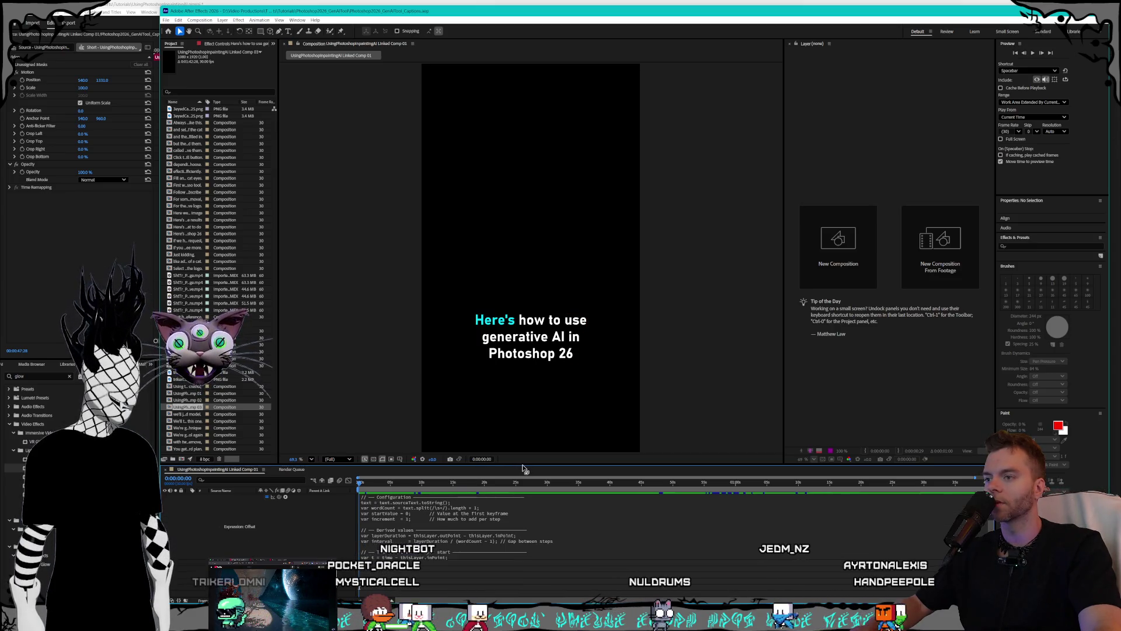
left_click_drag(522, 467, 554, 381)
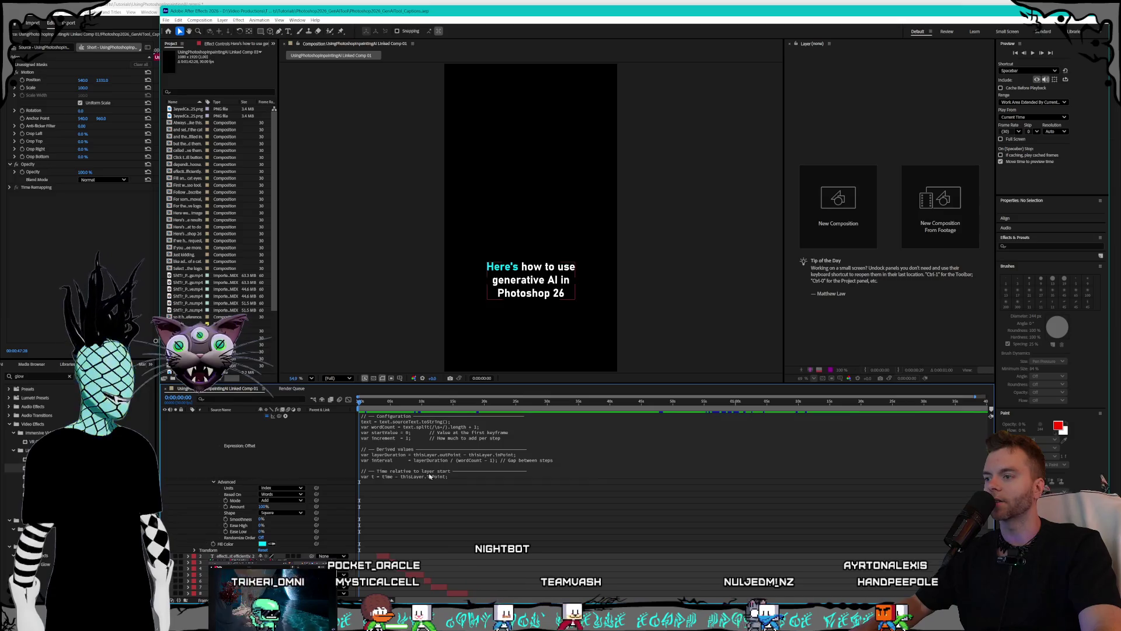
- Replace all of the Offset expression with the character-length weighted timing script
key("ctrl+v")
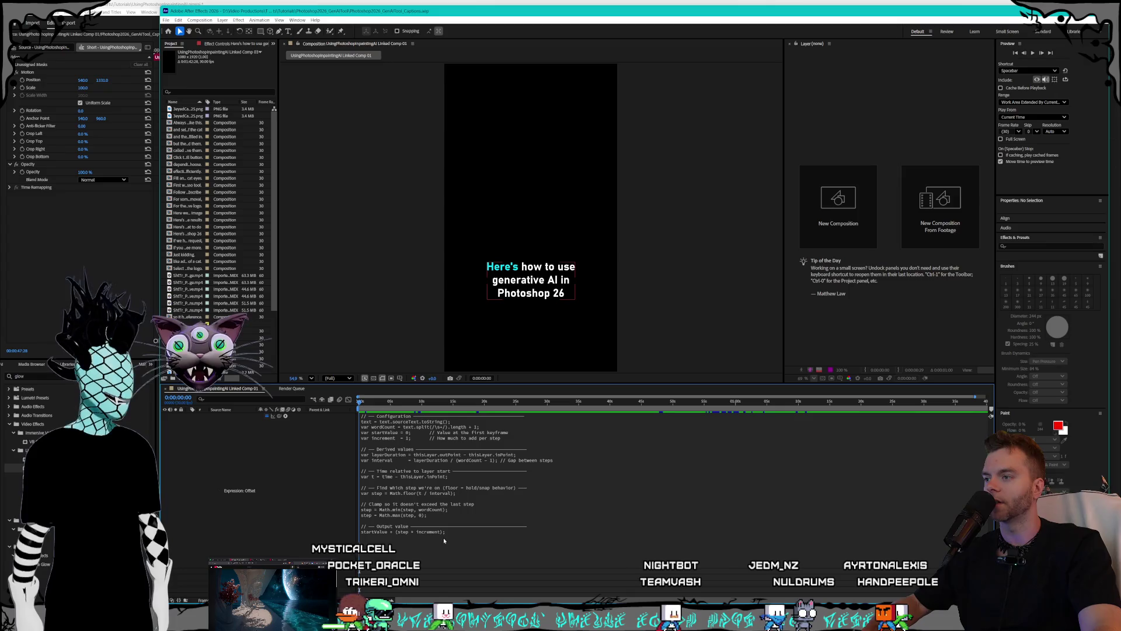
left_click(339, 450)
key("ctrl+a")
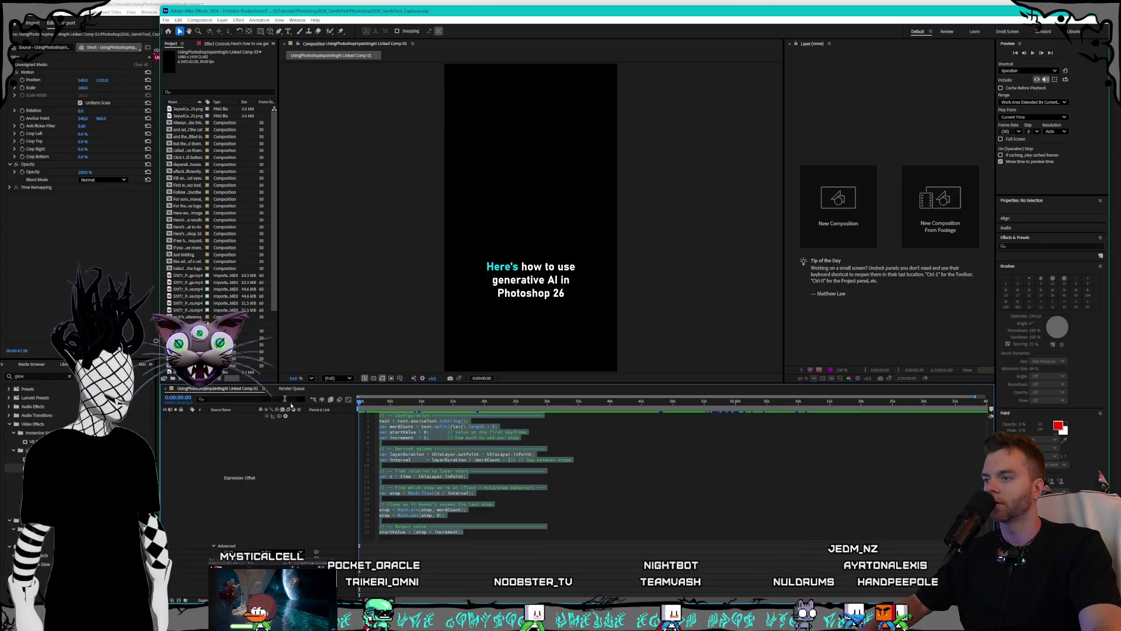
key("ctrl+v")
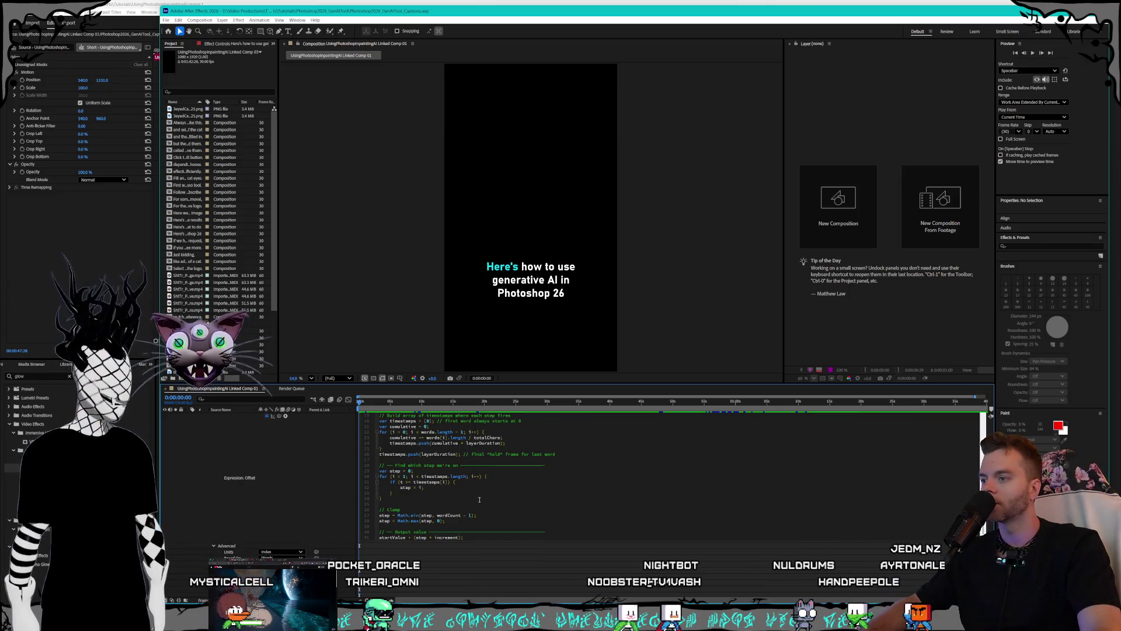
scroll(457, 490, "up", 6)
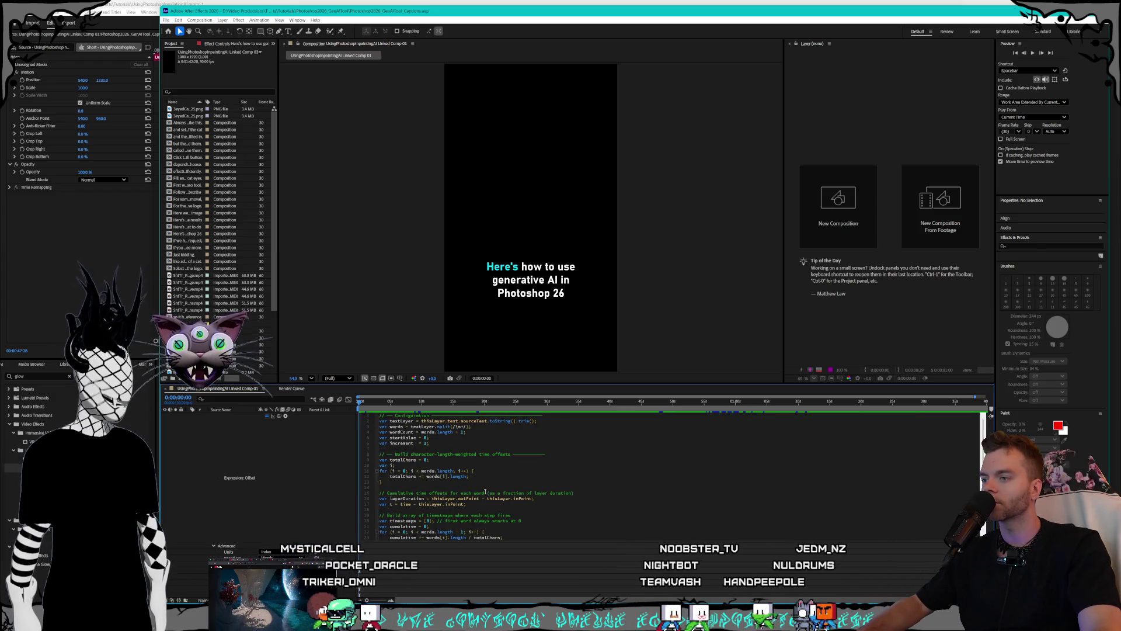
scroll(432, 471, "down", 6)
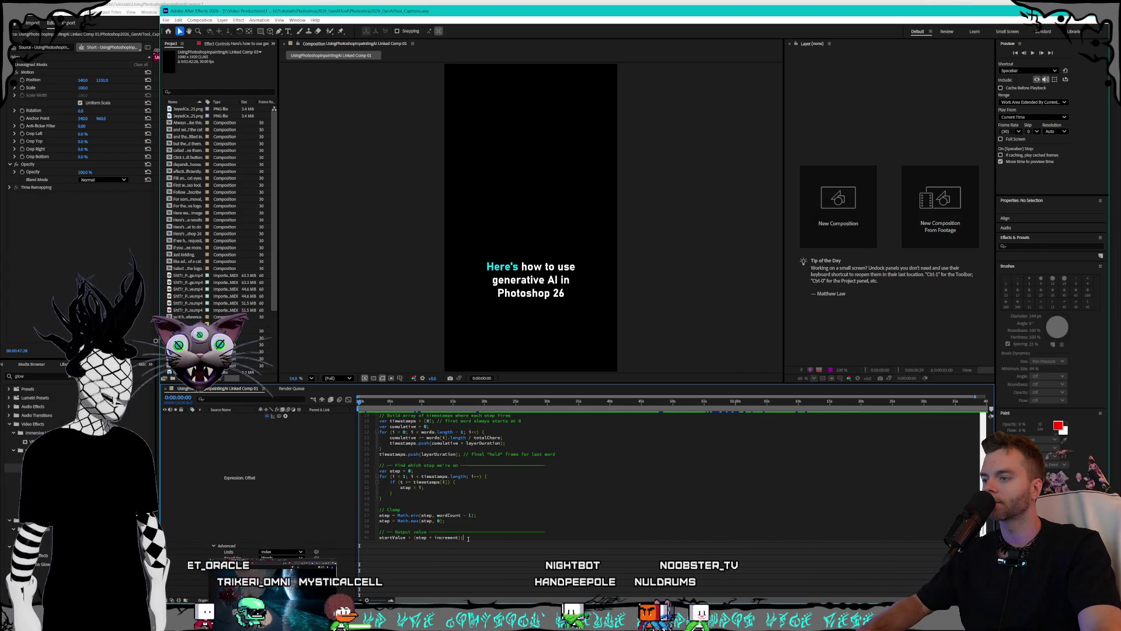
scroll(409, 497, "up", 6)
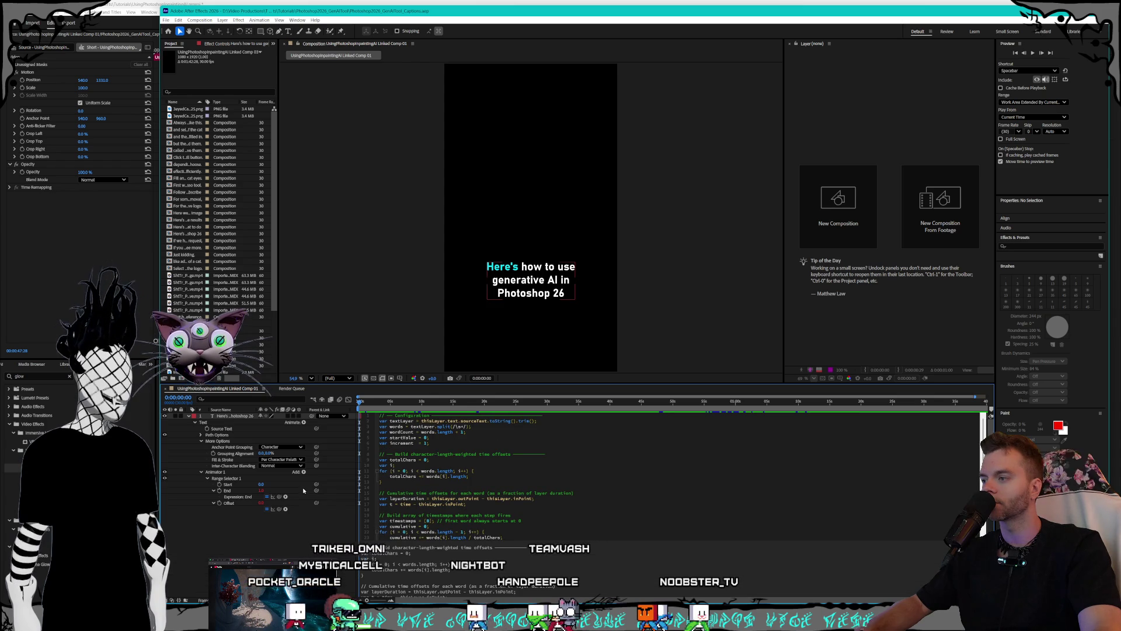
scroll(425, 549, "up", 3)
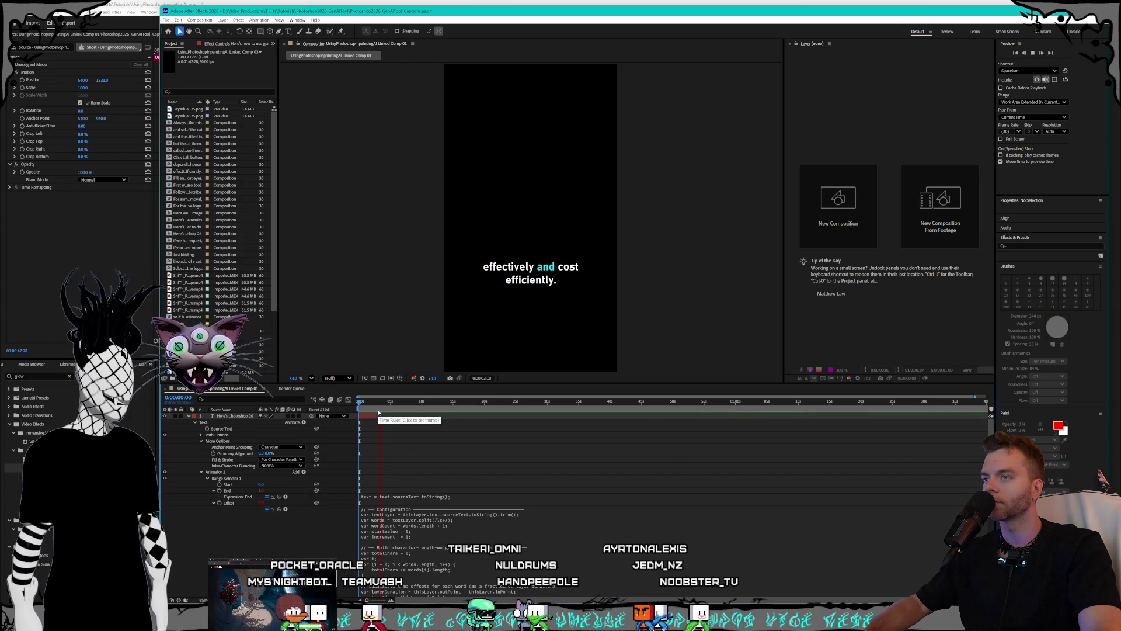
- Replay the preview to check the cyan word highlight, then collapse the first caption layer
key("space")
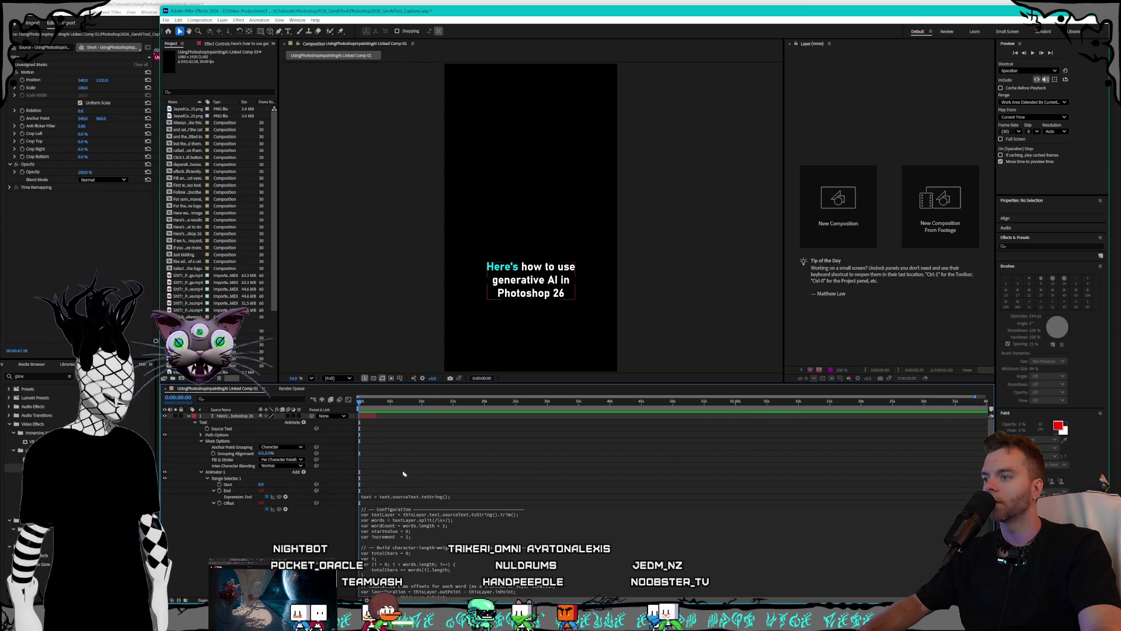
left_click(214, 503)
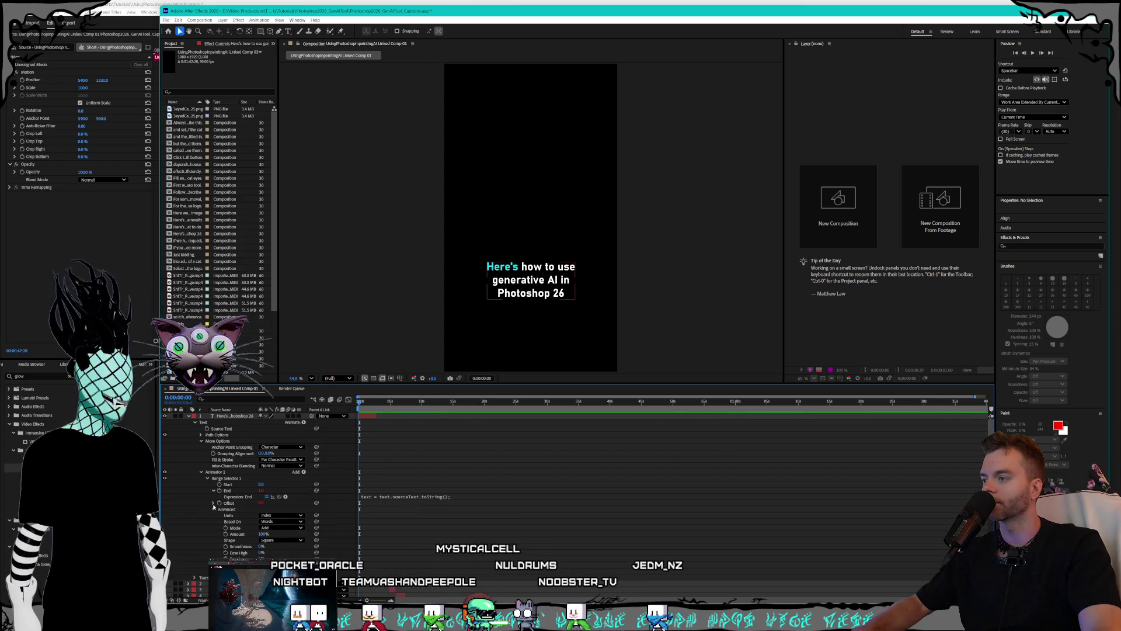
key("space")
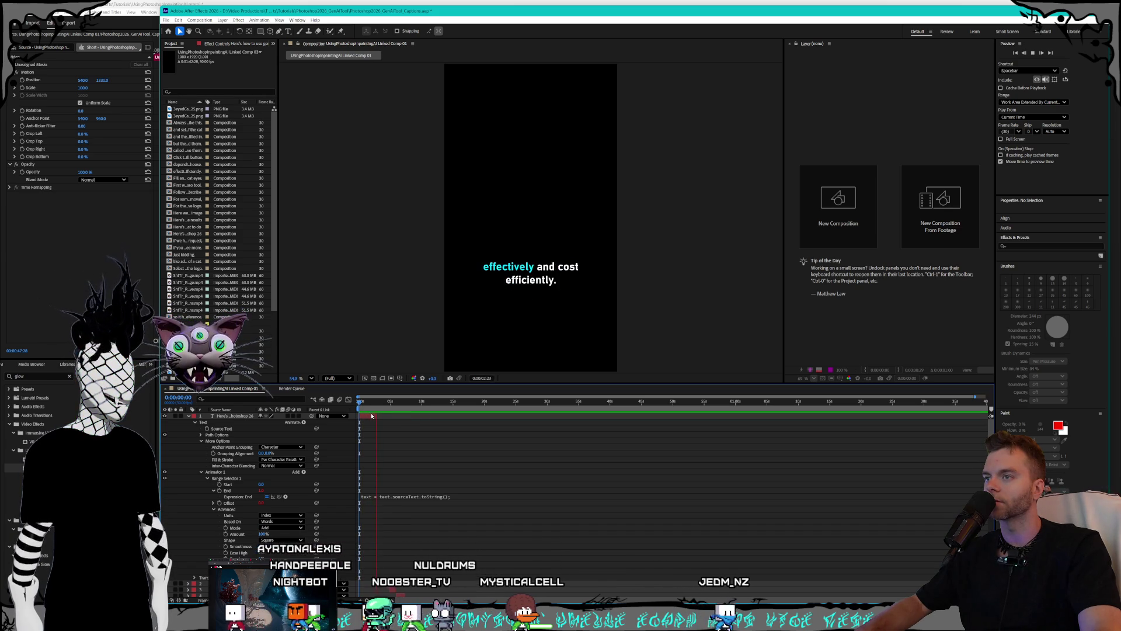
left_click_drag(365, 401, 362, 402)
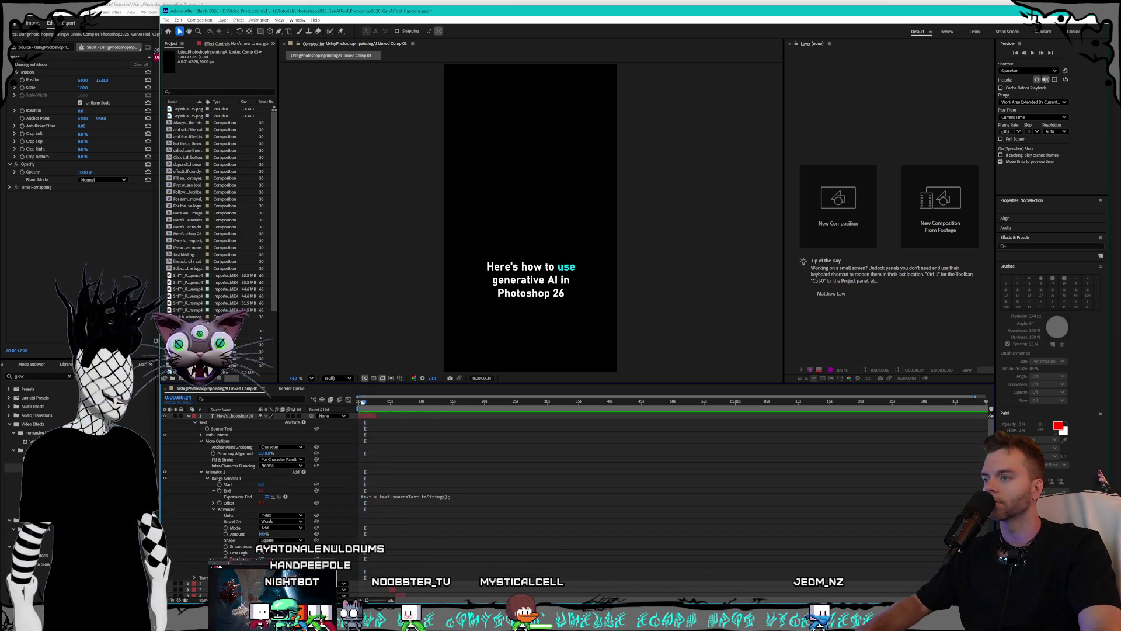
right_click(237, 504)
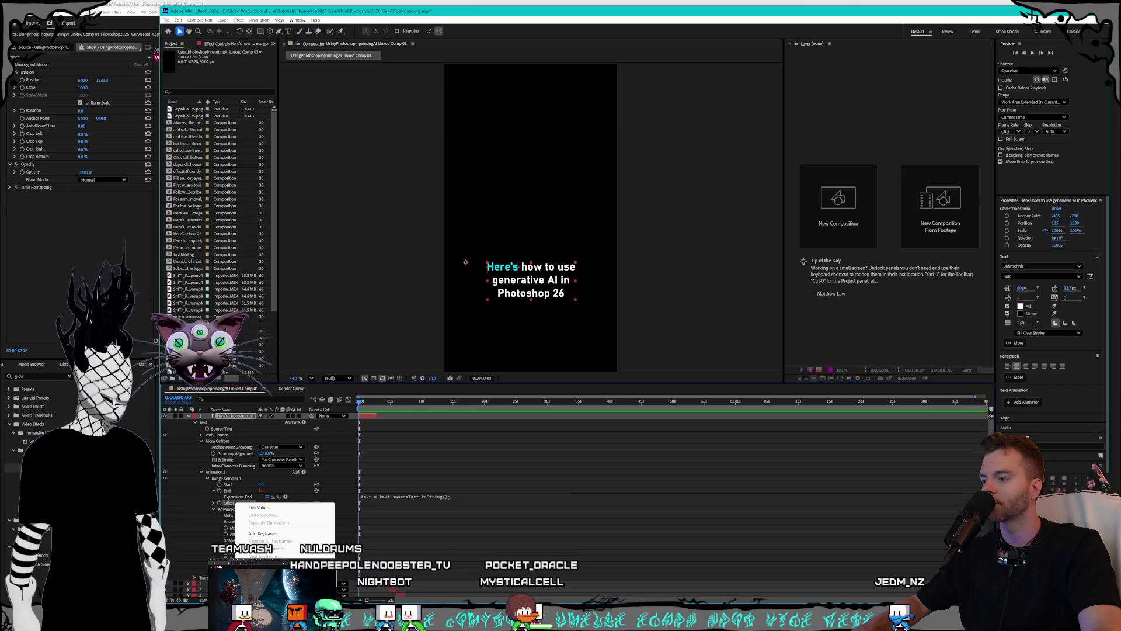
key("Escape")
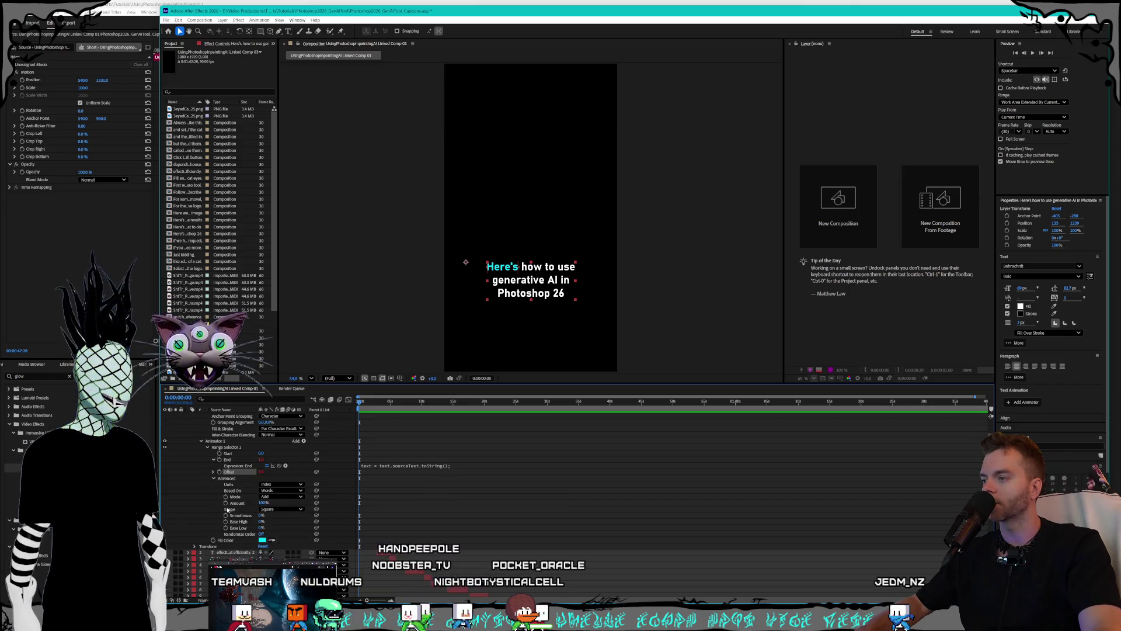
left_click(188, 416)
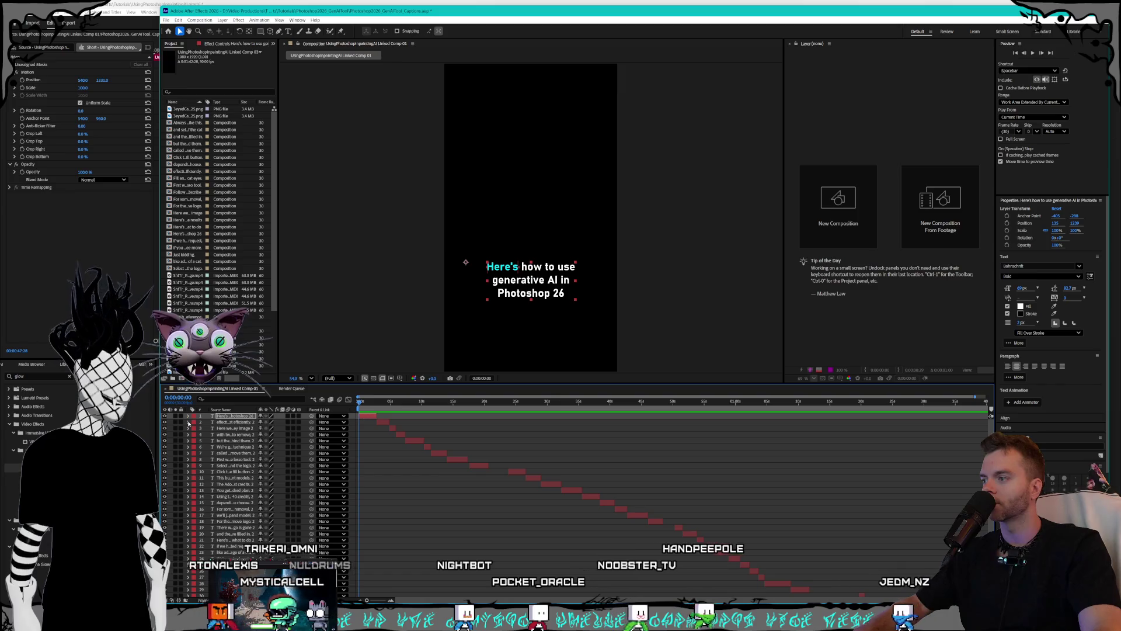
- Select all caption layers, twirl them open, and expand layer 2's Animator 1 Range Selector 1
scroll(189, 418, "down", 2)
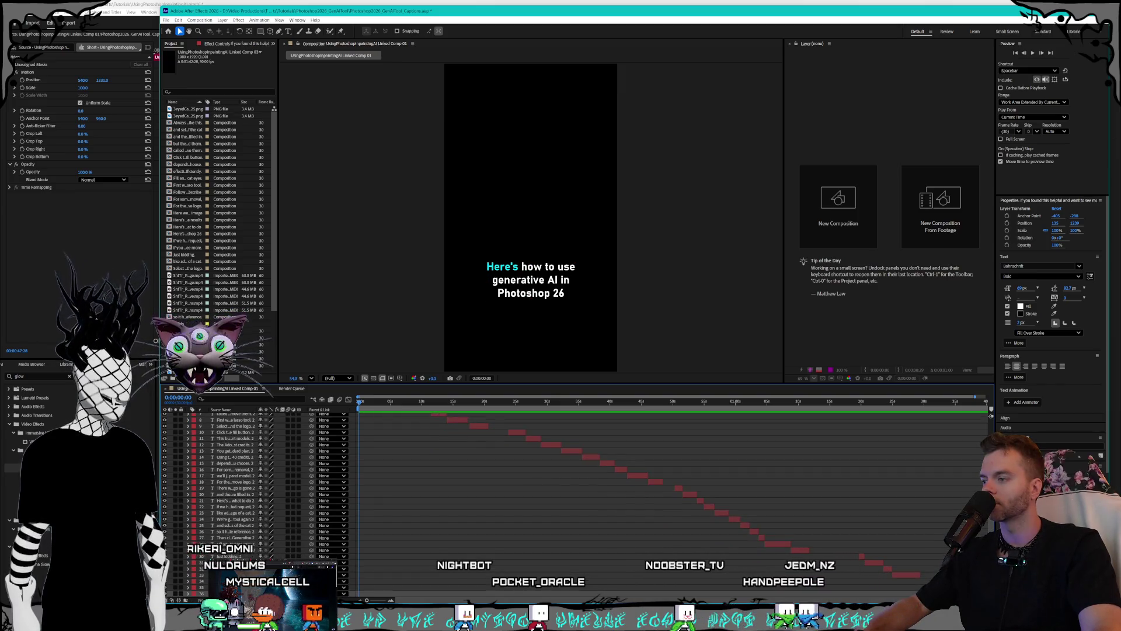
scroll(190, 418, "up", 2)
key("ctrl+a")
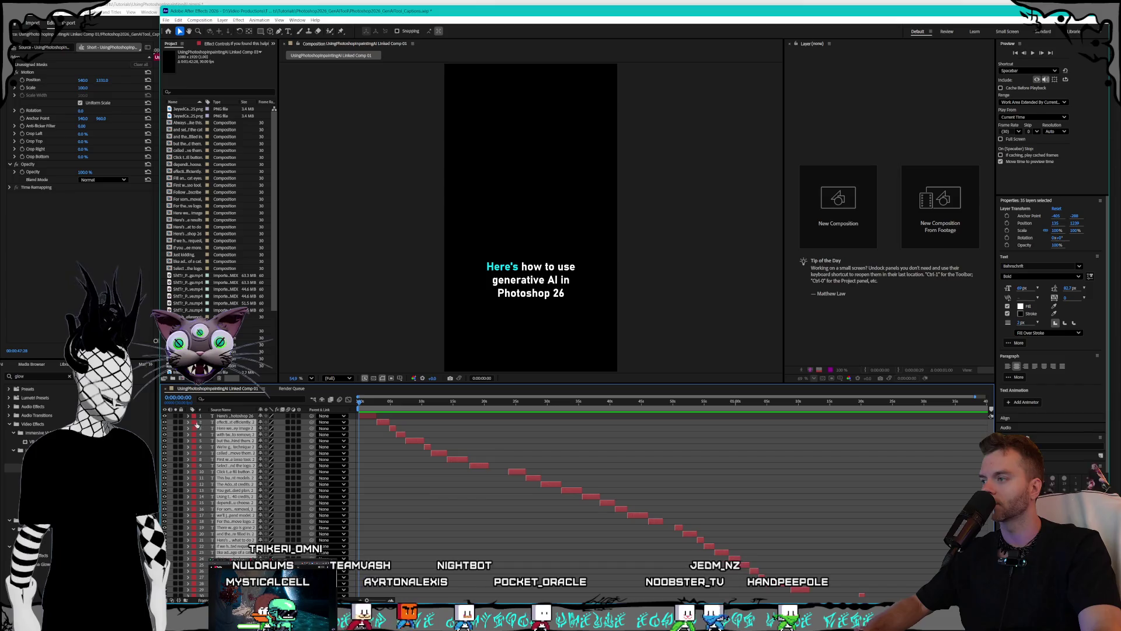
left_click(188, 423)
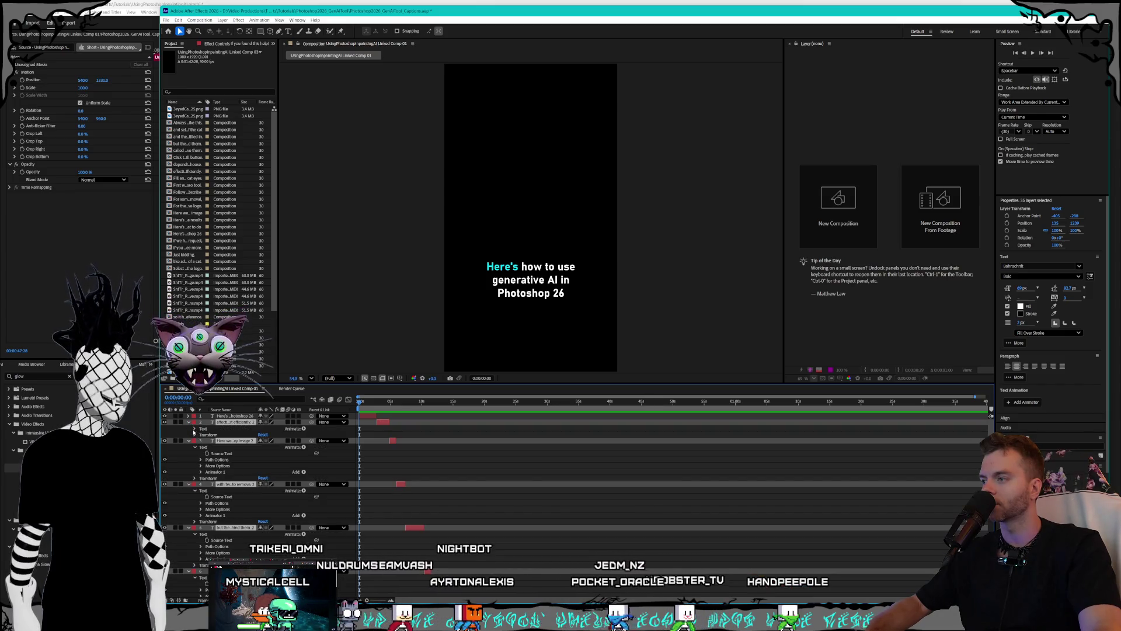
left_click(195, 430)
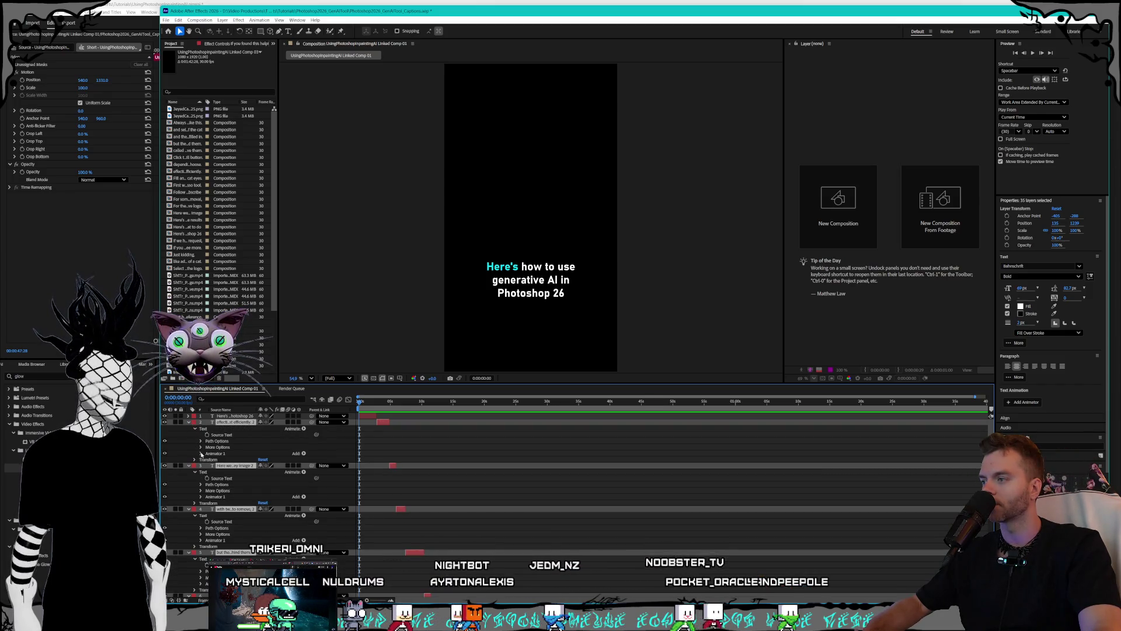
left_click(202, 454)
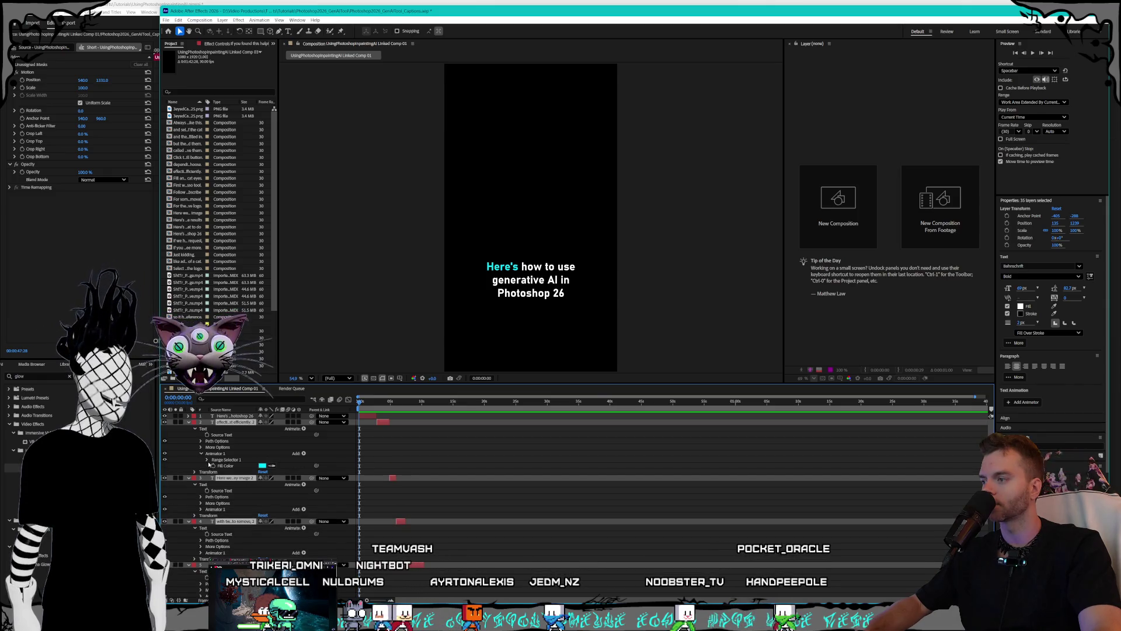
left_click(207, 460)
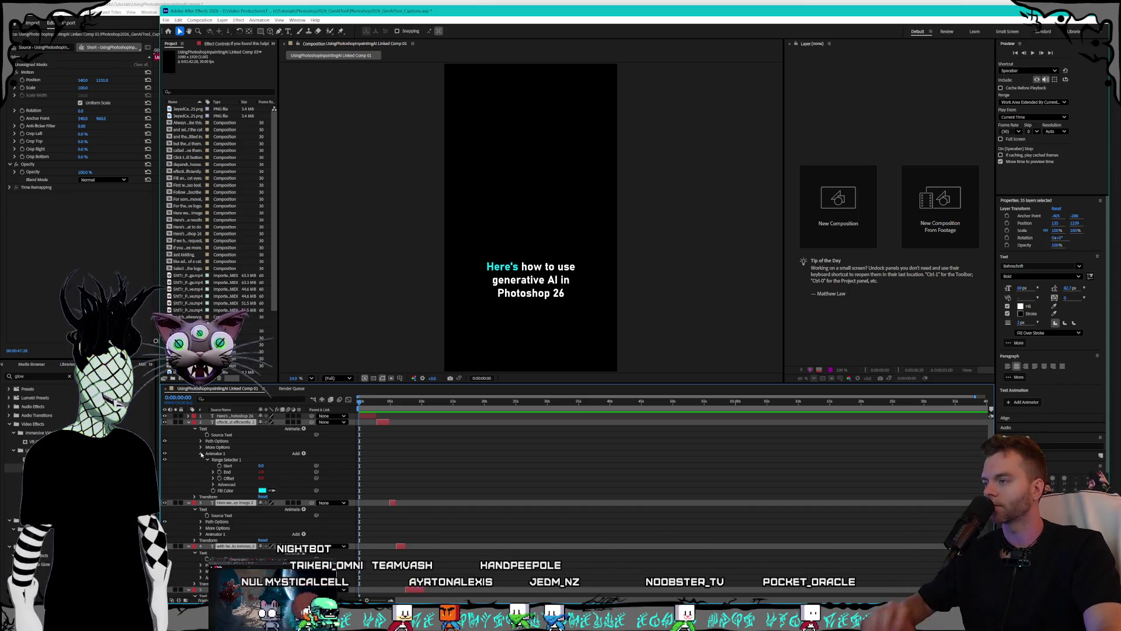
- Select Animator 1 on caption layers 2 through 18, scrolling down the timeline
left_click(201, 454)
left_click(215, 454)
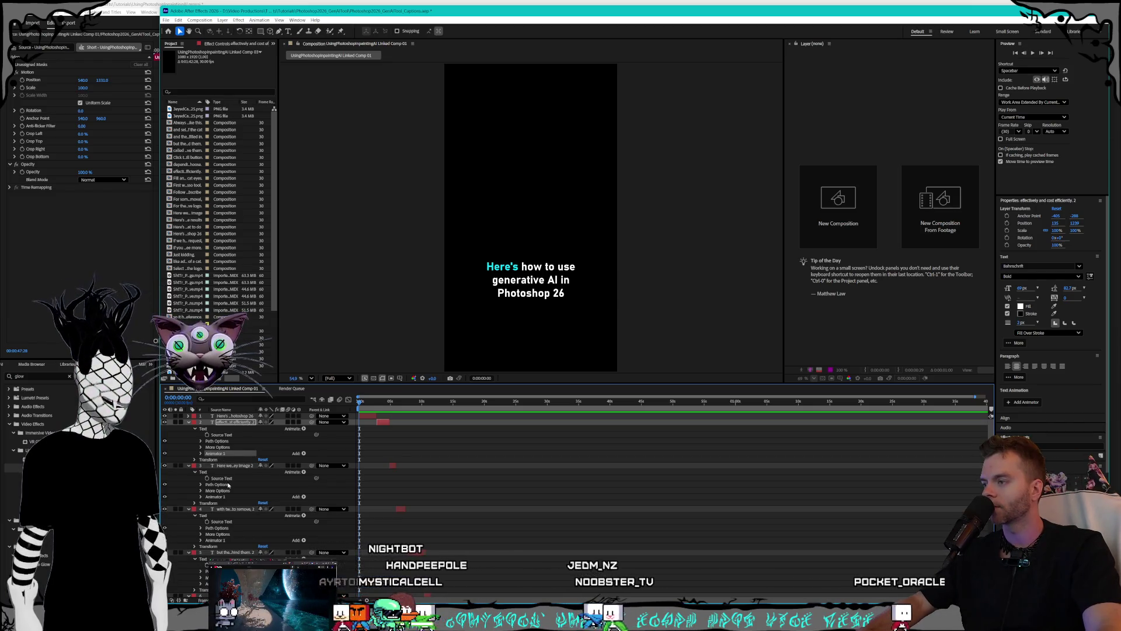
scroll(228, 485, "down", 2)
left_click(222, 466, "ctrl")
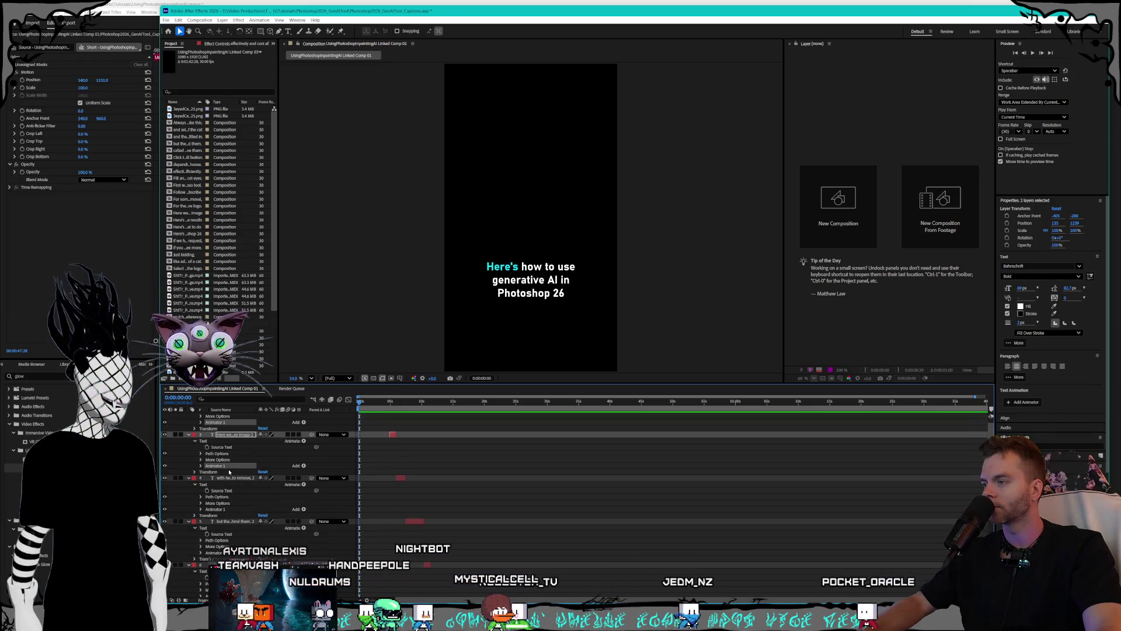
scroll(229, 472, "down", 2)
scroll(228, 481, "down", 6)
left_click(224, 472, "ctrl")
scroll(223, 476, "down", 2)
left_click(221, 485, "ctrl")
scroll(228, 482, "down", 4)
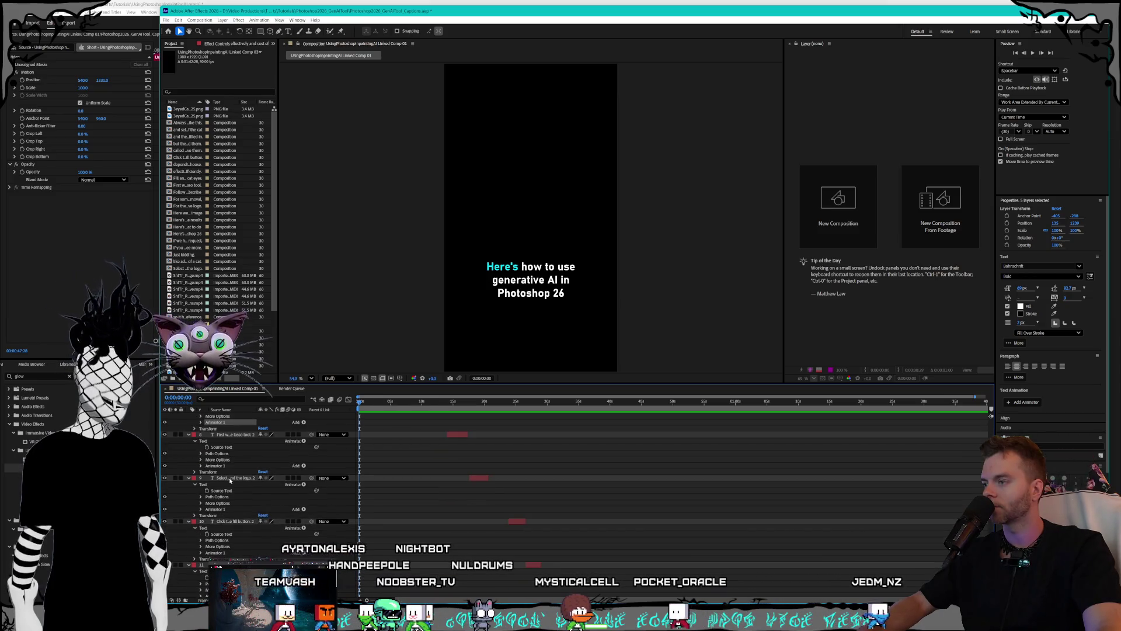
left_click(221, 467, "ctrl")
left_click(224, 511, "ctrl")
scroll(228, 505, "down", 3)
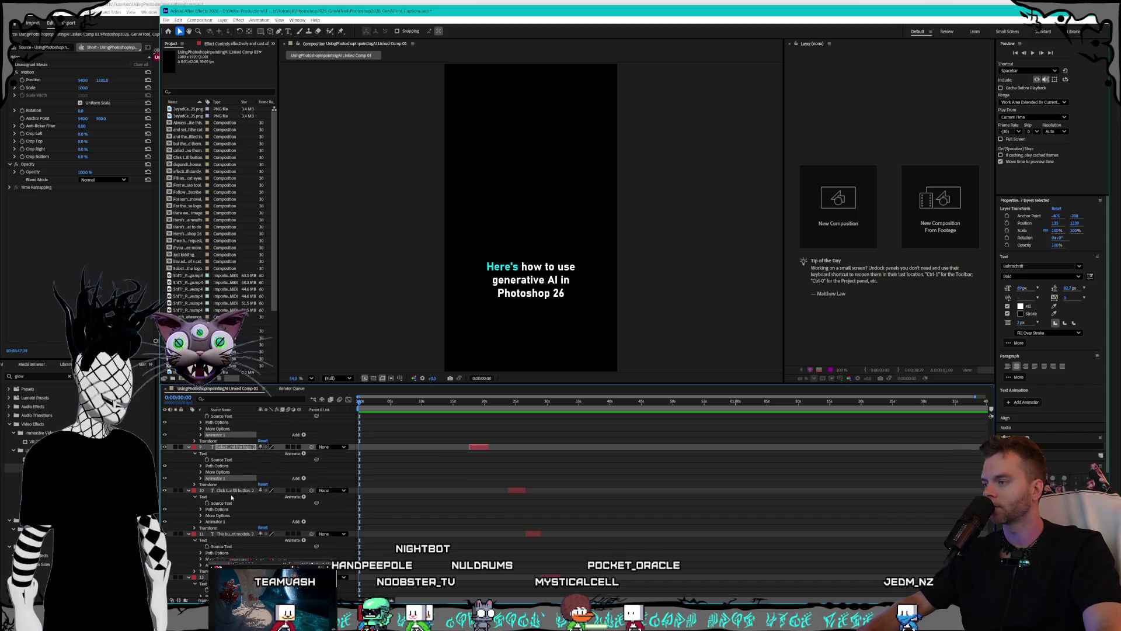
left_click(219, 460, "ctrl")
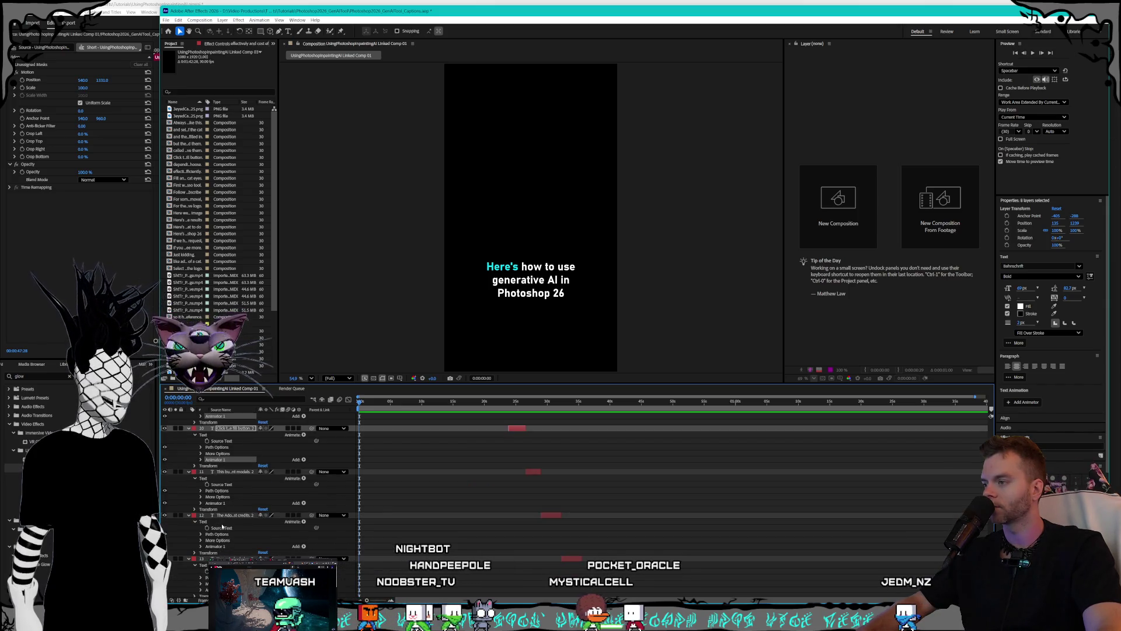
left_click(219, 504, "ctrl")
left_click(219, 546, "ctrl")
scroll(224, 526, "down", 3)
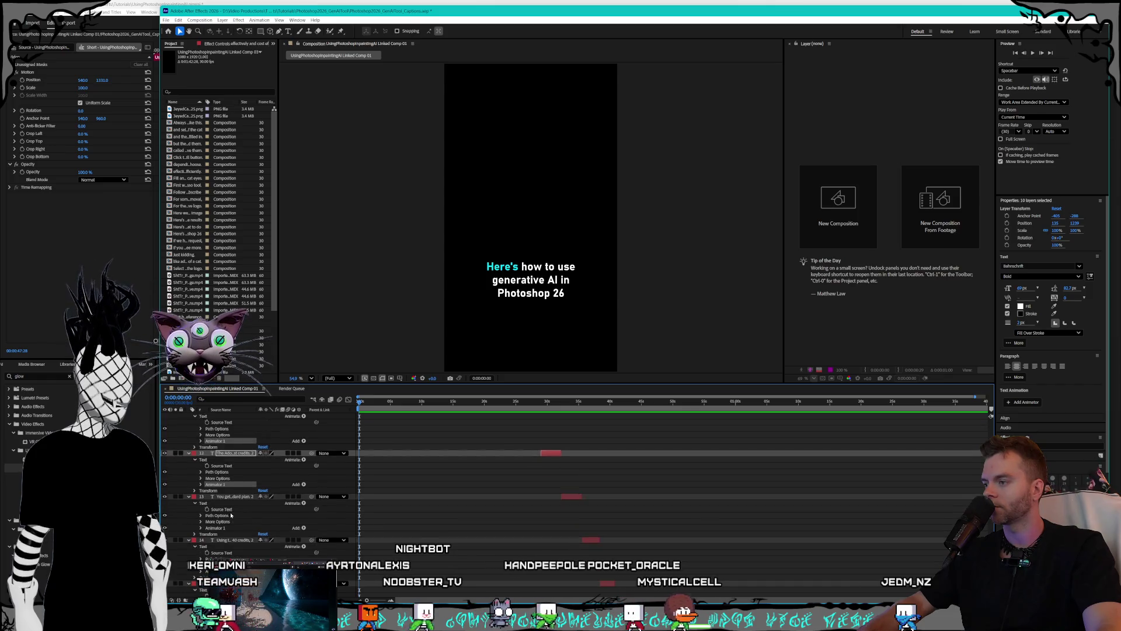
left_click(220, 497, "ctrl")
left_click(217, 540, "ctrl")
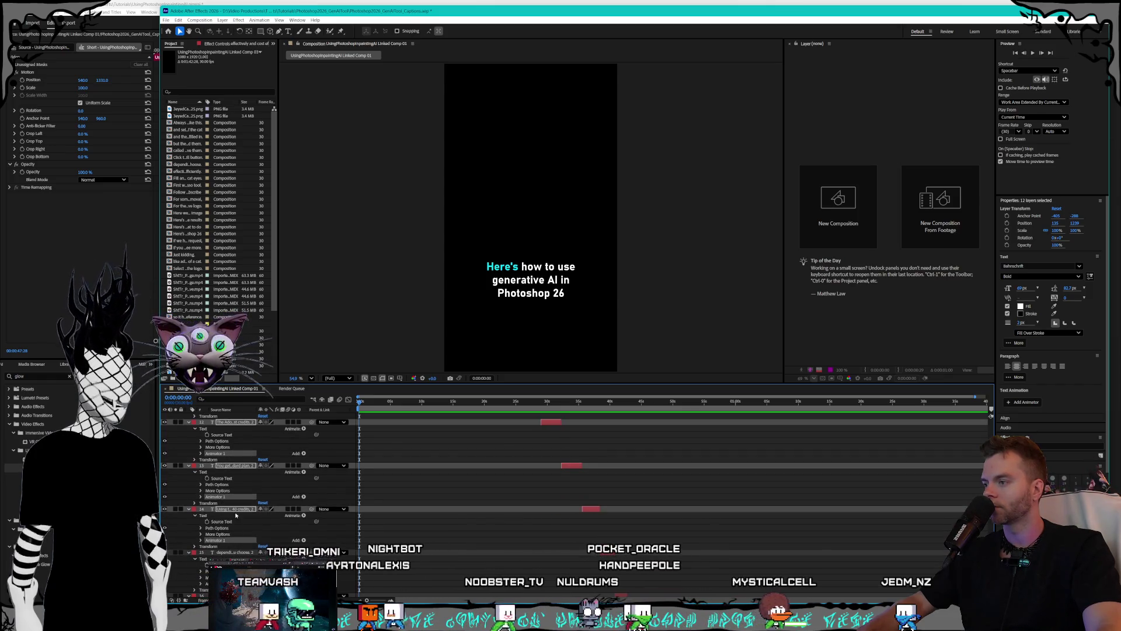
scroll(219, 526, "down", 2)
left_click(219, 522, "ctrl")
scroll(228, 520, "down", 2)
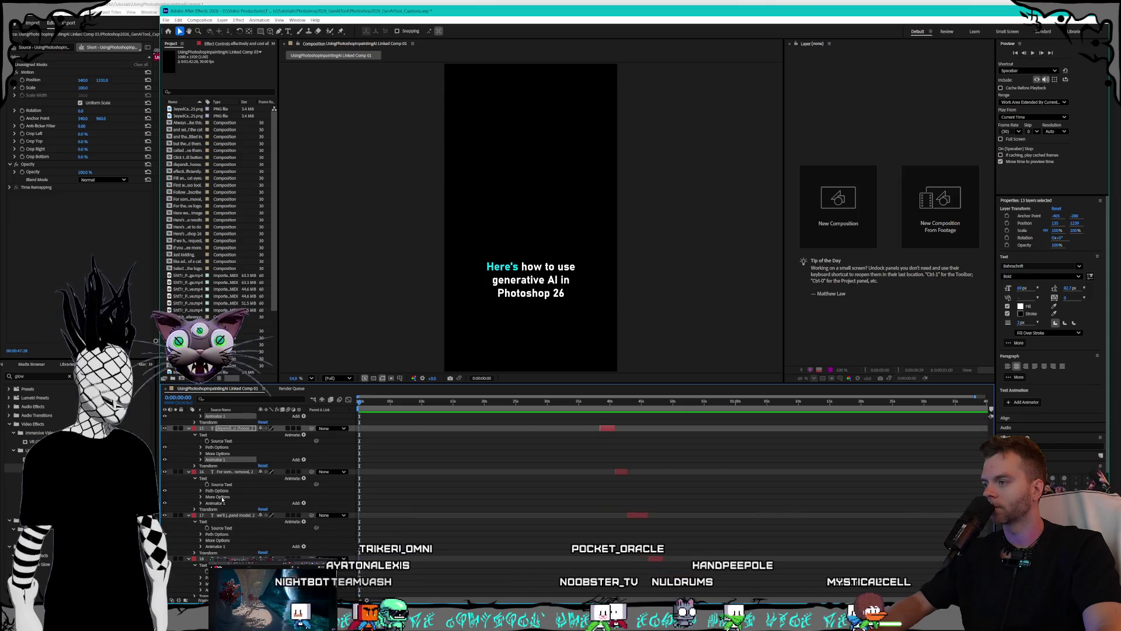
left_click(220, 503, "ctrl")
scroll(228, 504, "down", 2)
left_click(220, 516, "ctrl")
scroll(228, 513, "down", 2)
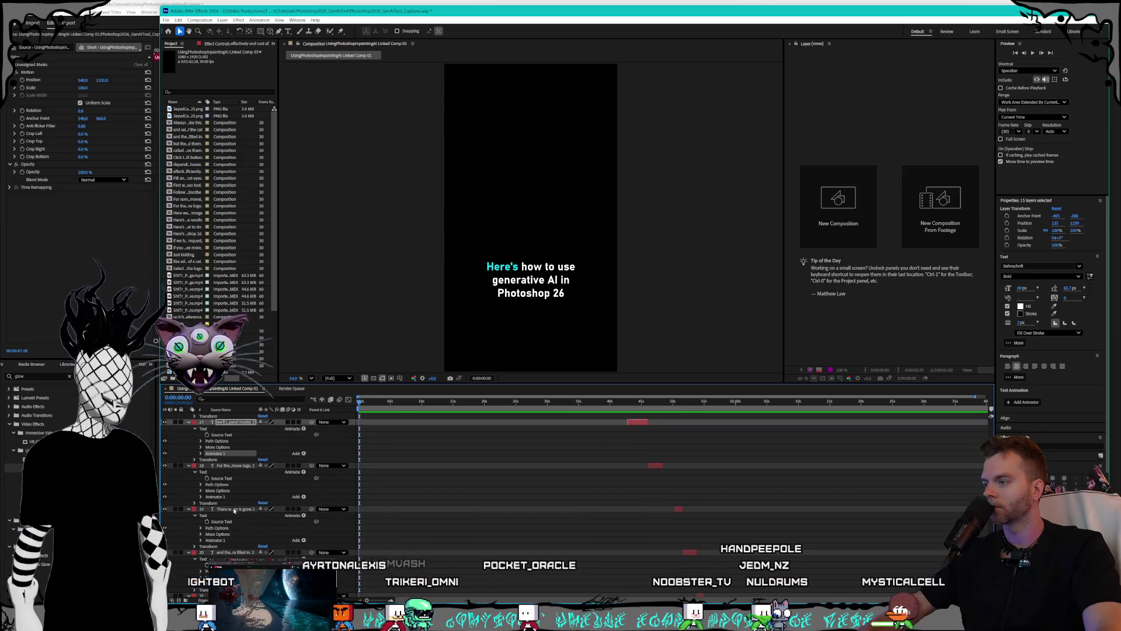
left_click(222, 497, "ctrl")
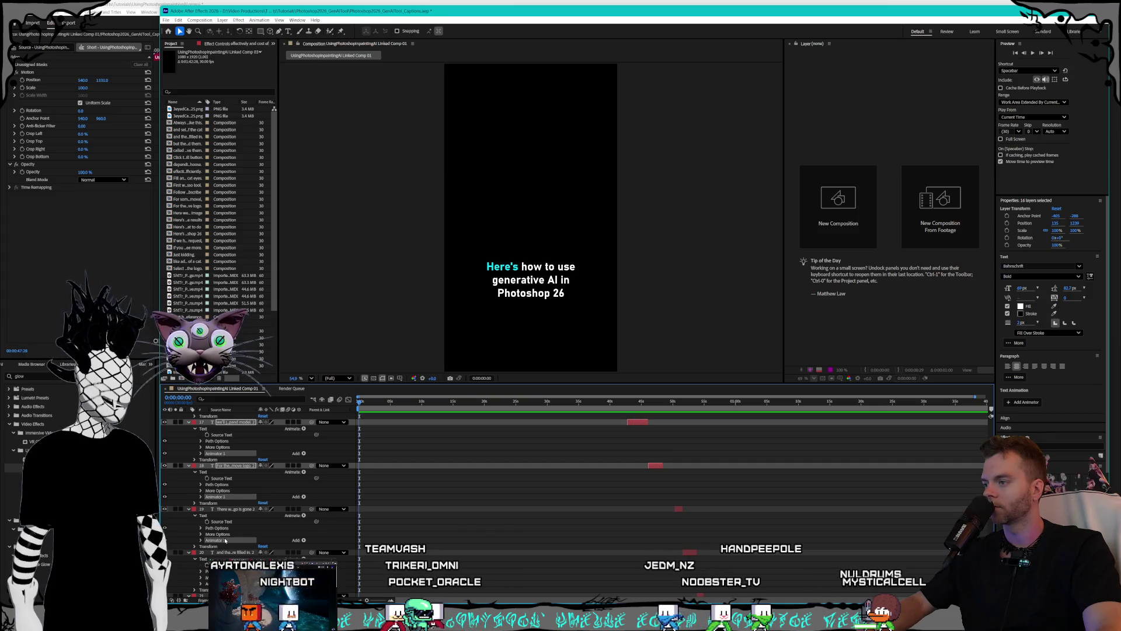
- Add Animator 1 of layers 19 through 35 to the selection and scroll to review it
left_click(225, 540, "ctrl")
scroll(226, 507, "down", 2)
left_click(225, 522, "ctrl")
scroll(231, 516, "down", 2)
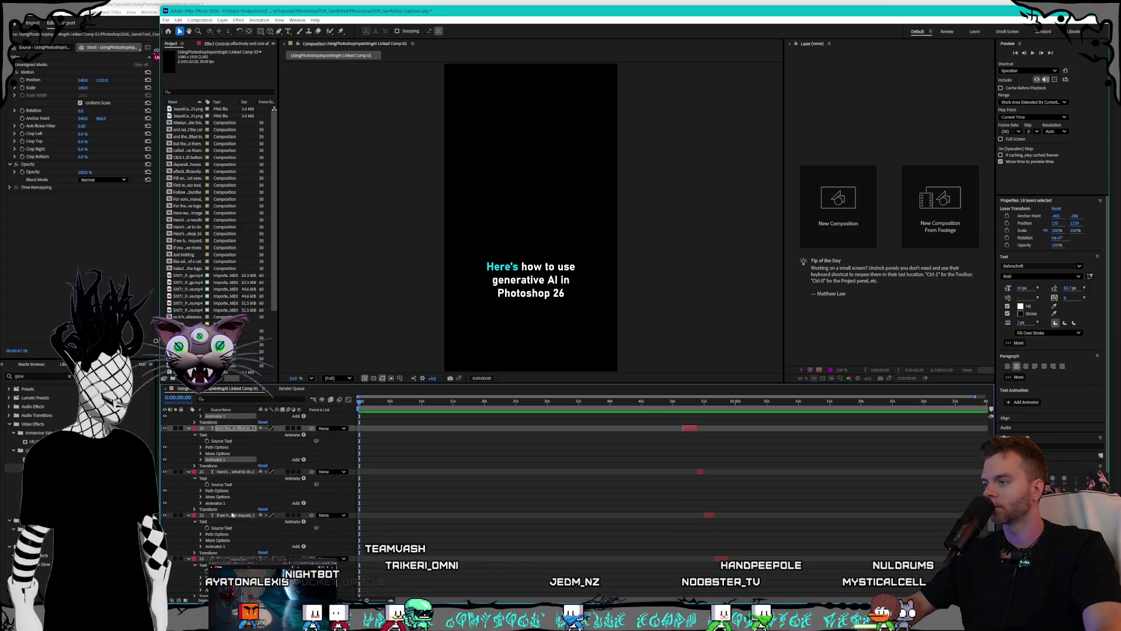
left_click(224, 503, "ctrl")
scroll(227, 514, "down", 2)
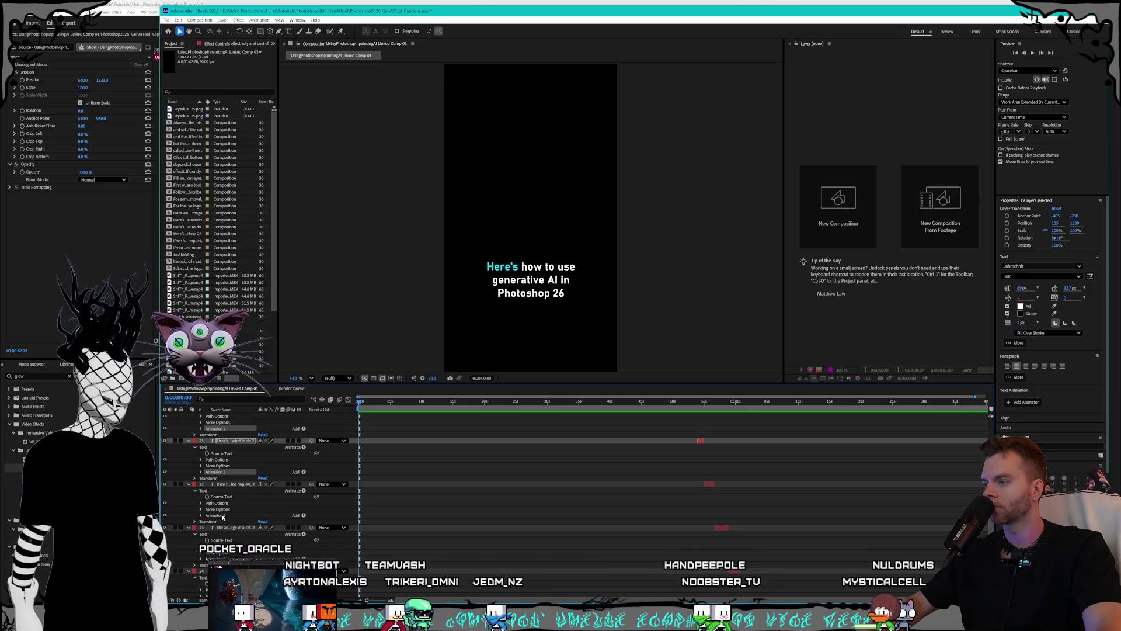
left_click(223, 515, "ctrl")
scroll(224, 508, "down", 4)
left_click(222, 496, "ctrl")
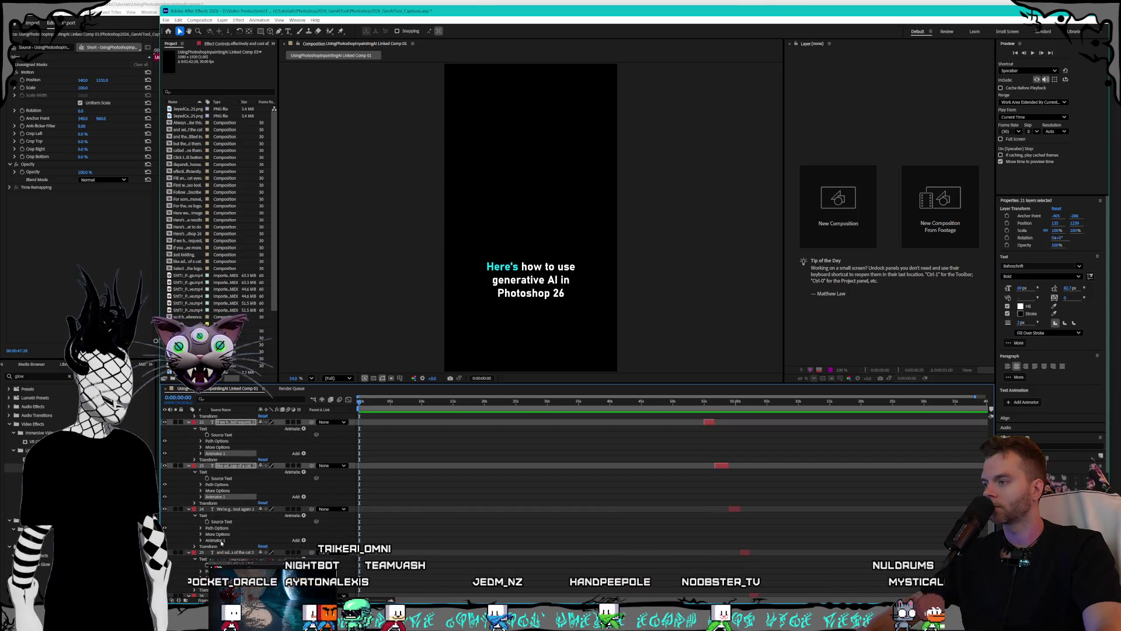
left_click(222, 541, "ctrl")
scroll(224, 514, "down", 5)
left_click(222, 490, "ctrl")
left_click(222, 534, "ctrl")
scroll(230, 526, "down", 3)
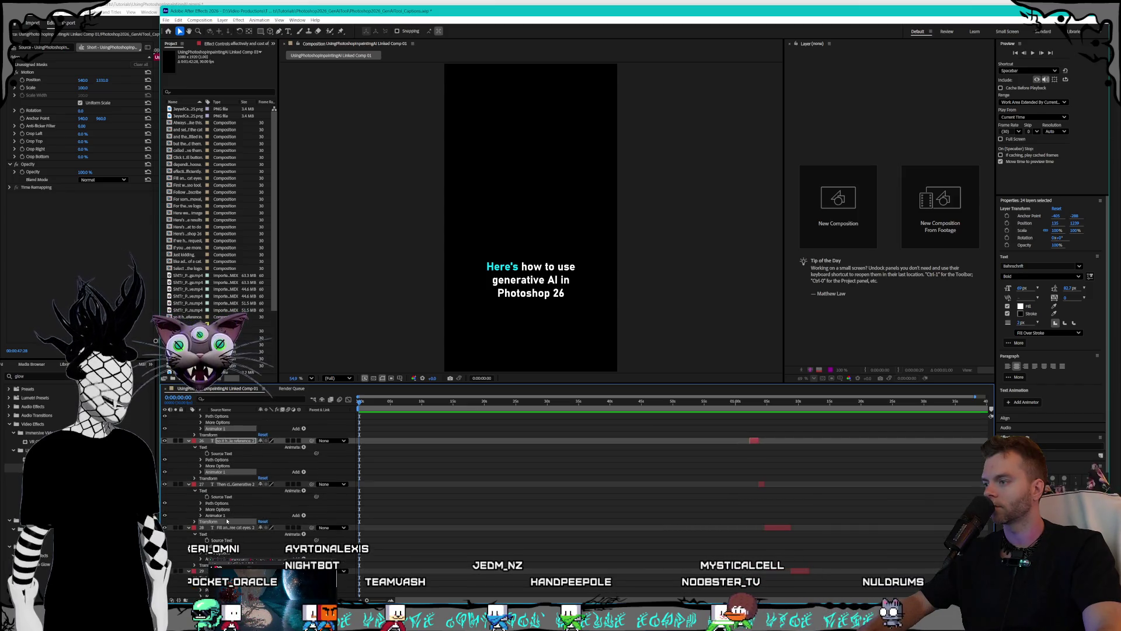
left_click(222, 521, "ctrl")
scroll(237, 517, "down", 3)
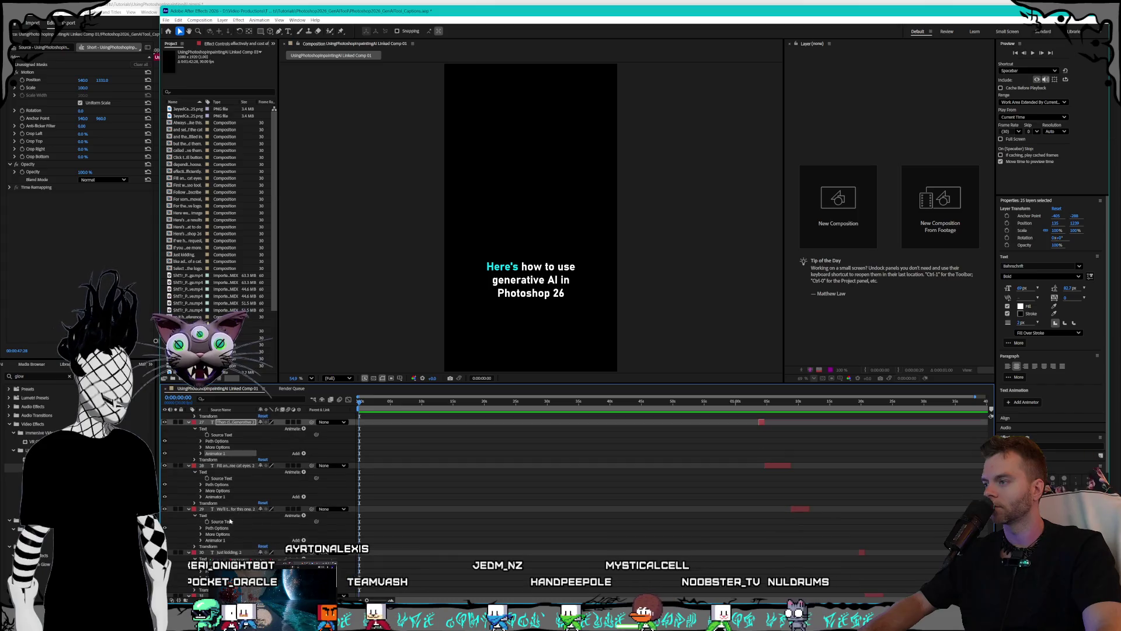
left_click(225, 497, "ctrl")
scroll(232, 505, "down", 2)
left_click(225, 510, "ctrl")
scroll(237, 511, "down", 3)
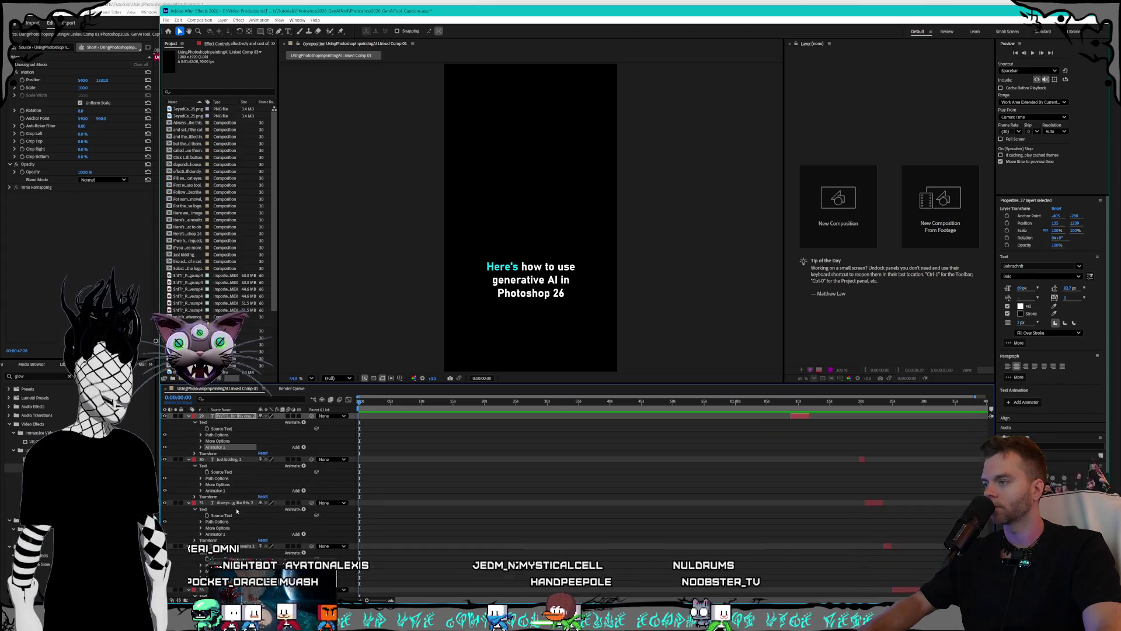
left_click(222, 491, "ctrl")
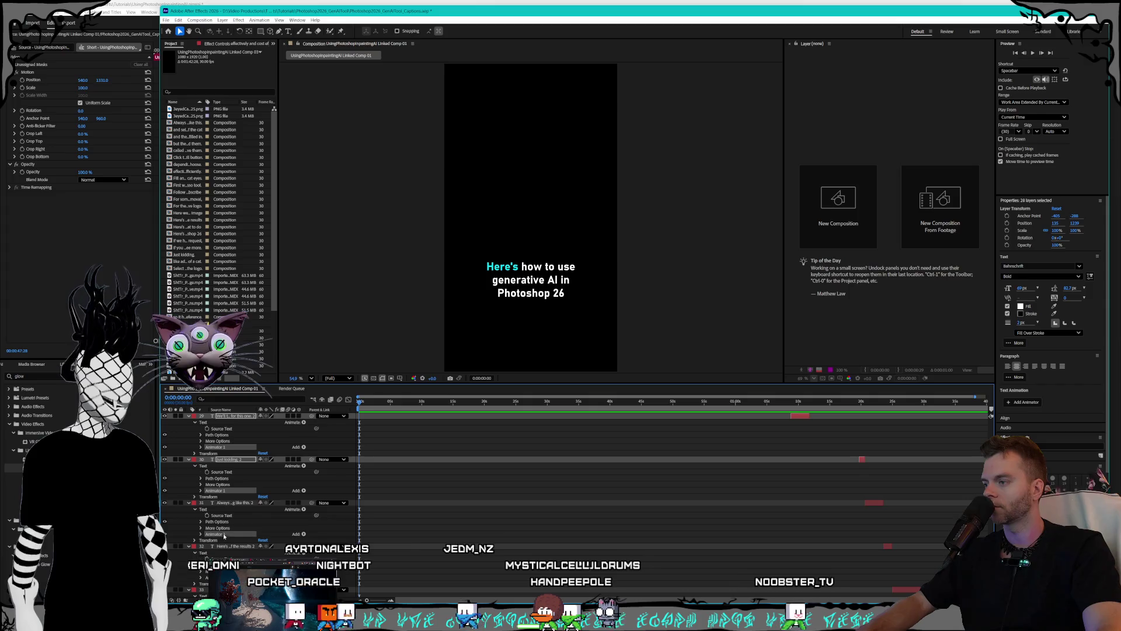
left_click(224, 535, "ctrl")
scroll(229, 527, "down", 3)
left_click(226, 515, "ctrl")
scroll(229, 516, "down", 3)
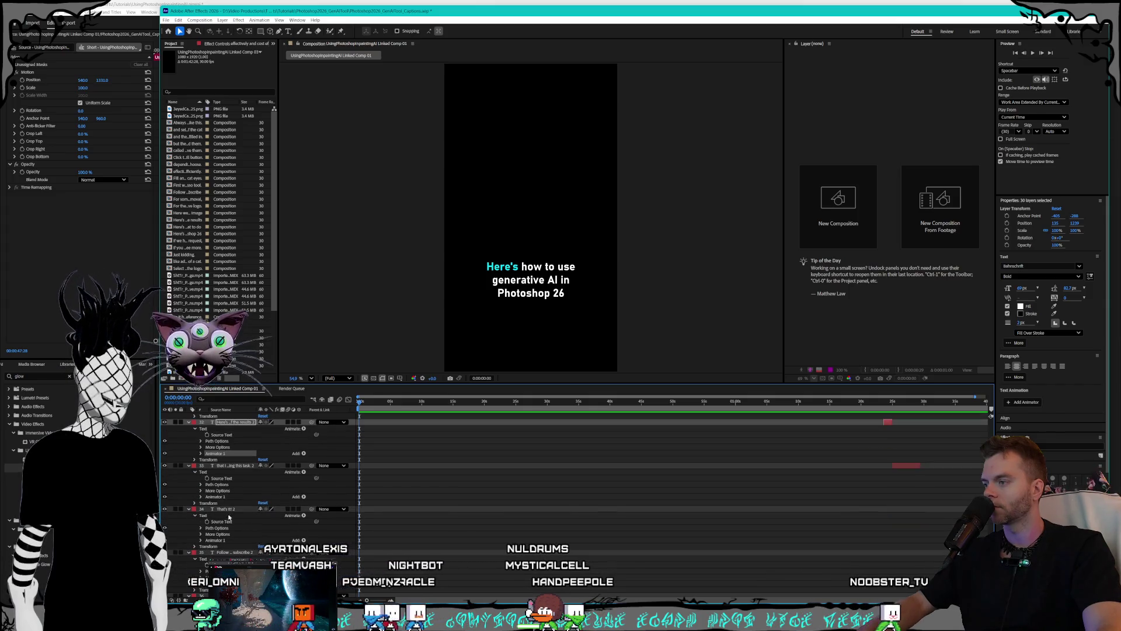
left_click(222, 497, "ctrl")
scroll(227, 521, "down", 2)
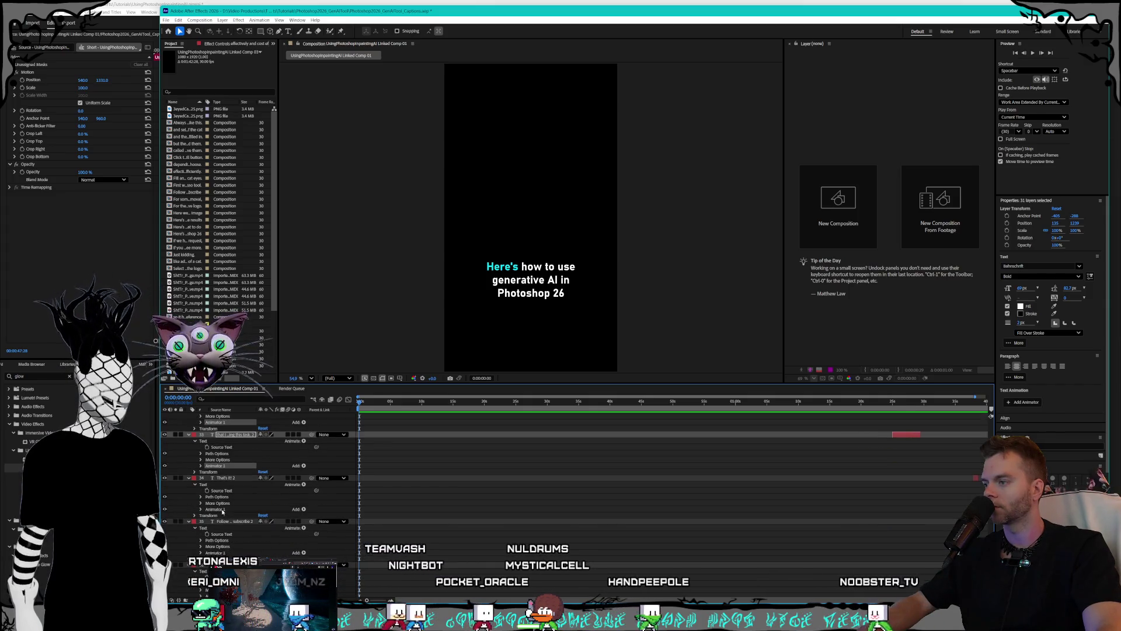
left_click(222, 510, "ctrl")
scroll(237, 512, "down", 1)
left_click(218, 544, "ctrl")
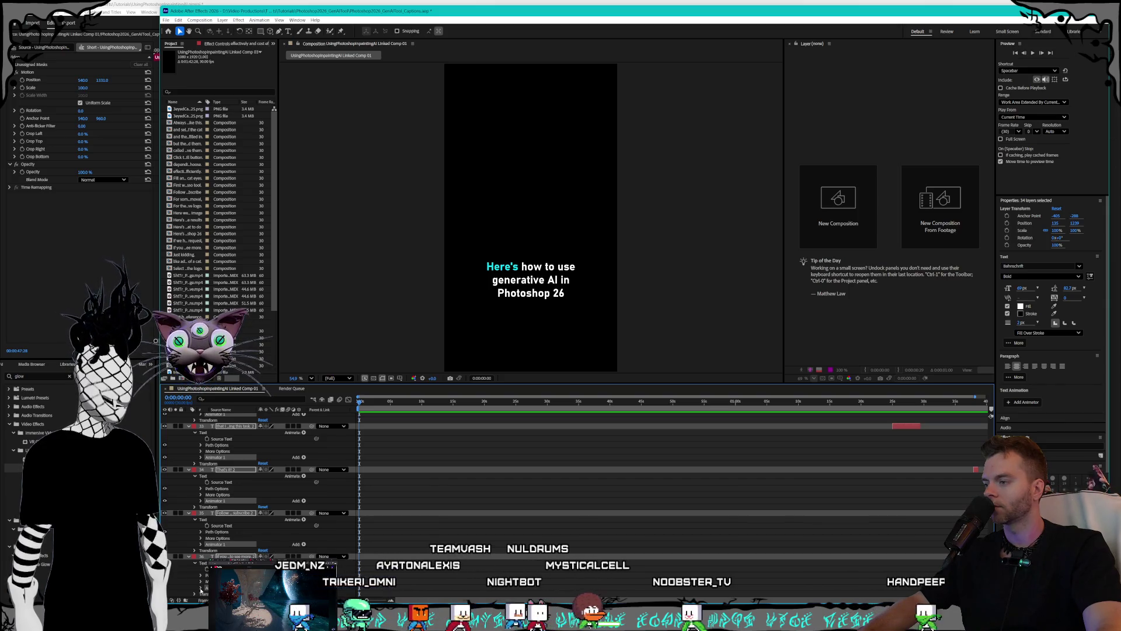
scroll(201, 591, "down", 1)
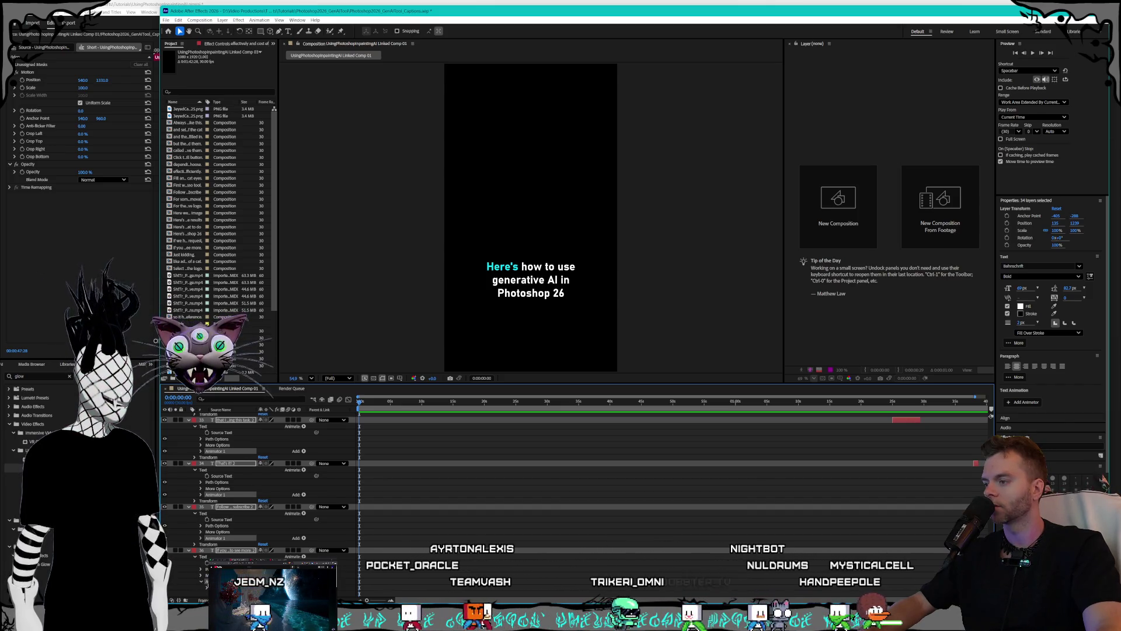
scroll(205, 584, "down", 1)
scroll(206, 583, "down", 2)
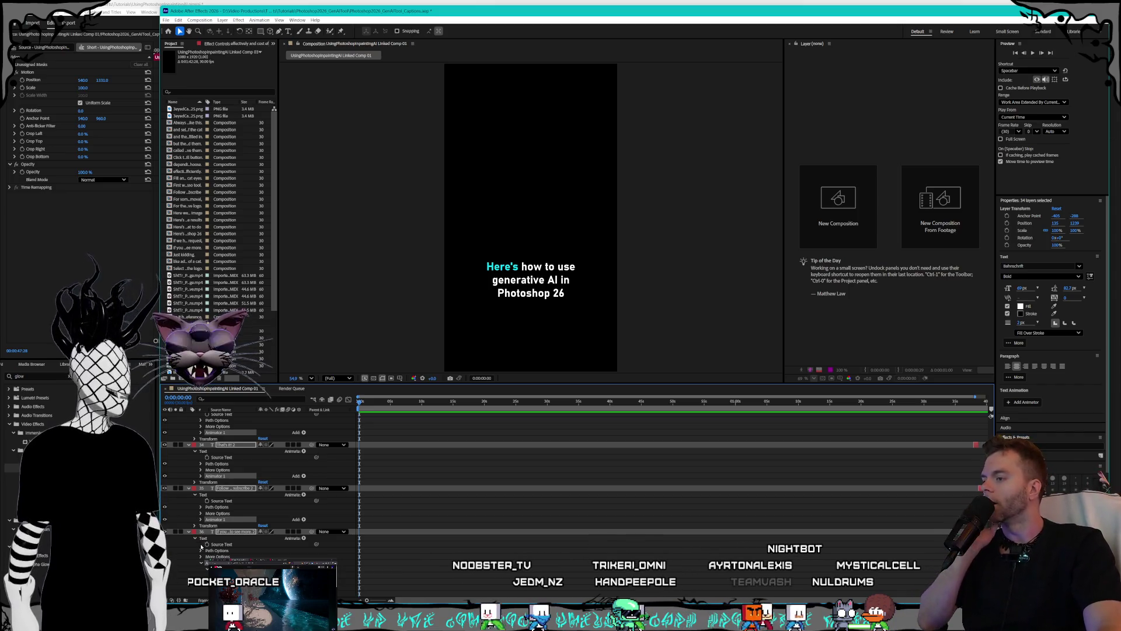
scroll(201, 565, "up", 3)
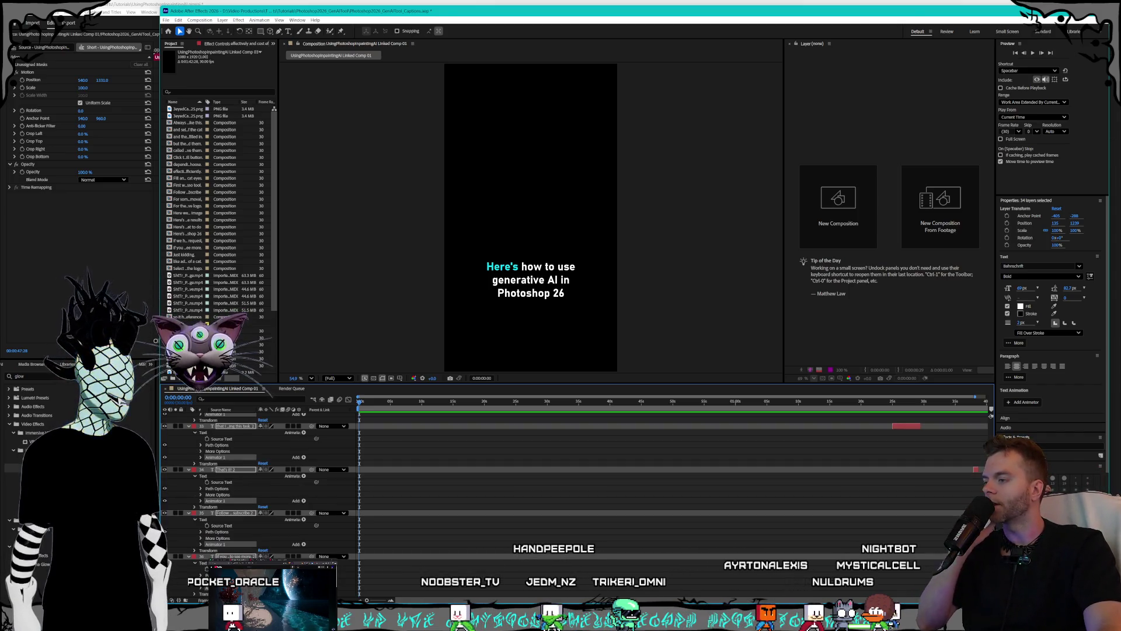
scroll(201, 565, "up", 9)
scroll(201, 565, "up", 20)
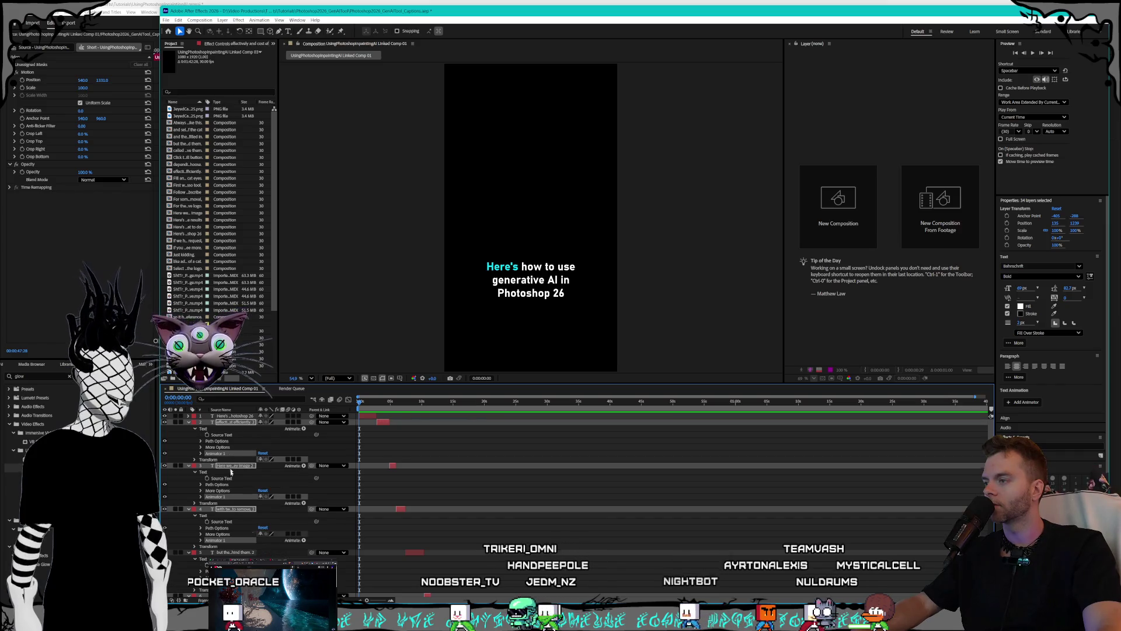
- Delete the selected Animator 1 groups, then select caption layer 1 and bring its animator back
key("Delete")
left_click(212, 415)
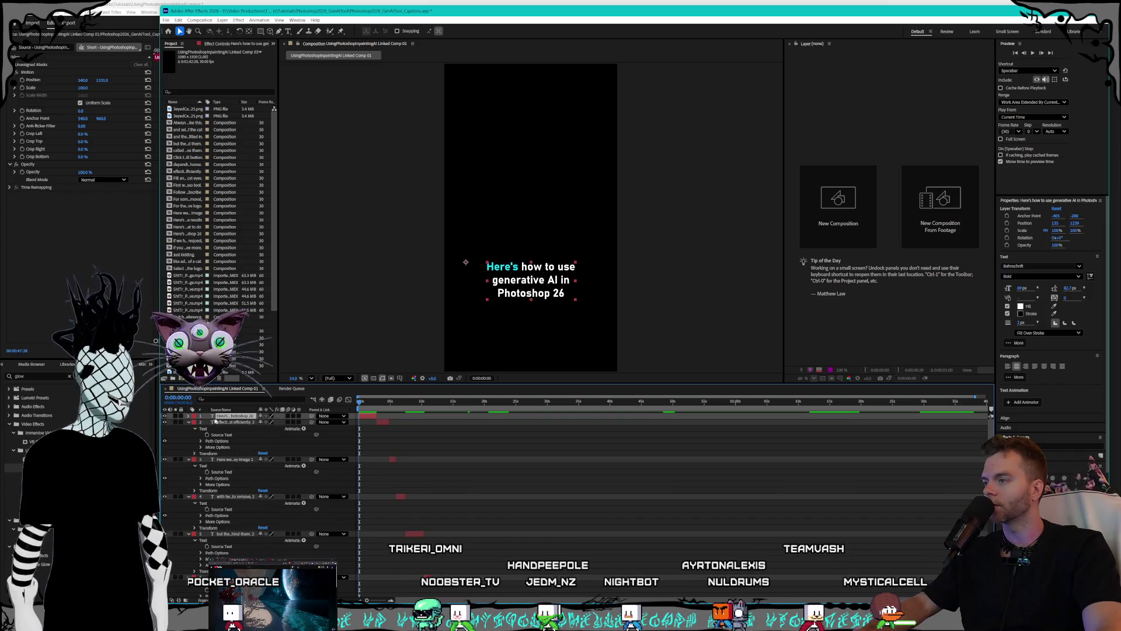
key("ctrl+z")
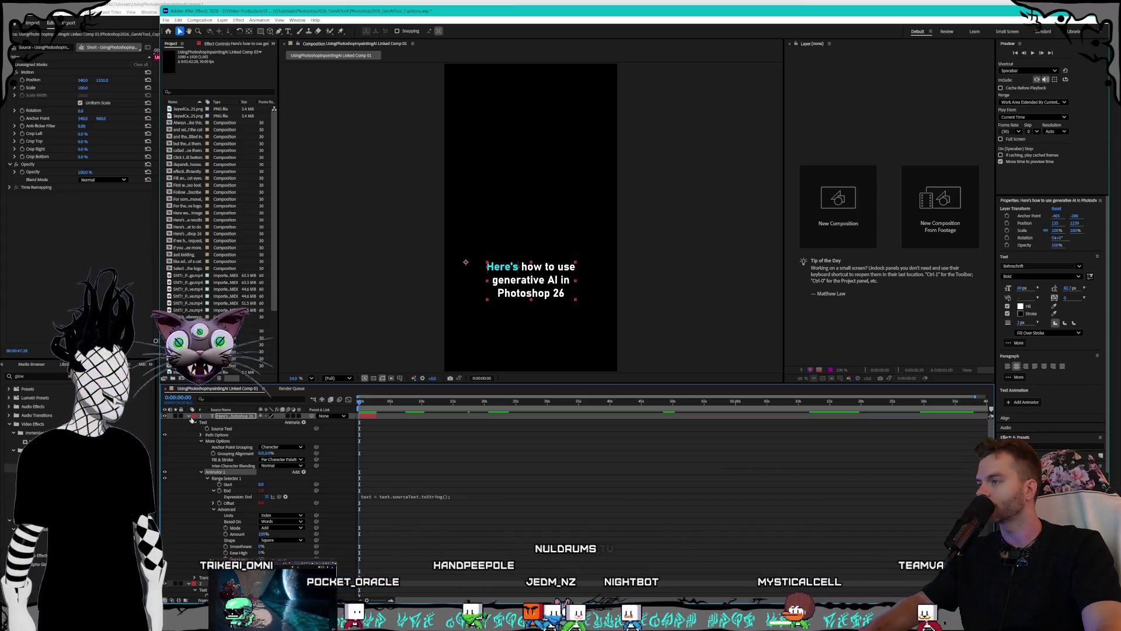
- Collapse the properties of caption layers 1 through 18 into compact rows
left_click(189, 417)
left_click(189, 422)
left_click(188, 429)
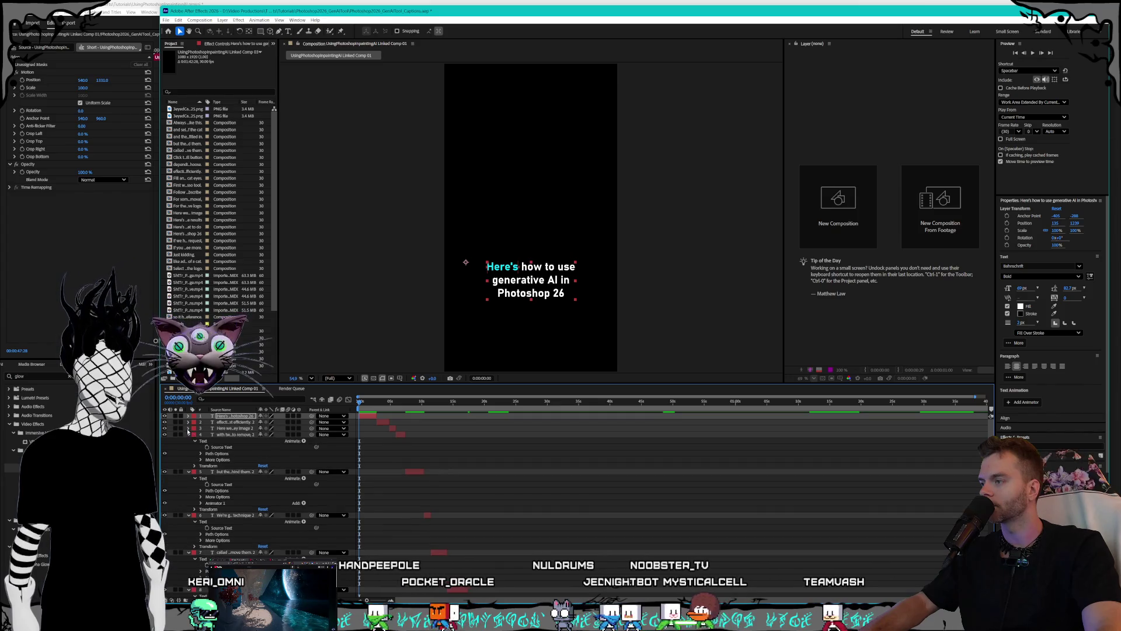
left_click(188, 435)
left_click(189, 441)
left_click(188, 447)
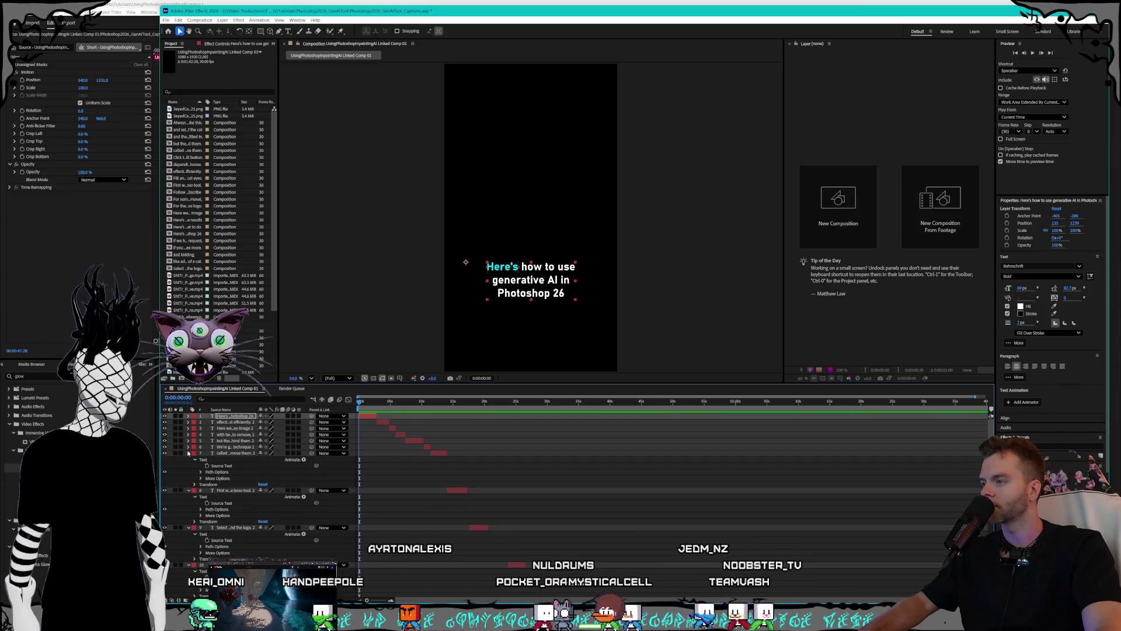
left_click(188, 453)
left_click(188, 460)
left_click(188, 465)
left_click(188, 472)
left_click(188, 478)
left_click(188, 484)
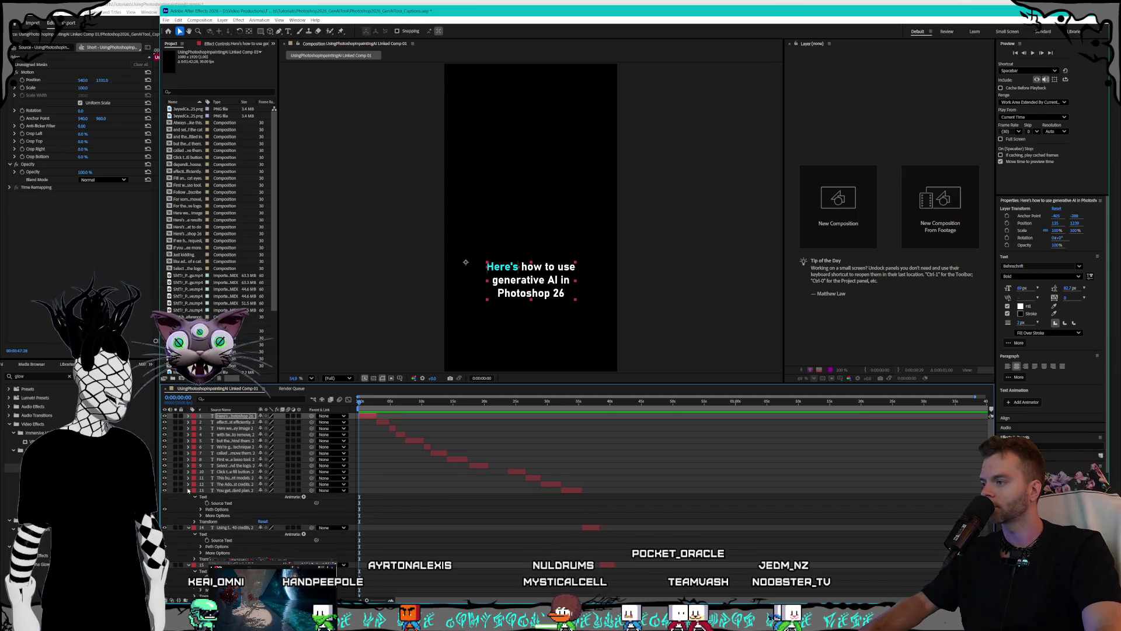
left_click(188, 490)
left_click(188, 497)
left_click(188, 502)
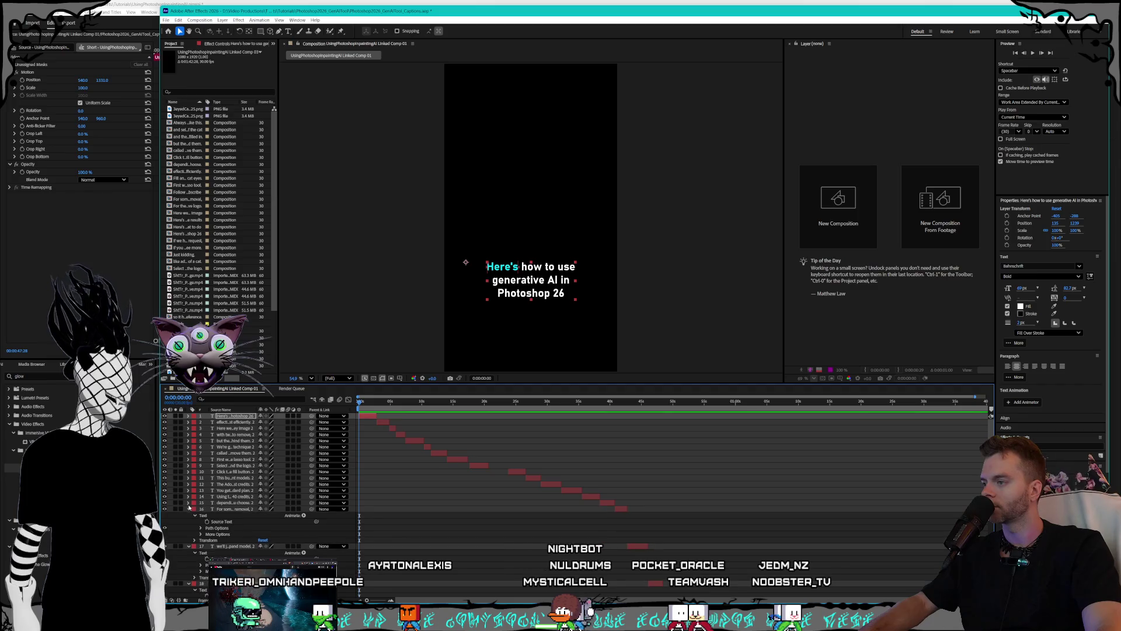
left_click(188, 509)
left_click(188, 515)
left_click(188, 521)
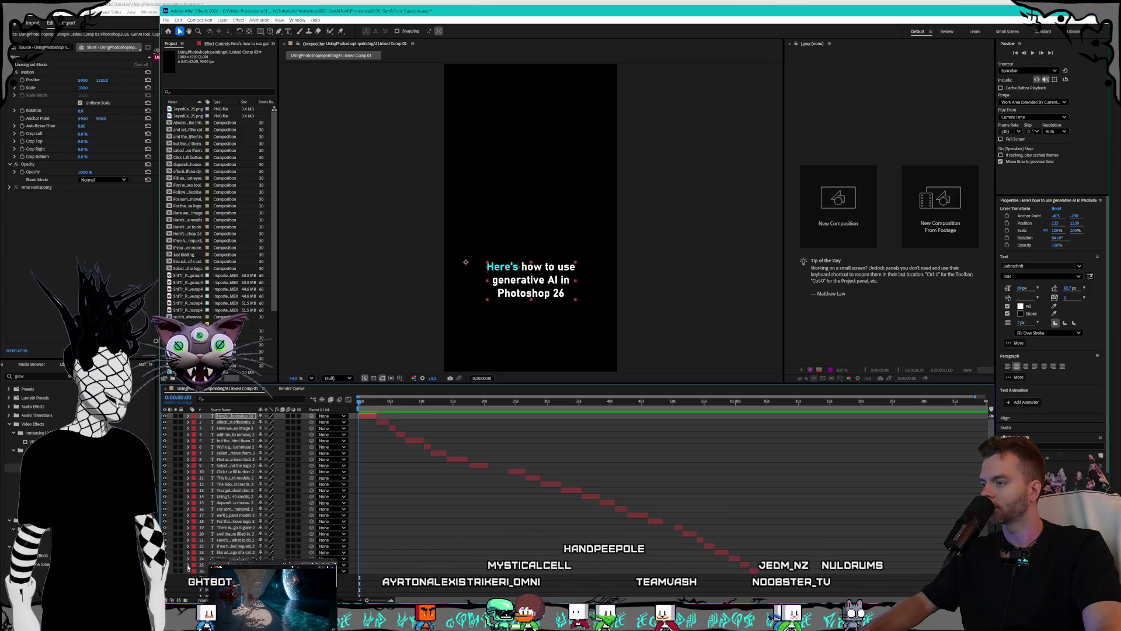
- Collapse the properties of caption layers 28 and 29
scroll(197, 559, "down", 3)
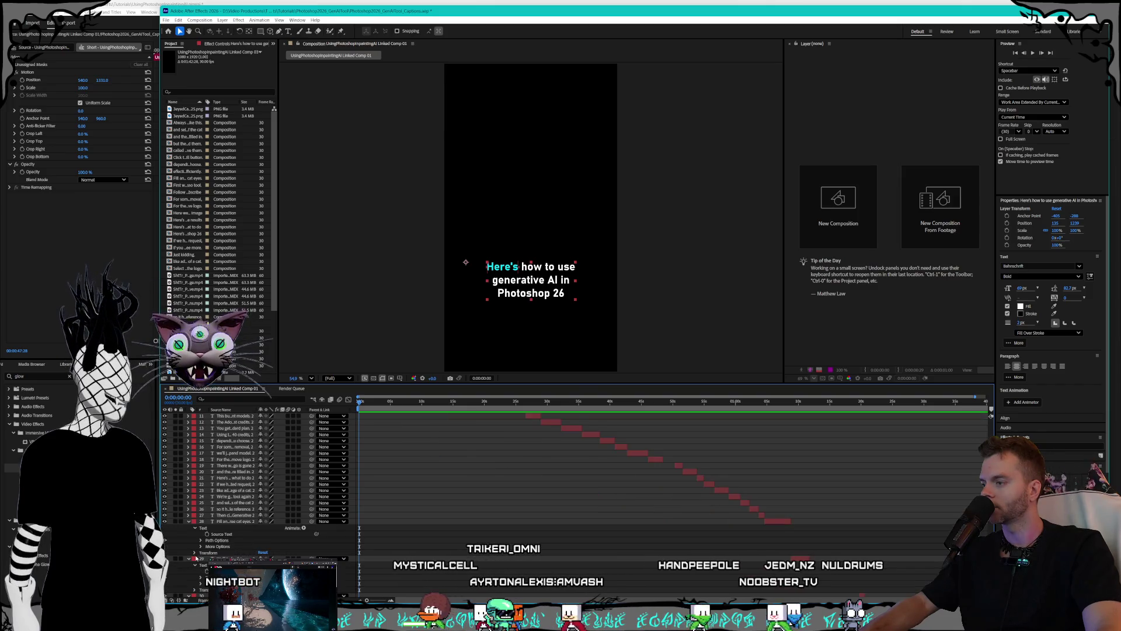
left_click(188, 521)
left_click(188, 528)
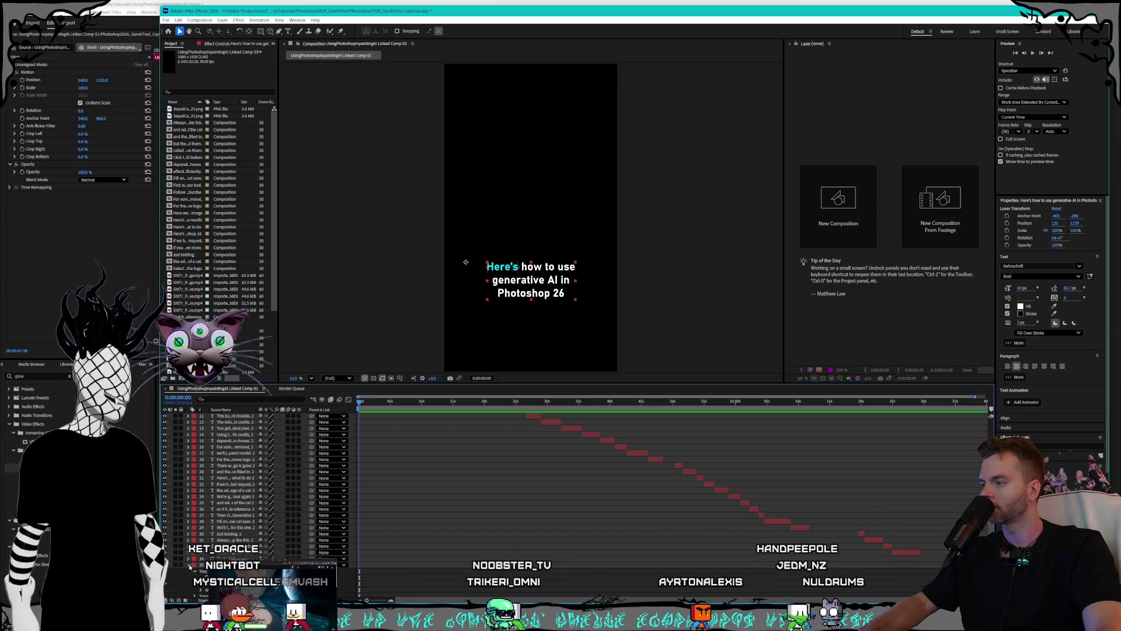
- Select all caption layers, then select only layer 1 and start the preview
scroll(202, 554, "down", 1)
scroll(205, 549, "up", 2)
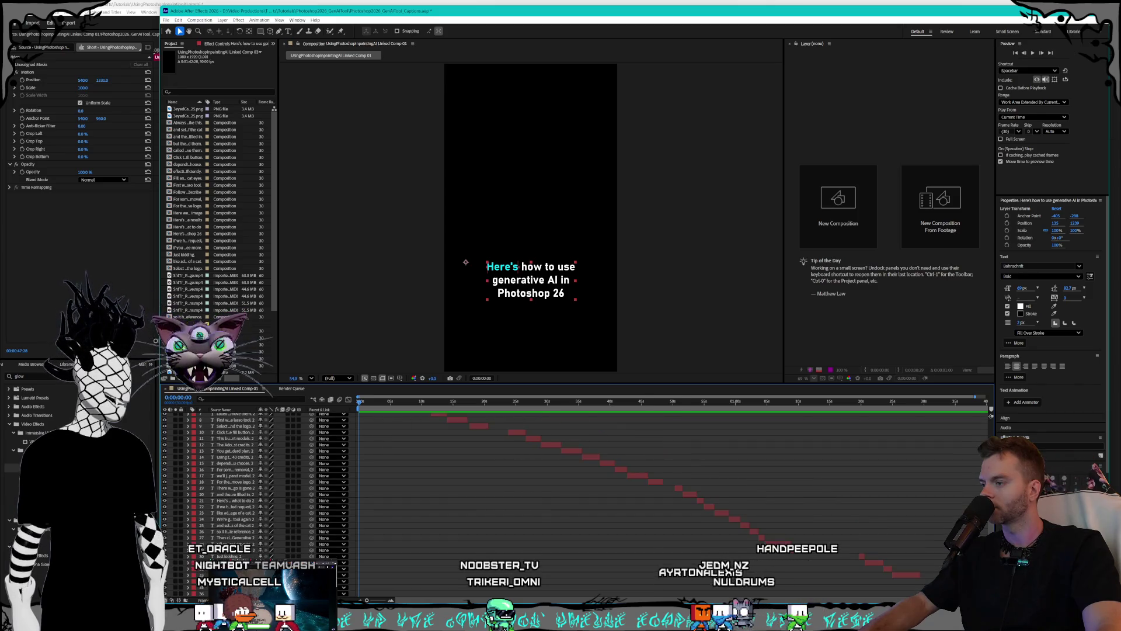
scroll(239, 514, "up", 3)
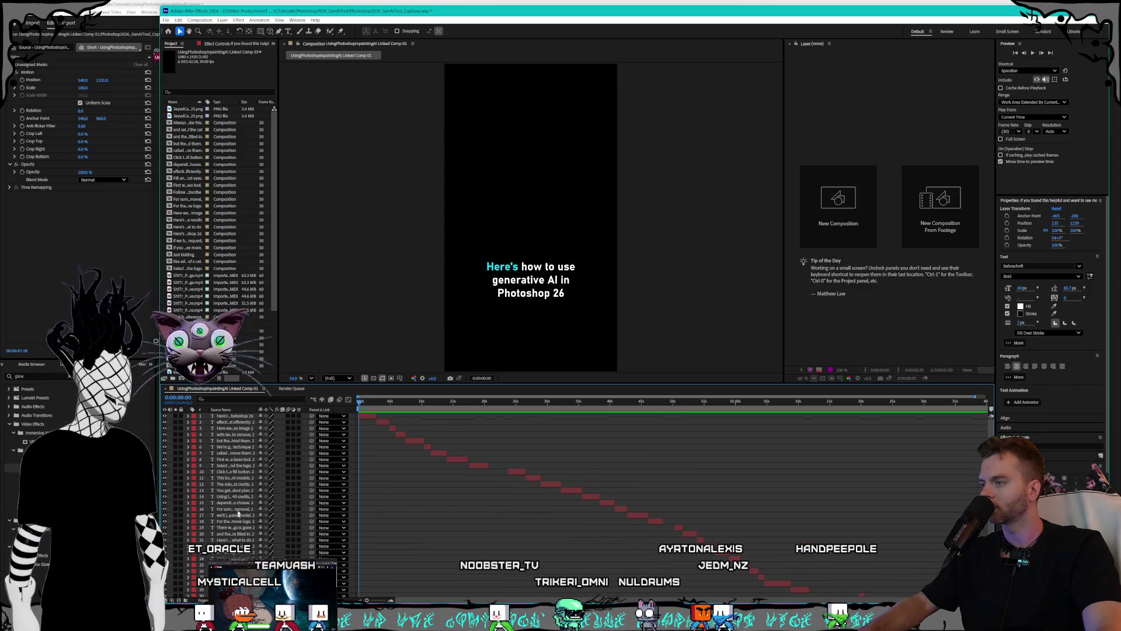
key("ctrl+a")
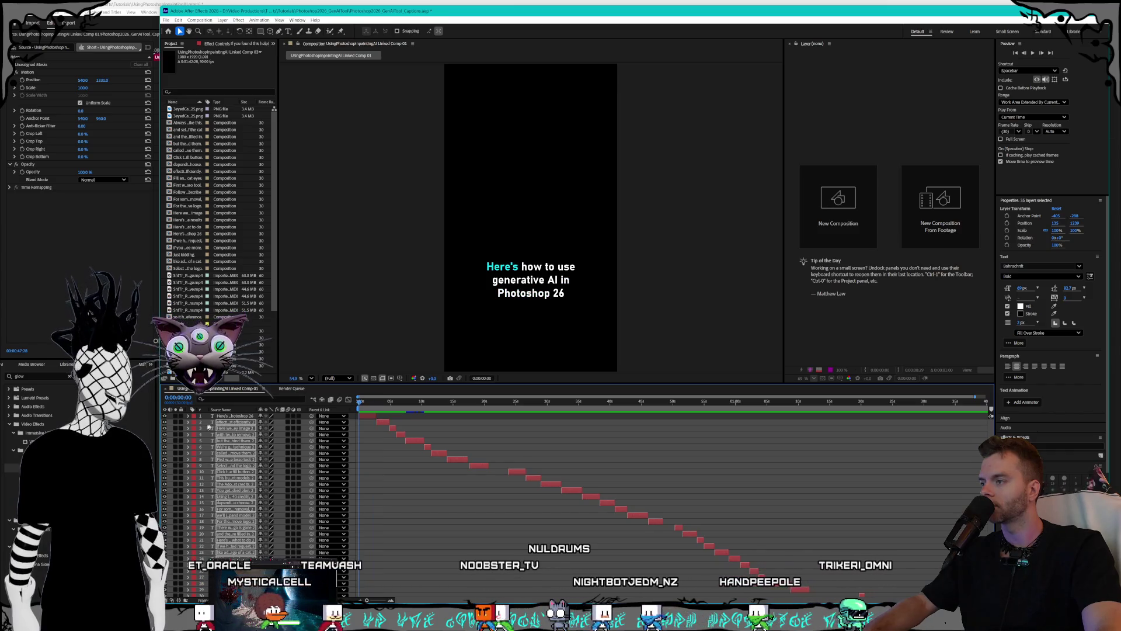
left_click(233, 416)
key("space")
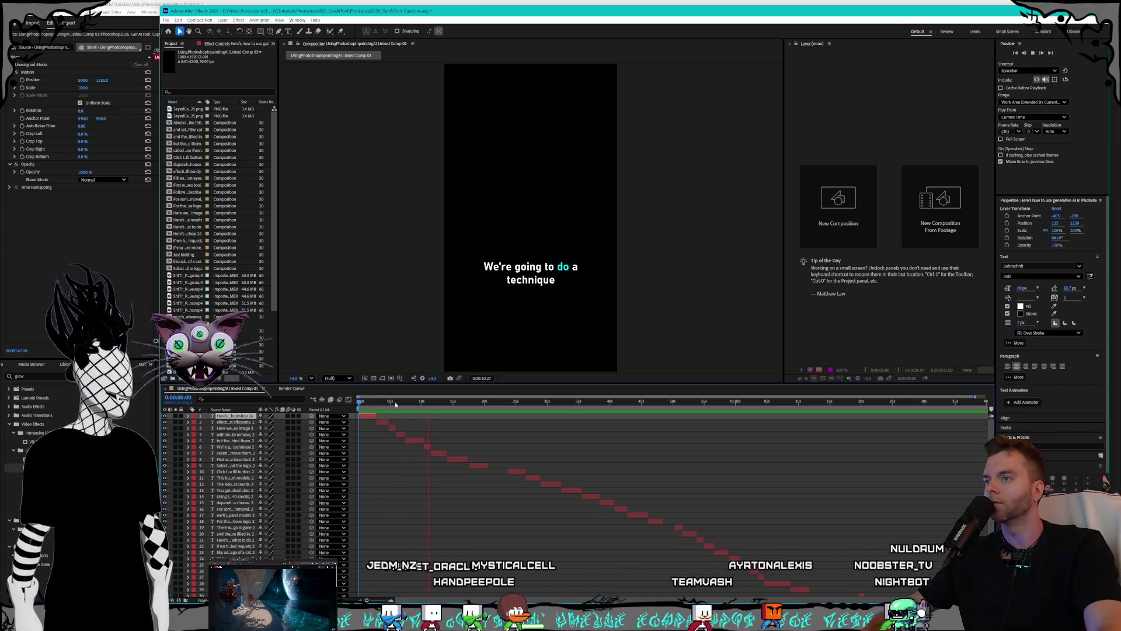
- Stop the preview around ten seconds, move back to about seven seconds, and resume
left_click(428, 402)
left_click_drag(428, 402, 405, 403)
key("space")
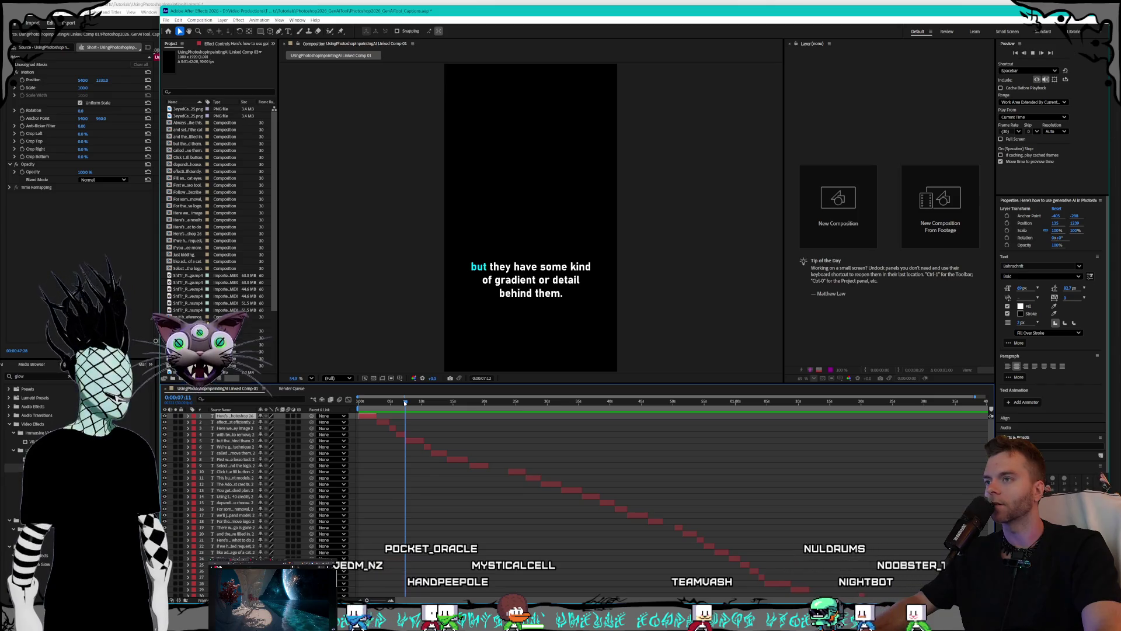
- Trial-delete layer 5's highlight animator, undo it, and preview again from the comp start
left_click(386, 444)
left_click(232, 441)
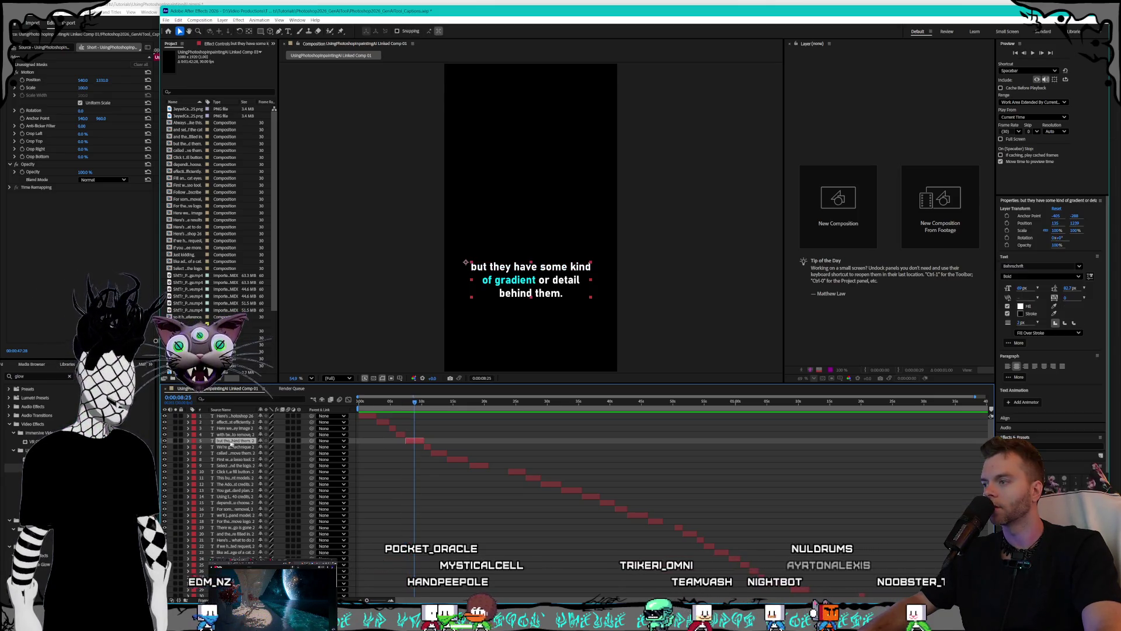
left_click(188, 441)
left_click(223, 473)
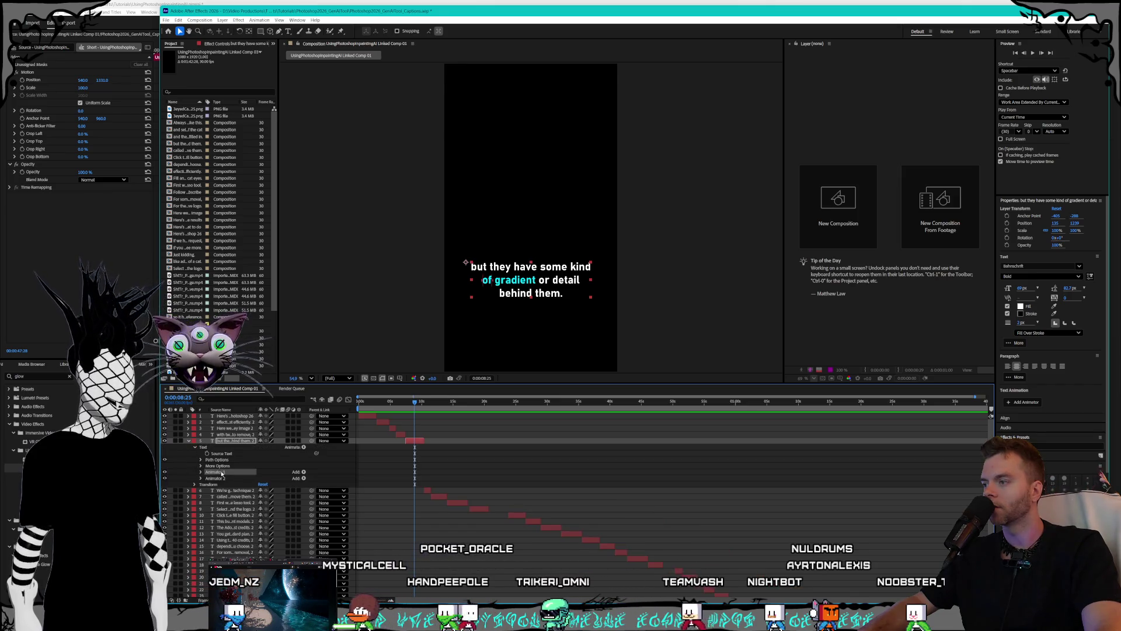
key("Delete")
key("Delete")
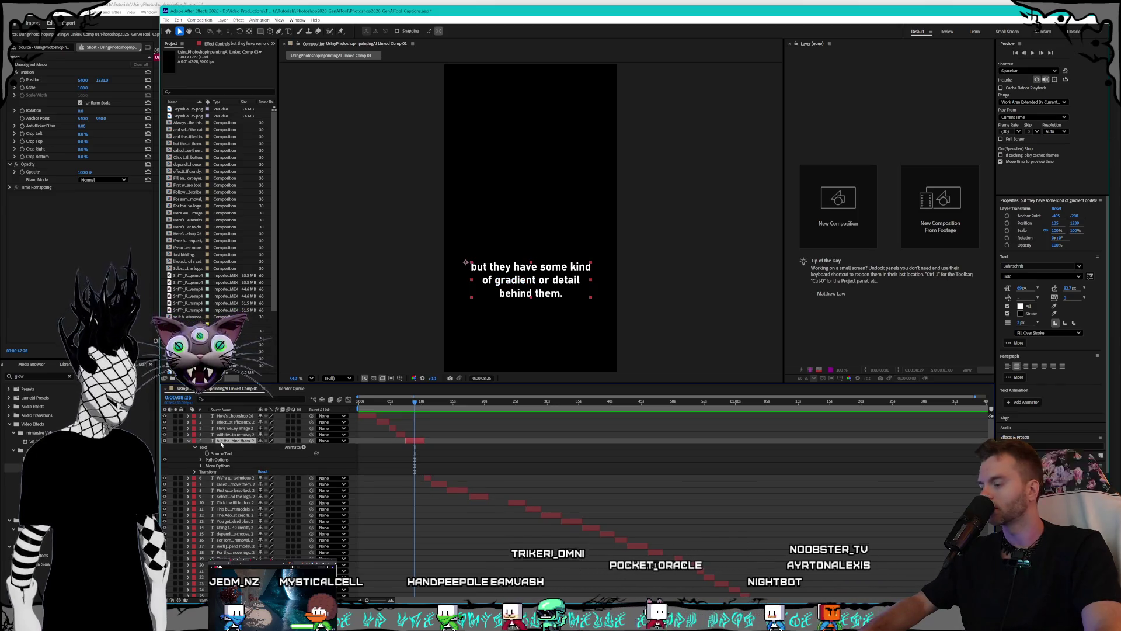
key("ctrl+z")
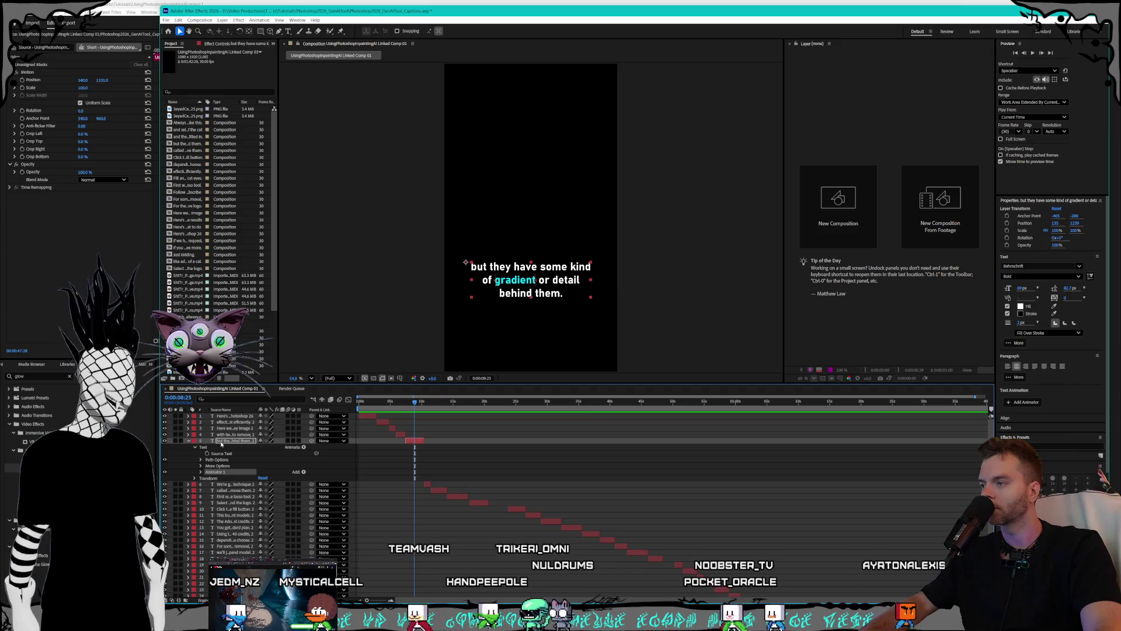
key("Home")
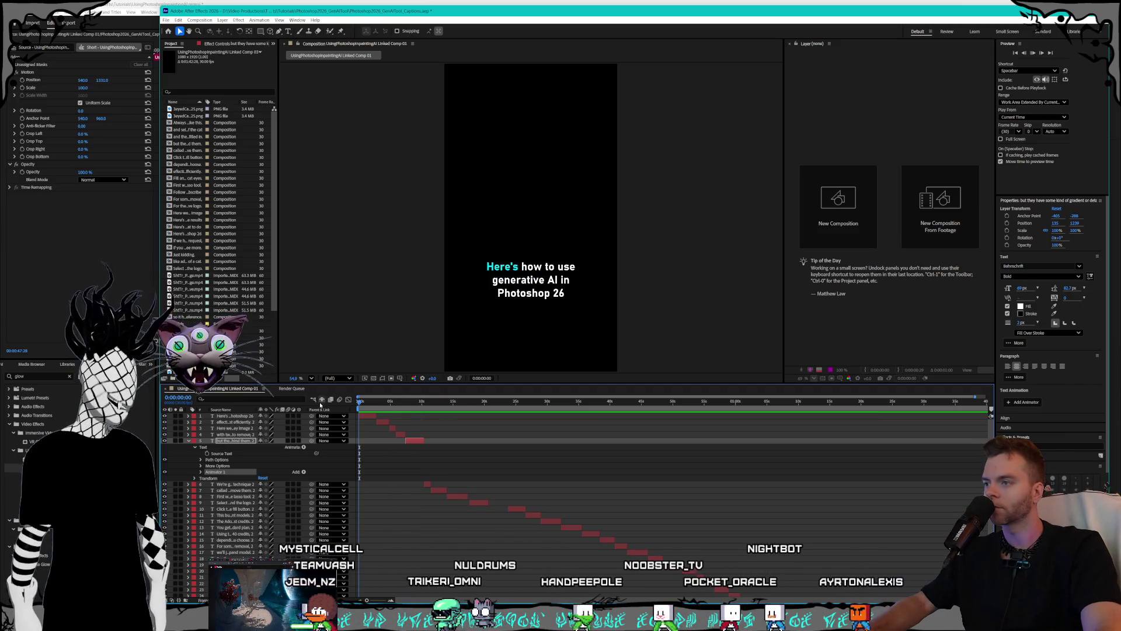
key("space")
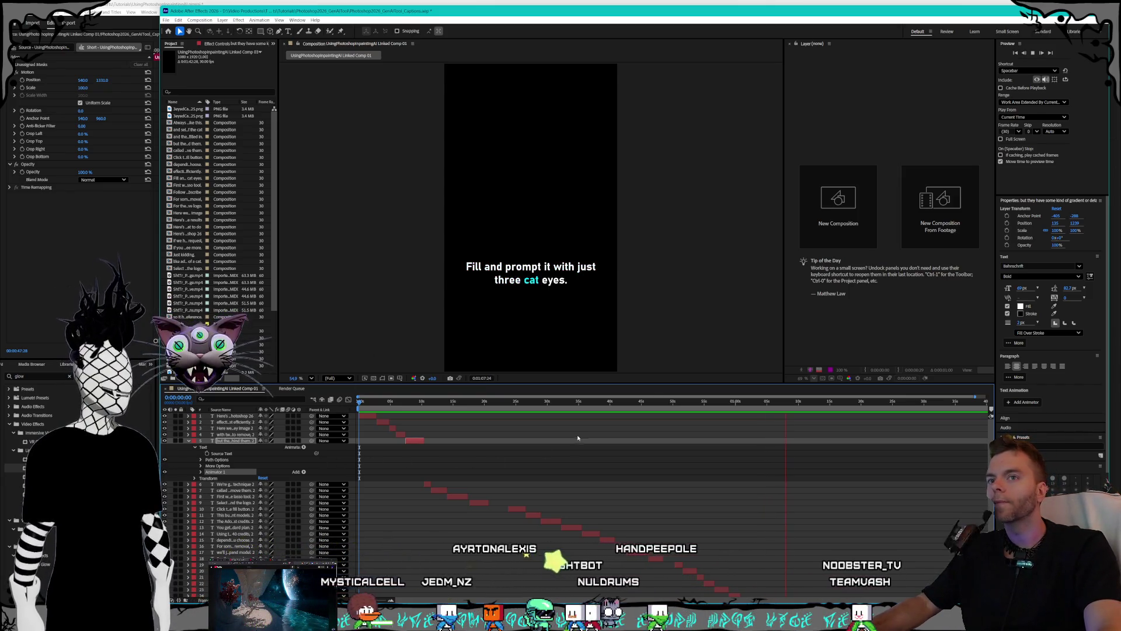
- Check the highlighted captions at 0:00:29:04 and 0:00:57:16, then select the layer 29 caption
left_click(542, 402)
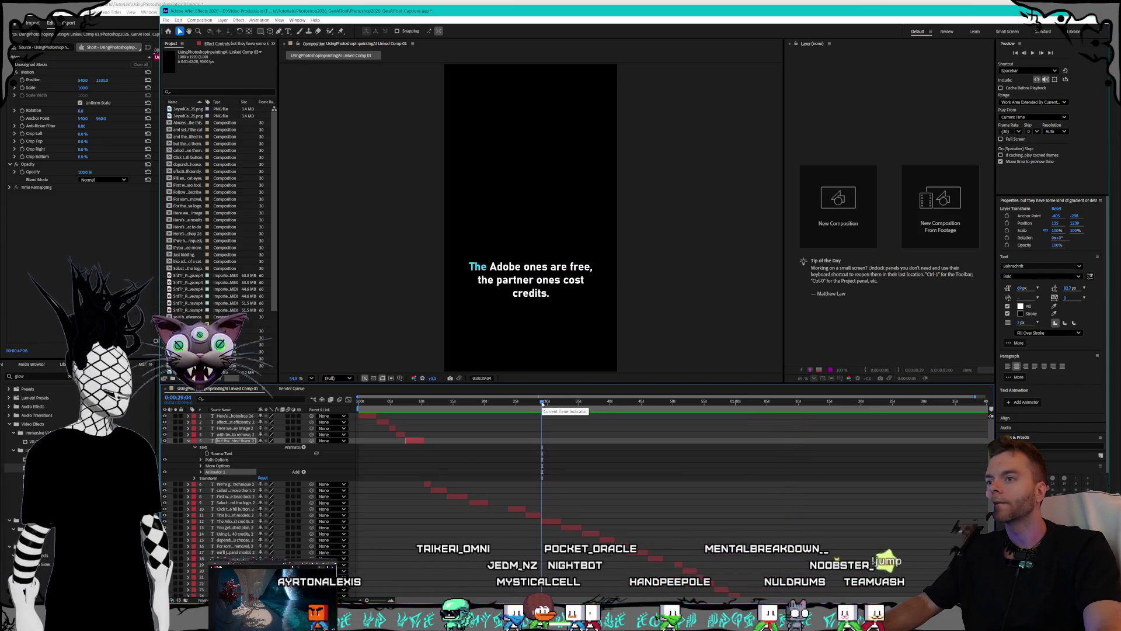
left_click(720, 402)
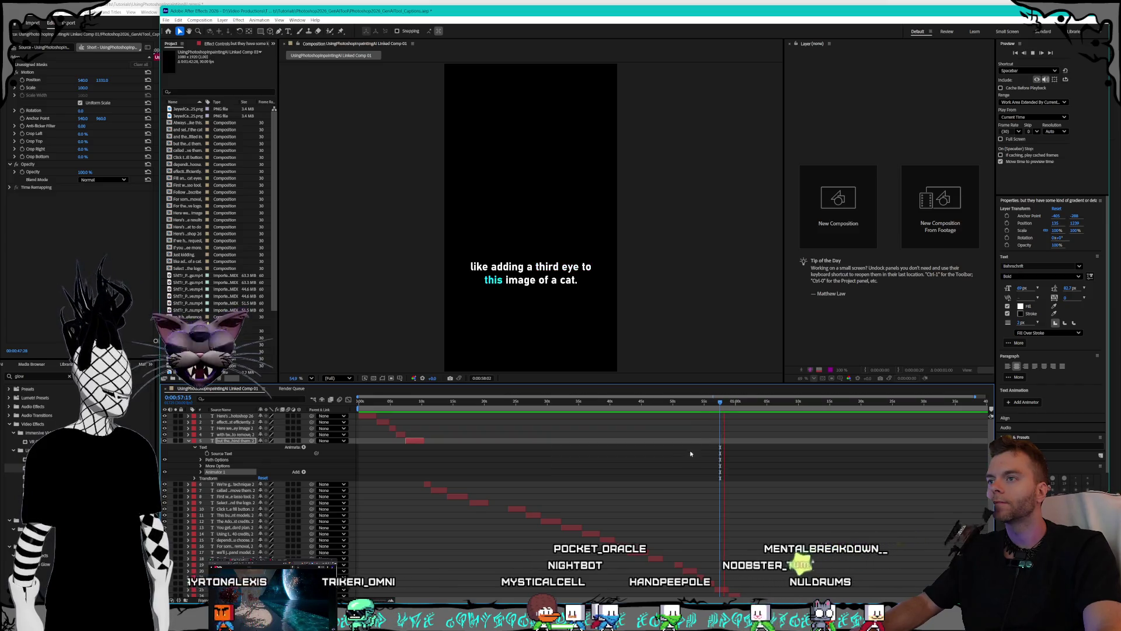
scroll(761, 493, "down", 5)
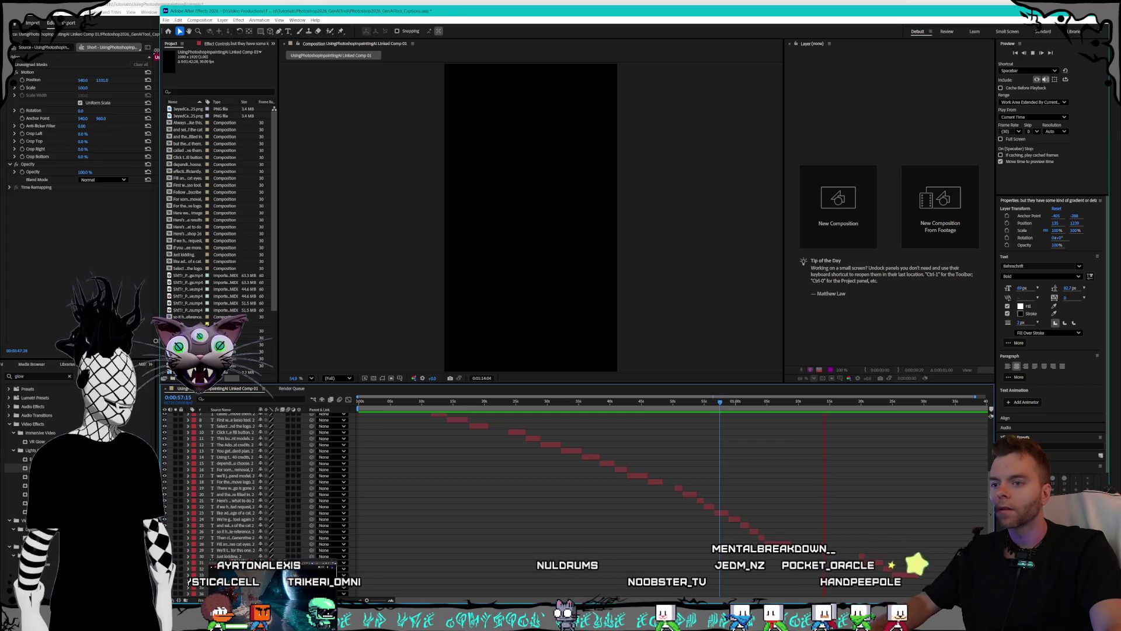
left_click(192, 550)
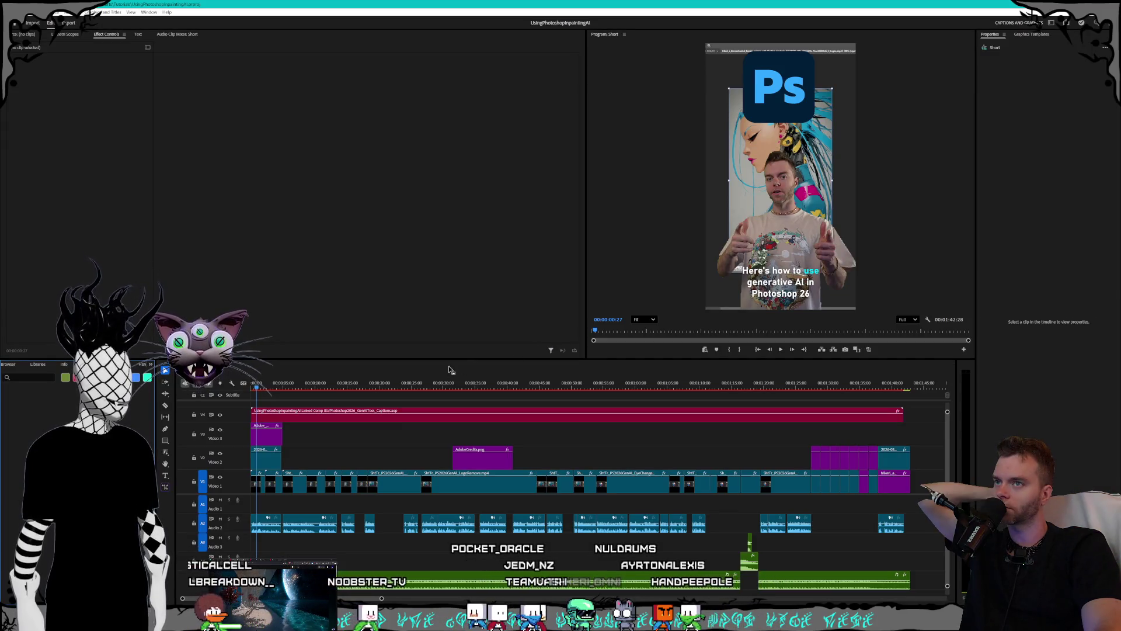
- Play the short from the beginning to check the caption overlay, then save the Premiere project
left_click(374, 372)
key("Home")
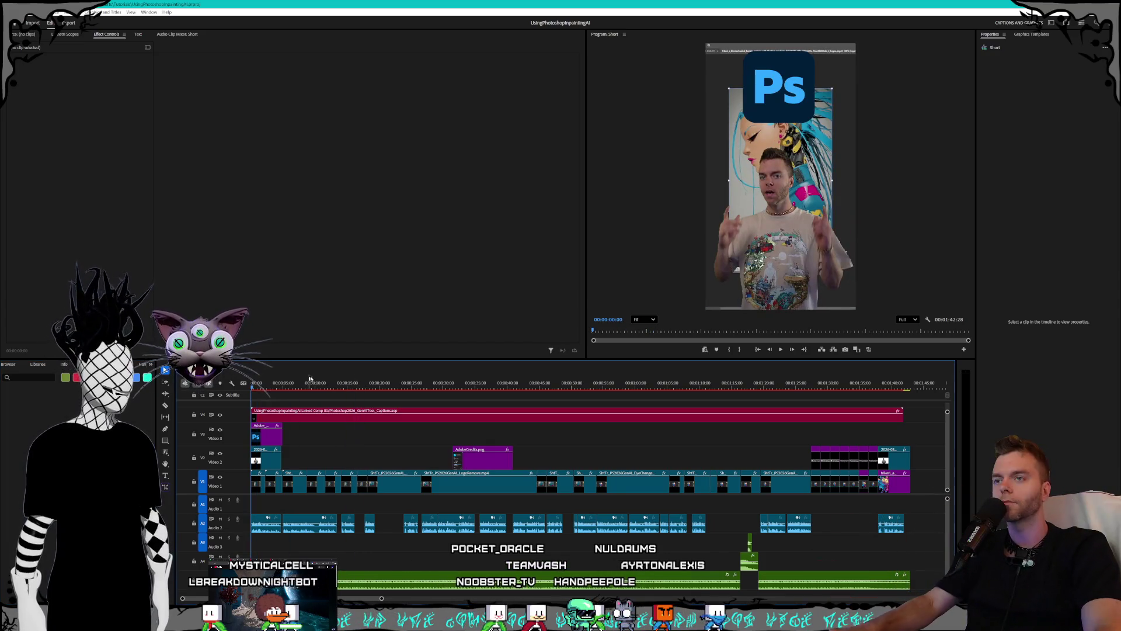
key("space")
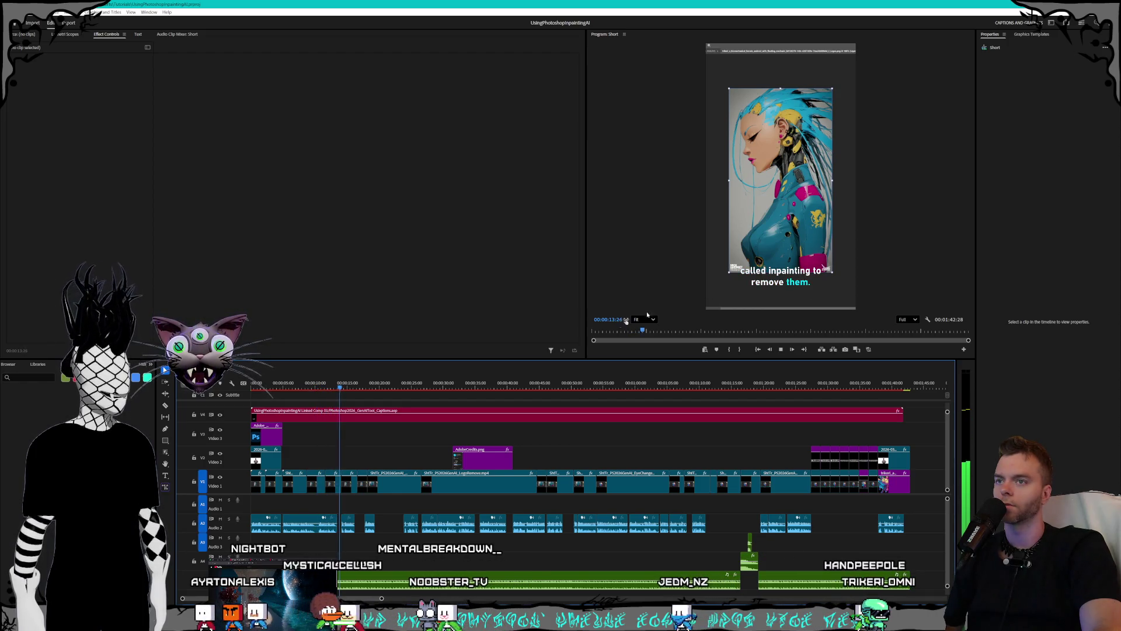
key("space")
key("Home")
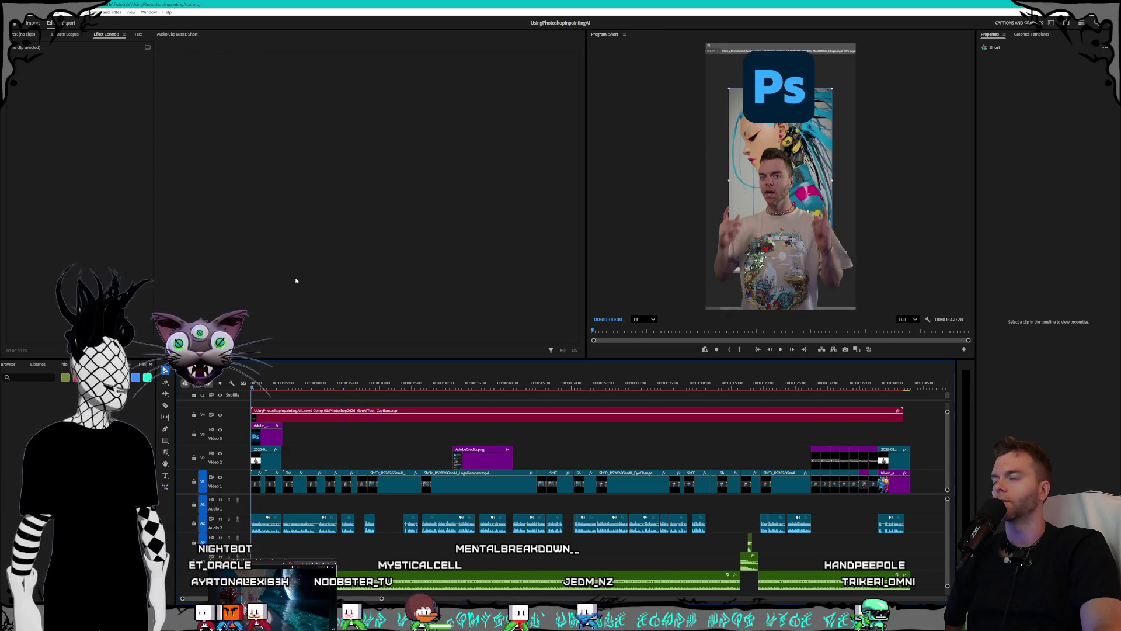
left_click(14, 12)
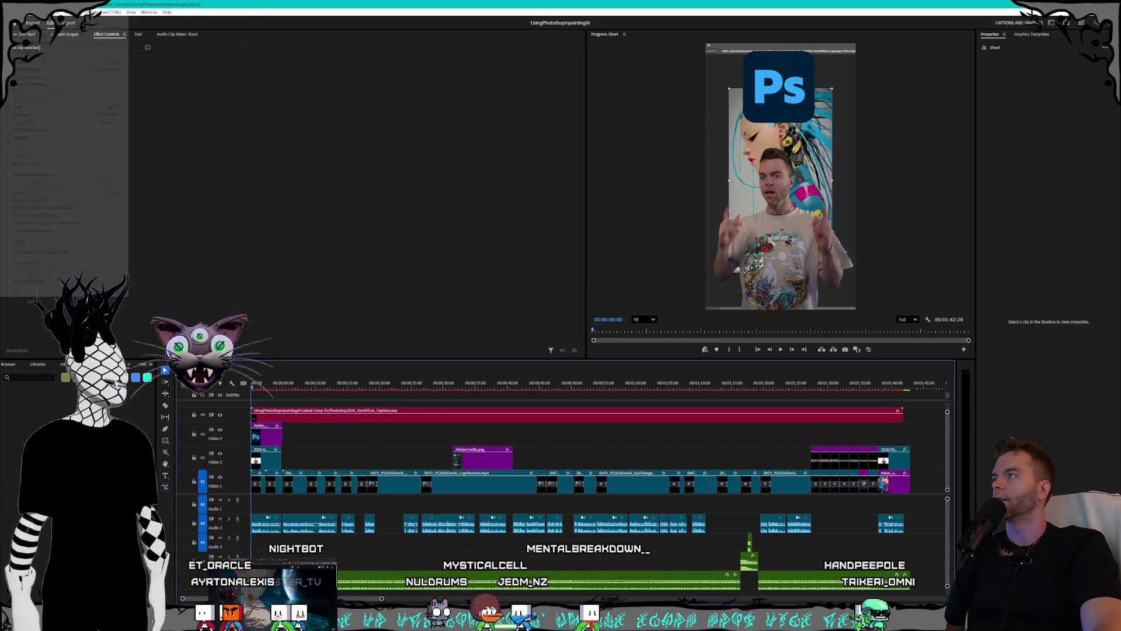
left_click(18, 109)
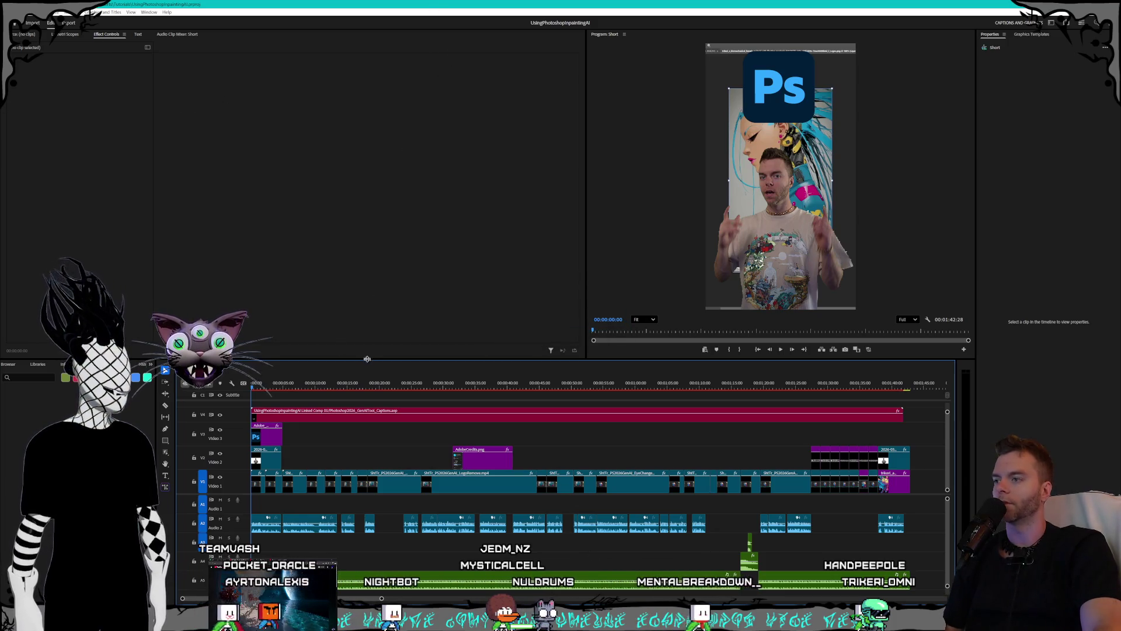
- Scrub the sequence from 00:00:25:09 to about 42 seconds, settling at 00:00:37:28
left_click(414, 384)
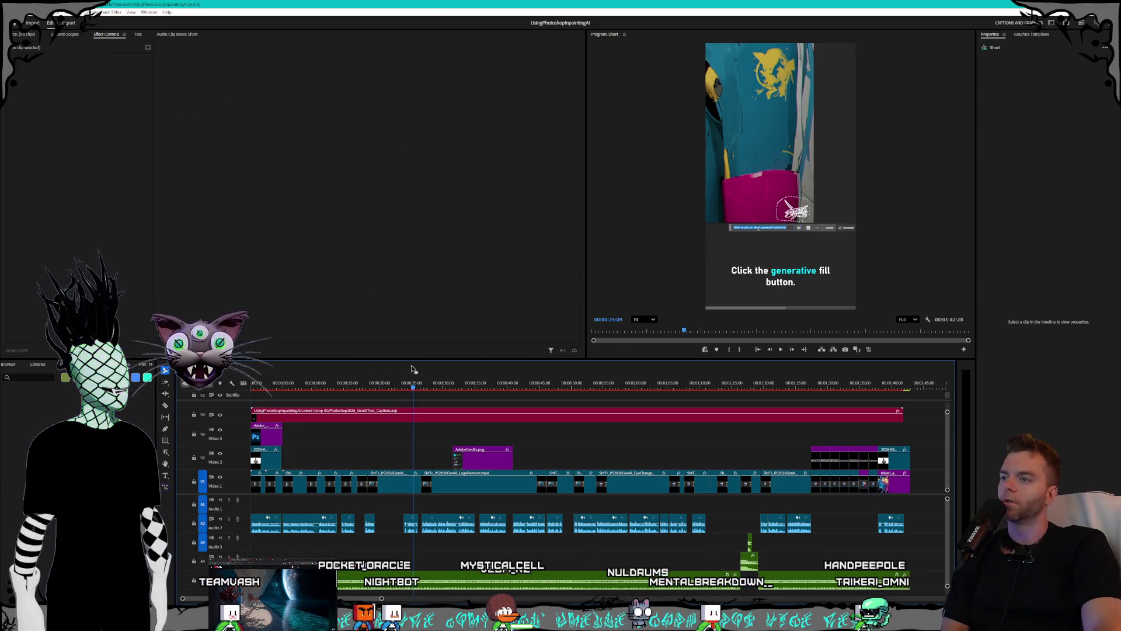
mouse_move(430, 384)
left_mouse_down()
mouse_move(523, 379)
mouse_move(468, 379)
mouse_move(498, 378)
left_mouse_up()
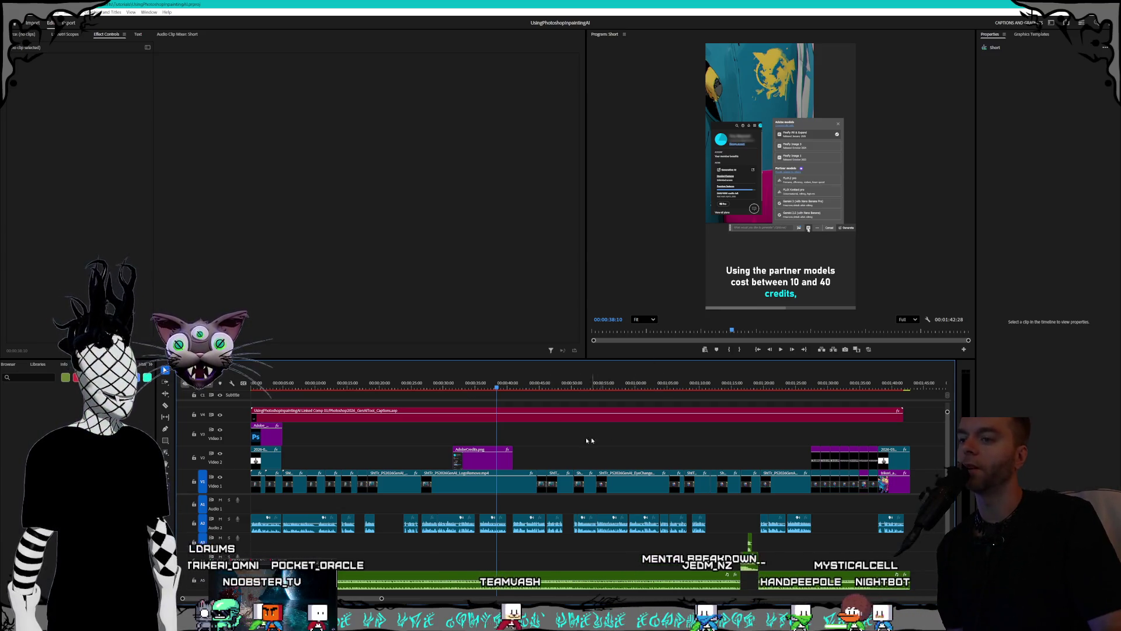
left_click_drag(506, 388, 496, 390)
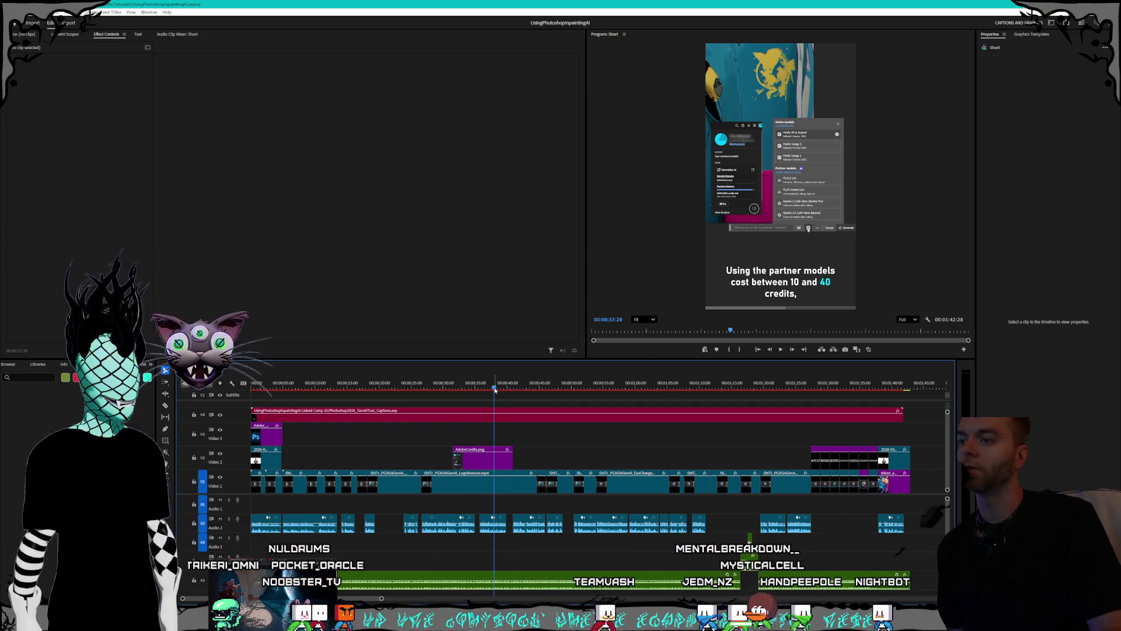